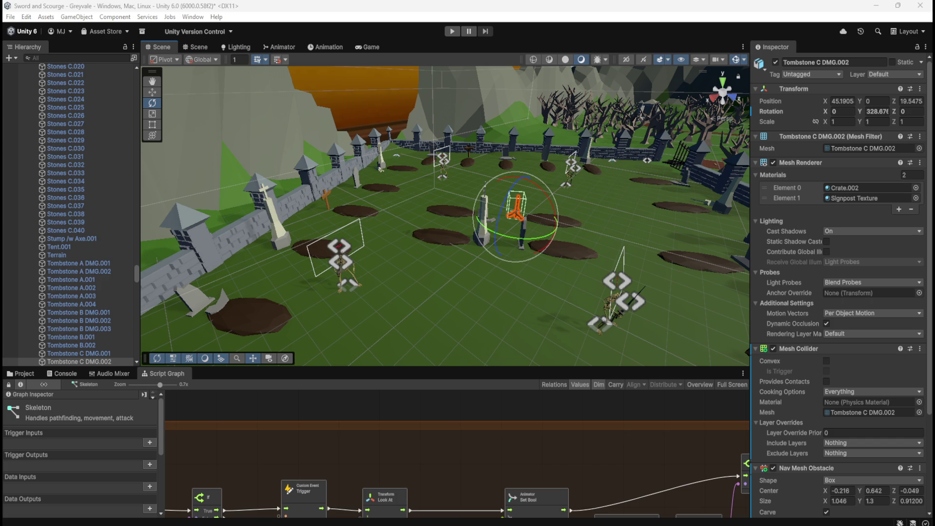
- Orbit and zoom the Scene view out from the graveyard until the village, forest and mountains show
drag(532, 276, 475, 221)
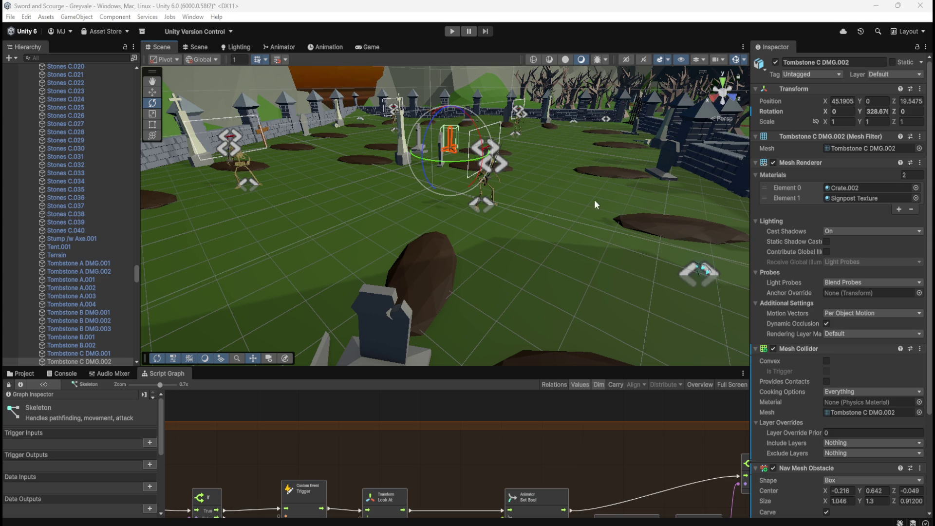
drag(562, 189, 672, 198)
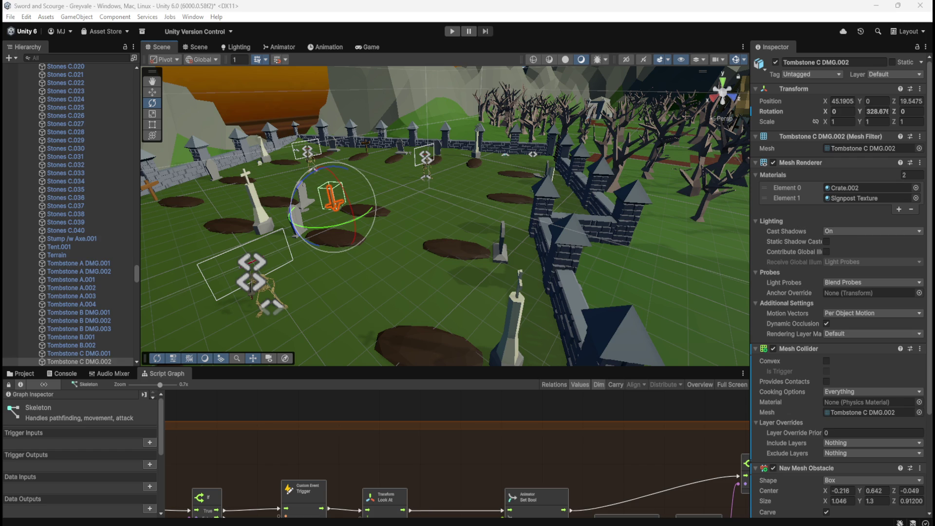
mouse_move(508, 124)
mouse_down()
mouse_move(495, 192)
mouse_move(481, 160)
mouse_move(453, 147)
mouse_up()
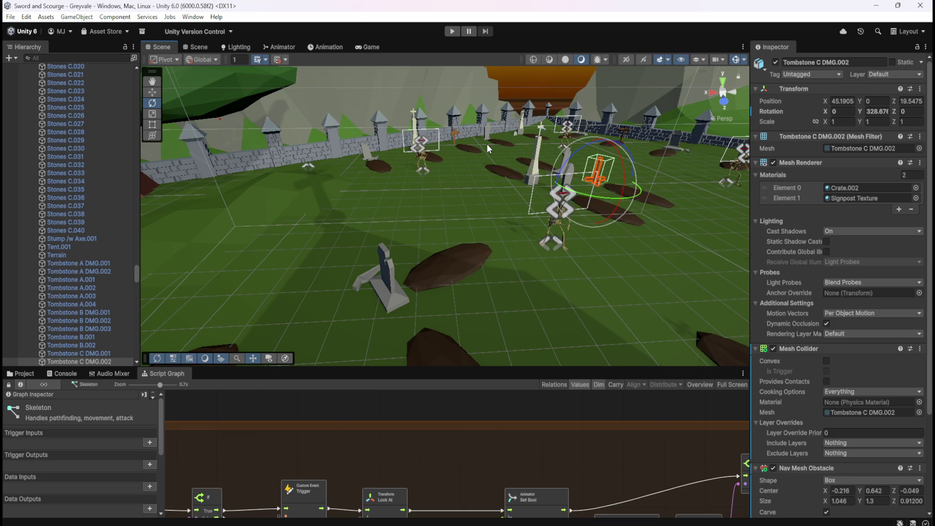
mouse_move(545, 257)
mouse_down()
mouse_move(537, 250)
mouse_move(587, 243)
mouse_move(502, 234)
mouse_up()
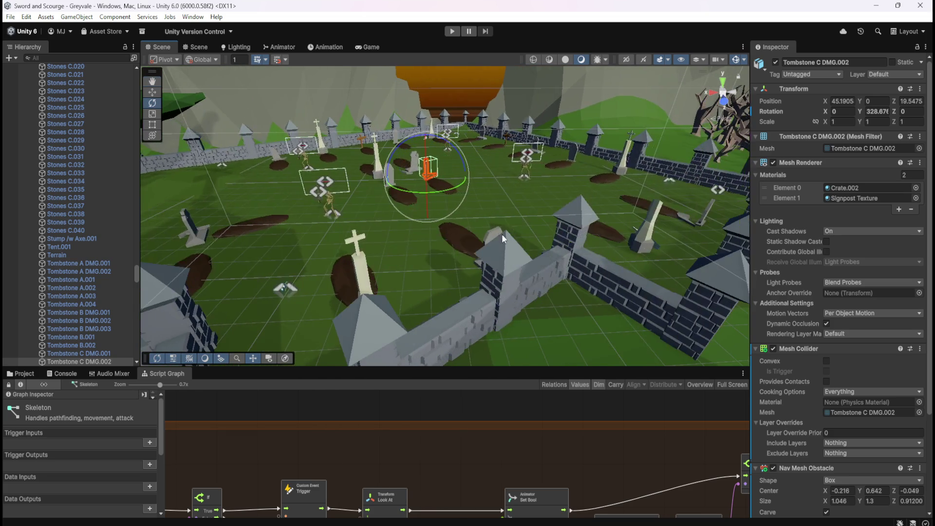
scroll(518, 215, down, 10)
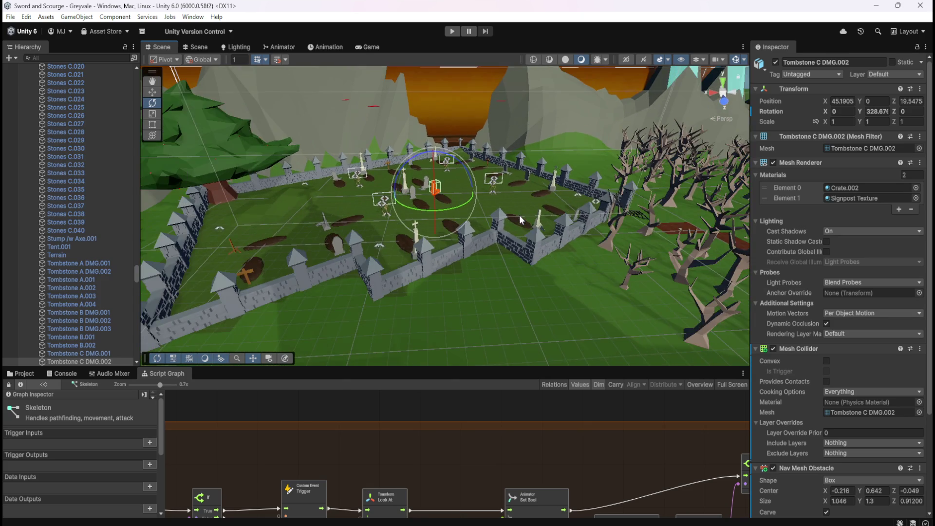
scroll(519, 214, down, 10)
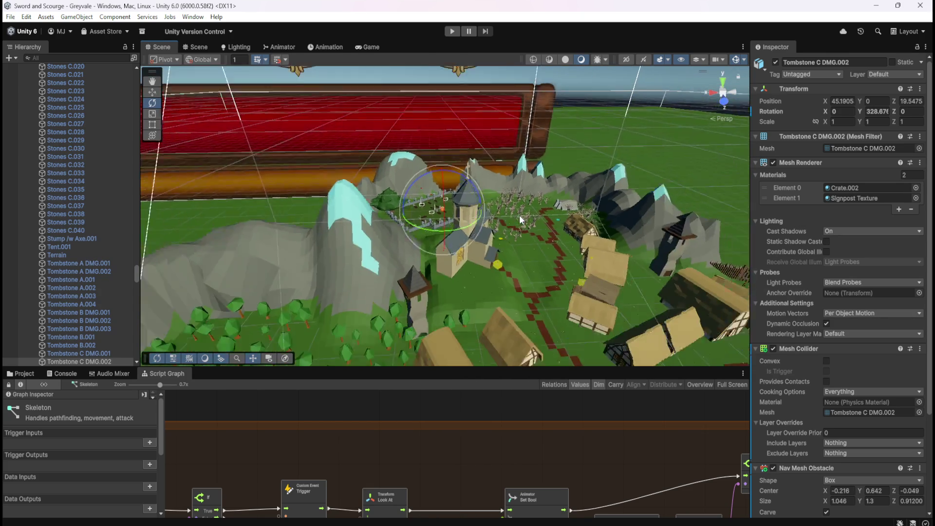
scroll(519, 214, down, 10)
drag(517, 247, 516, 223)
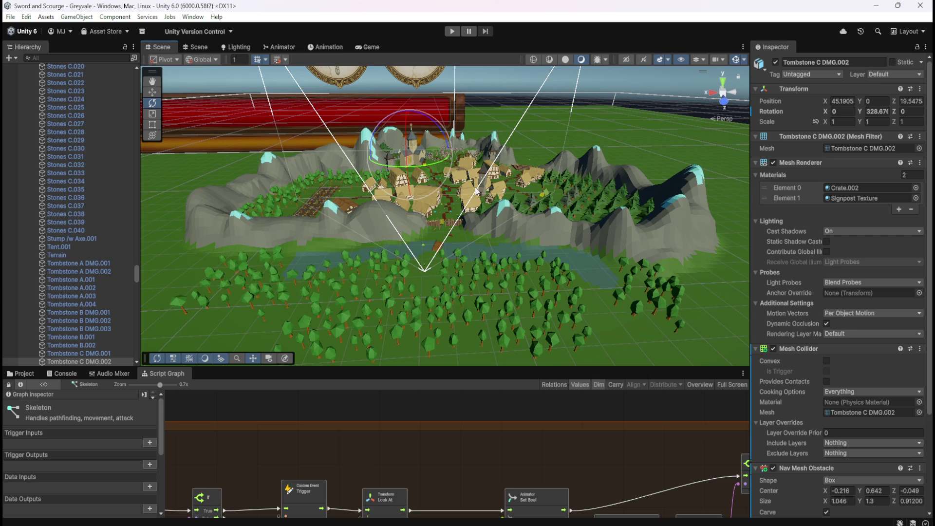
scroll(475, 183, up, 5)
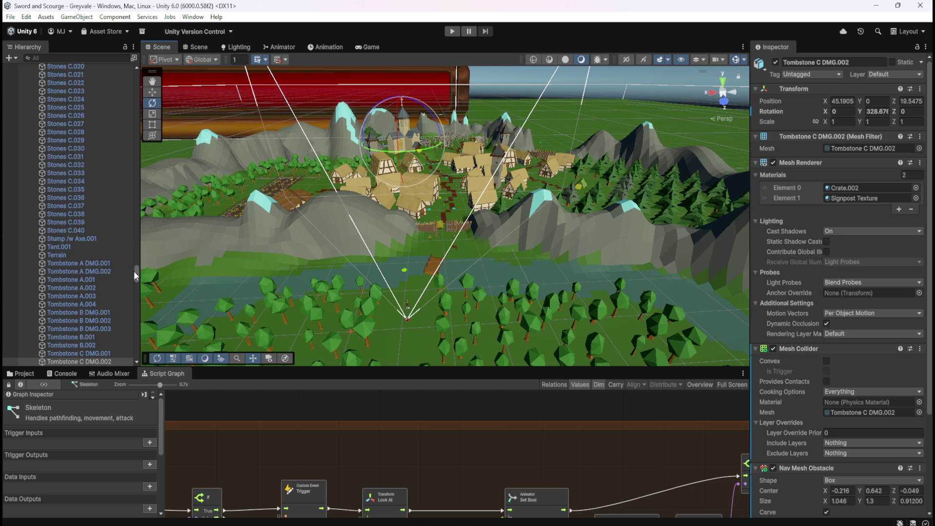
- Zoom in to the village gate and select the GREYVALE signpost, Signpost.001
scroll(101, 235, up, 10)
scroll(100, 235, up, 7)
scroll(470, 235, up, 5)
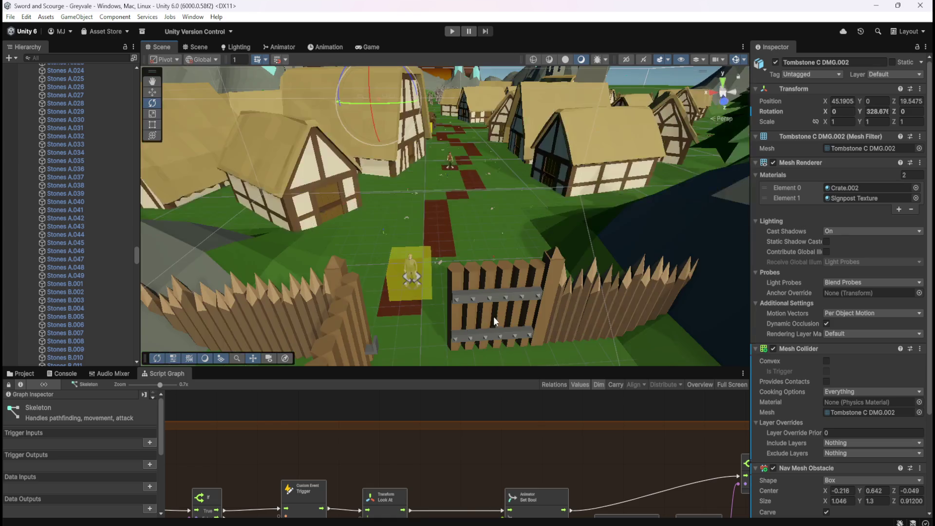
scroll(493, 317, down, 10)
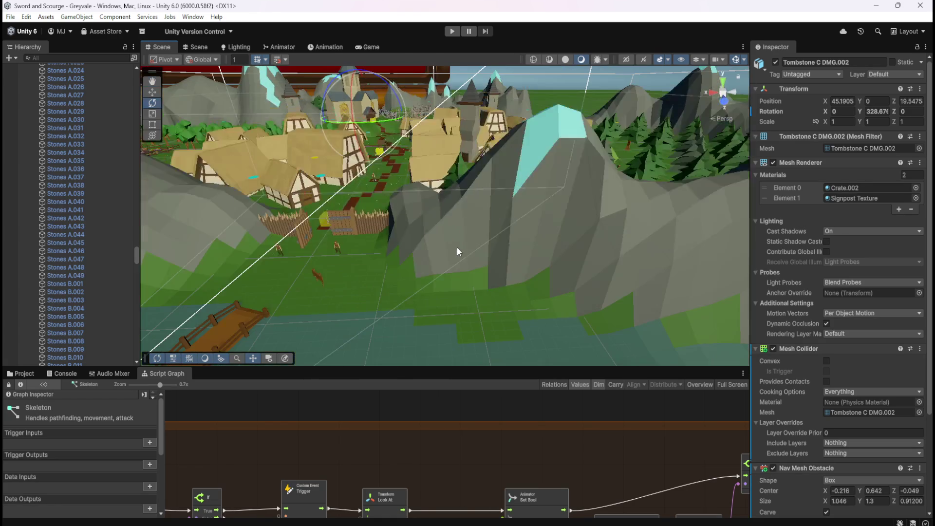
scroll(457, 247, up, 10)
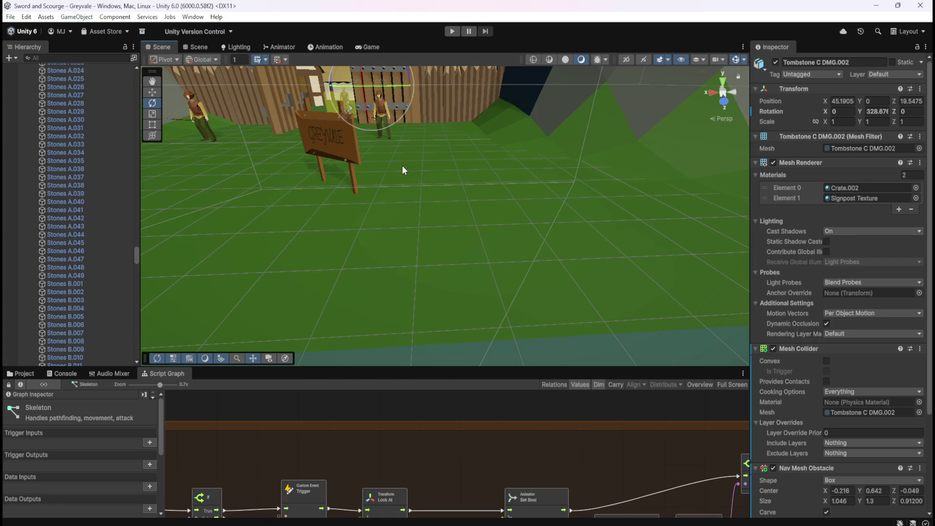
scroll(402, 170, down, 5)
scroll(418, 171, up, 10)
scroll(484, 232, down, 3)
click(487, 223)
click(490, 222)
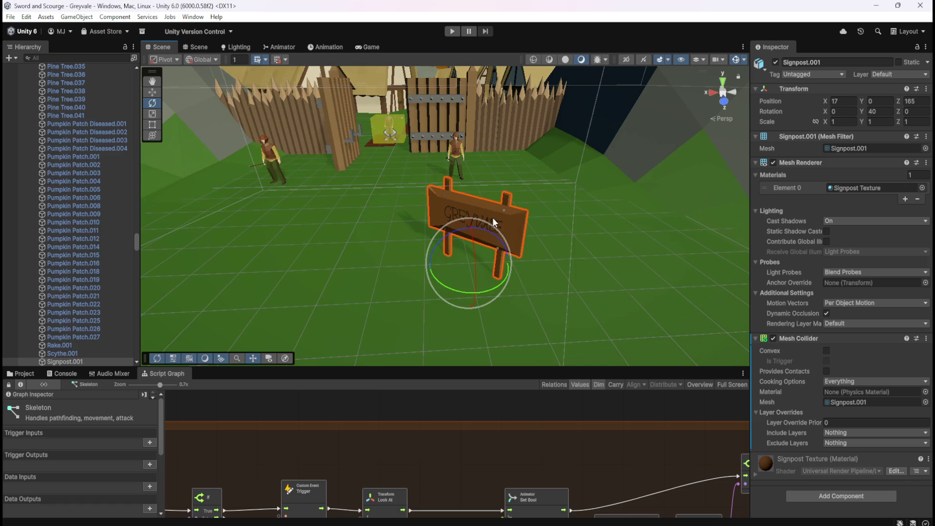
- Orbit and zoom around Signpost.001 to inspect it
scroll(493, 217, up, 6)
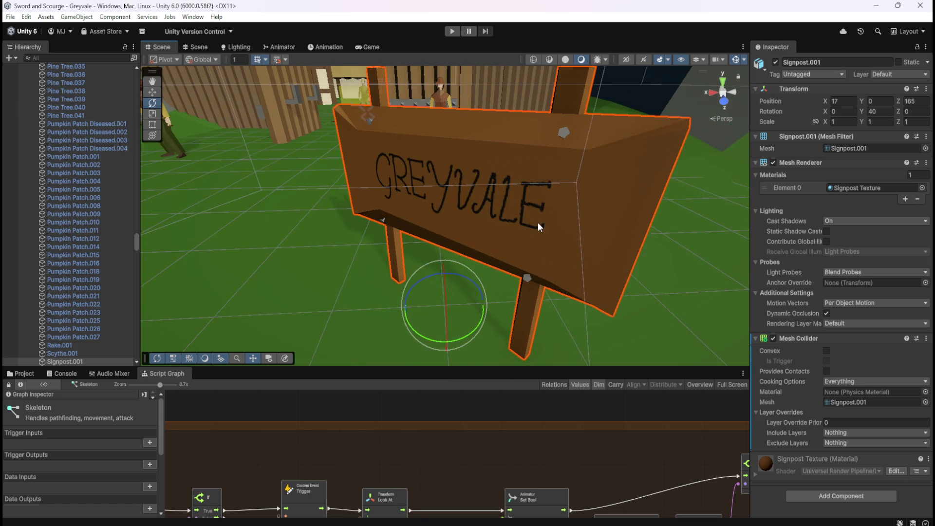
alt+drag(537, 222, 442, 213)
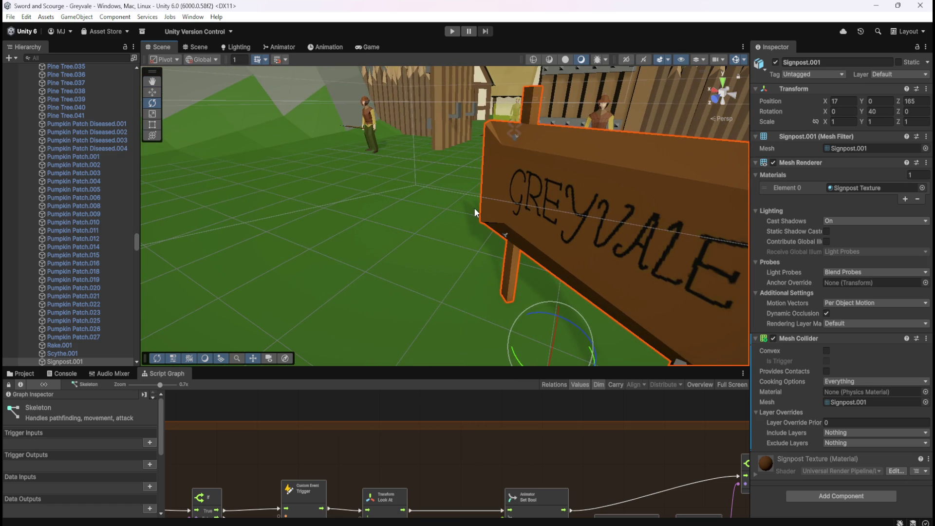
scroll(474, 208, down, 5)
scroll(476, 207, down, 5)
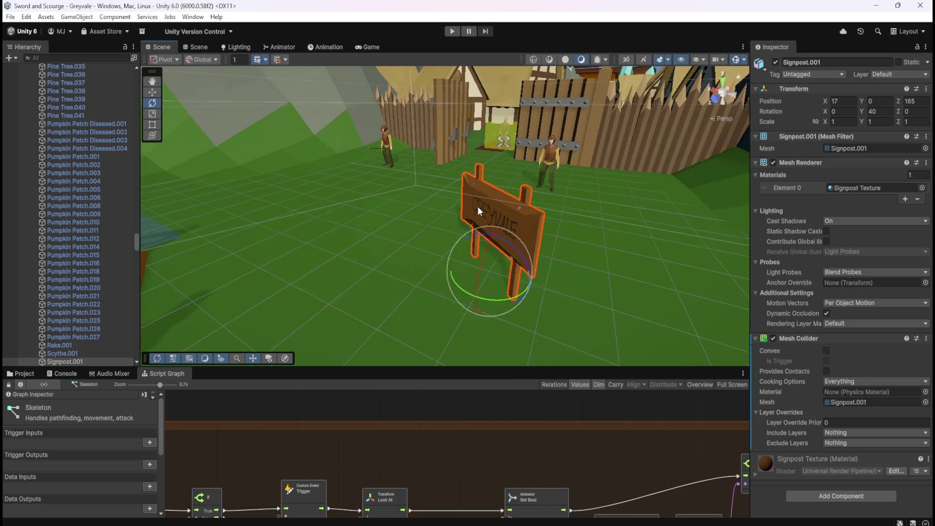
- Enter Play mode and walk the hero with W and S across the bridge to the Greyvale gate
click(451, 32)
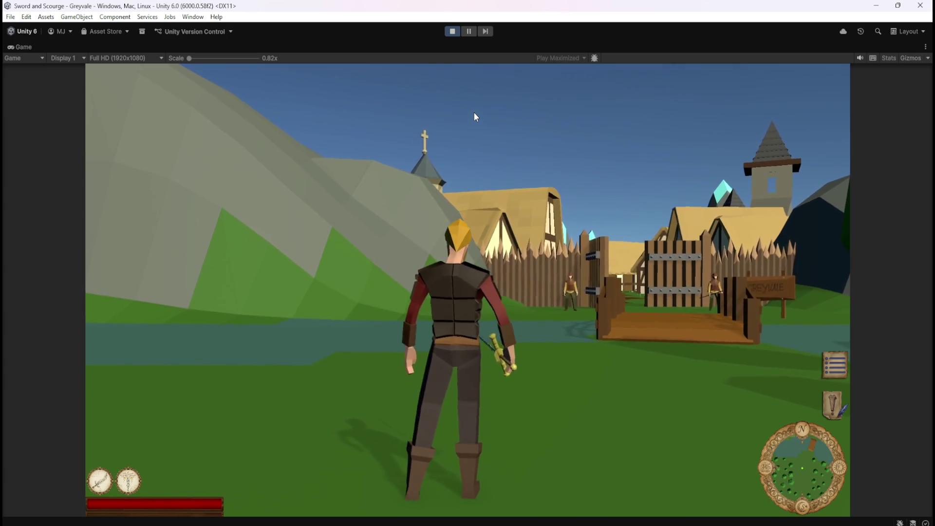
key(w)
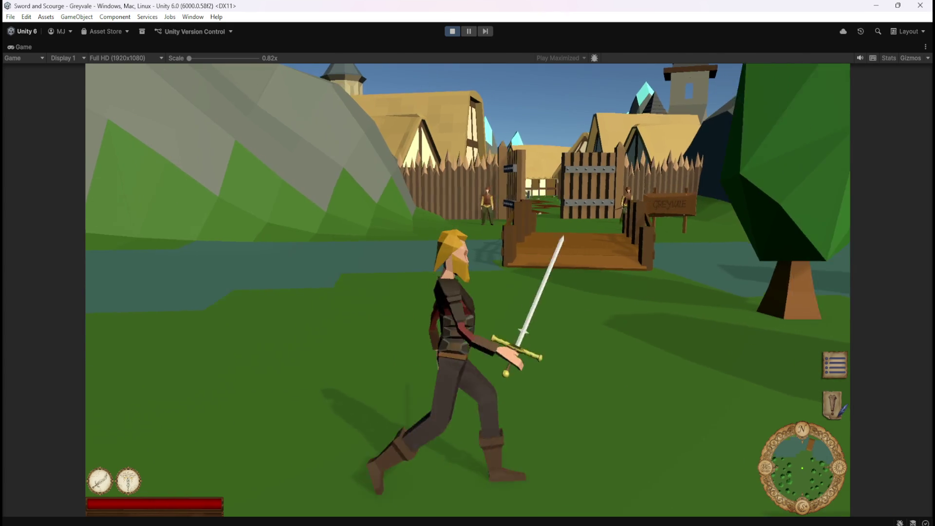
key(w)
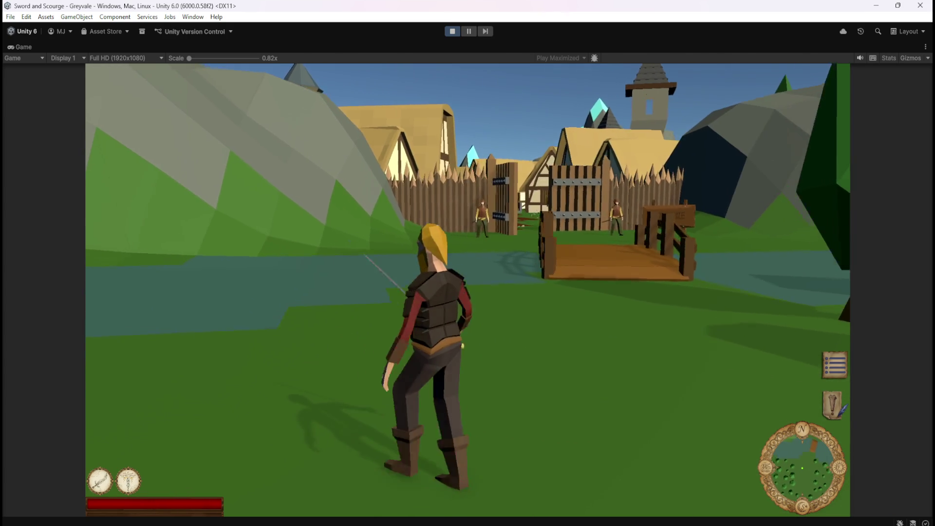
key(s)
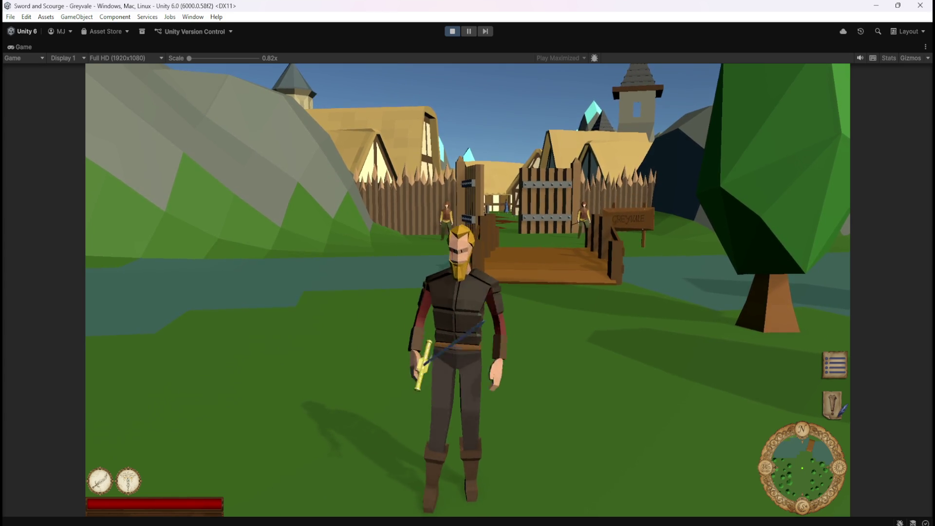
key(s)
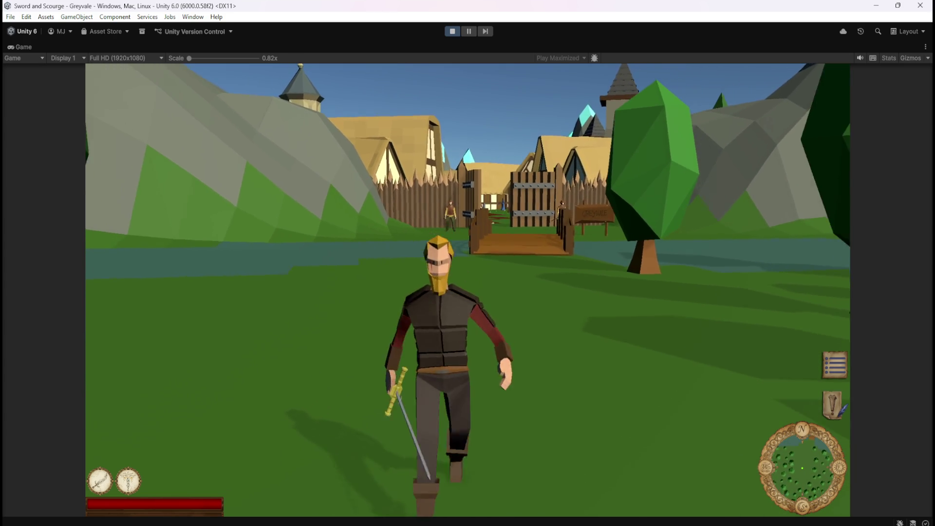
key(s)
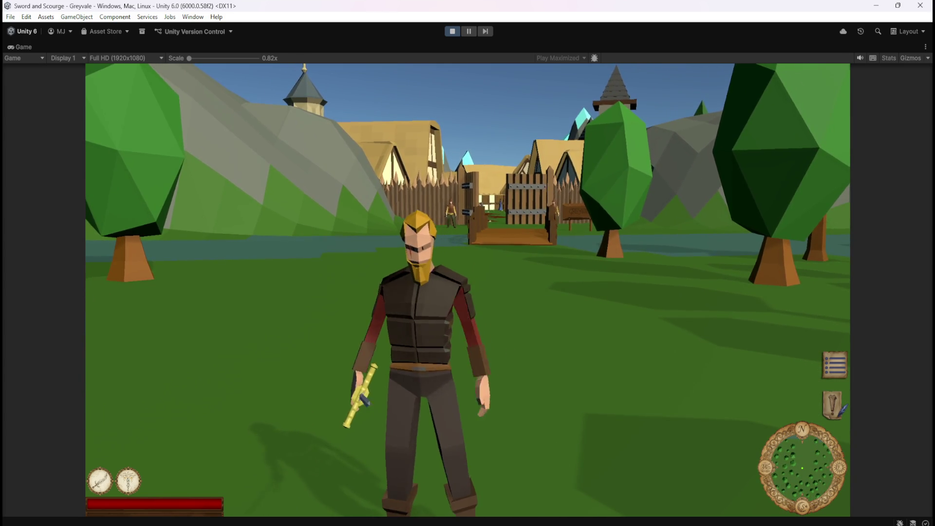
key(w)
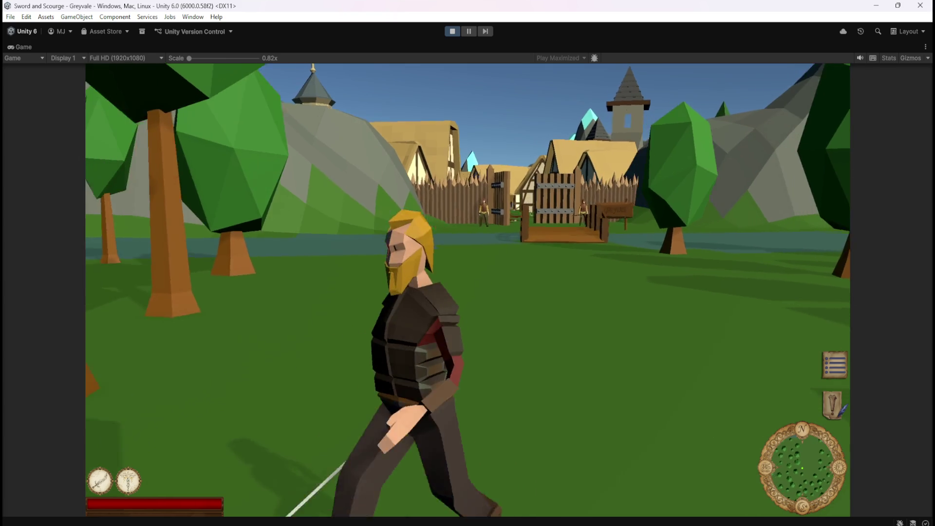
key(w)
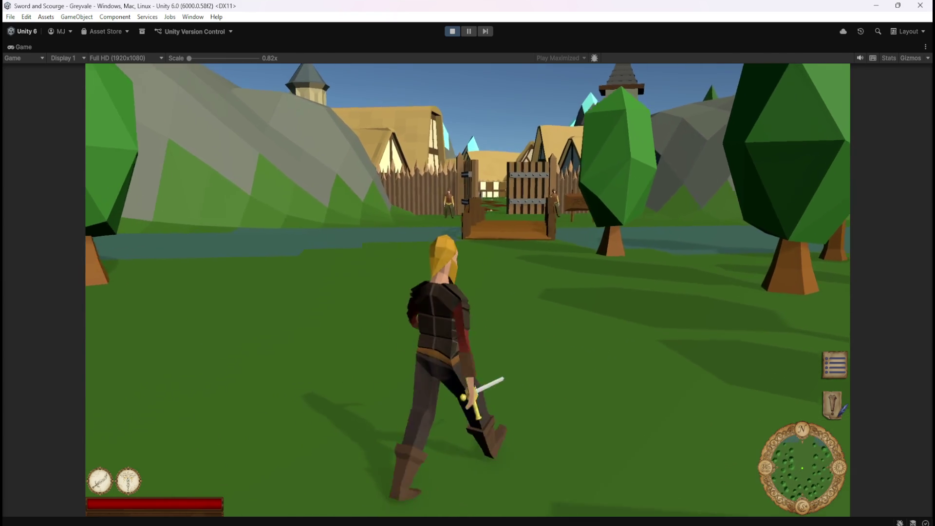
key(w)
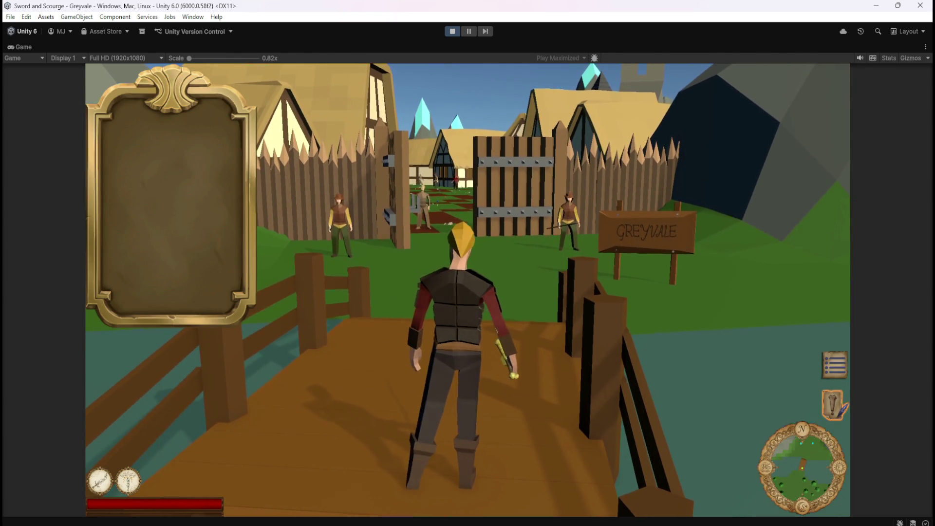
- Open and close the Character Stats panel with the C key
key(c)
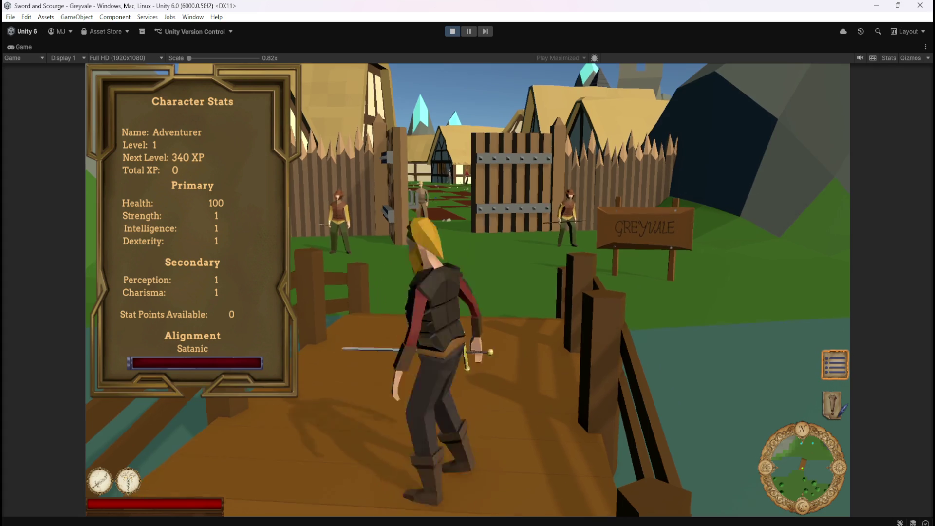
key(s)
key(c)
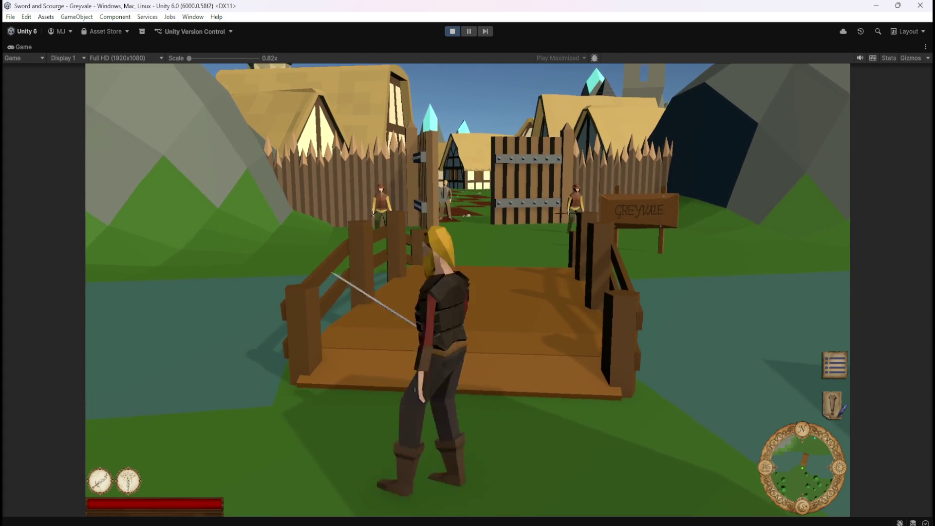
- Walk through the gate into Greyvale and start talking to the villager Dummerick
key(w)
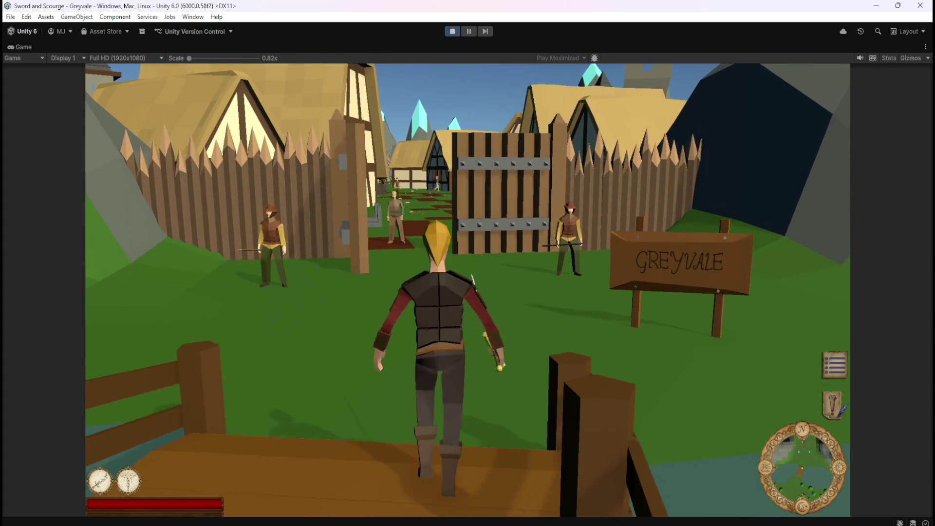
key(w)
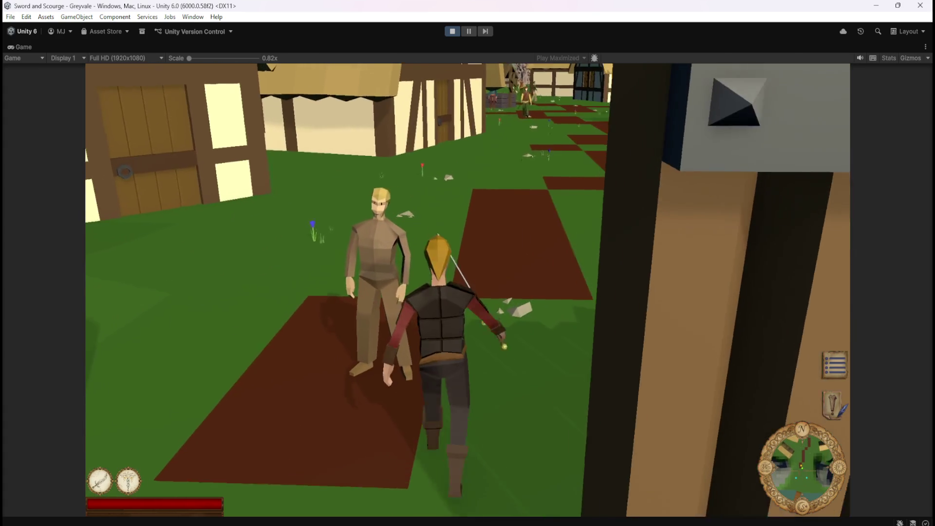
key(e)
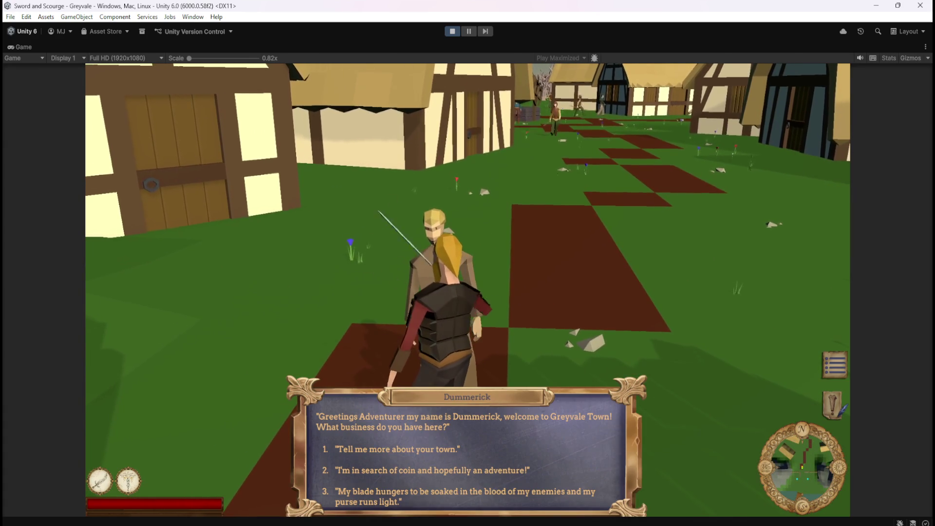
- Leave Dummerick's dialogue, run to the graveyard to fight skeletons, then pause the game
key(1)
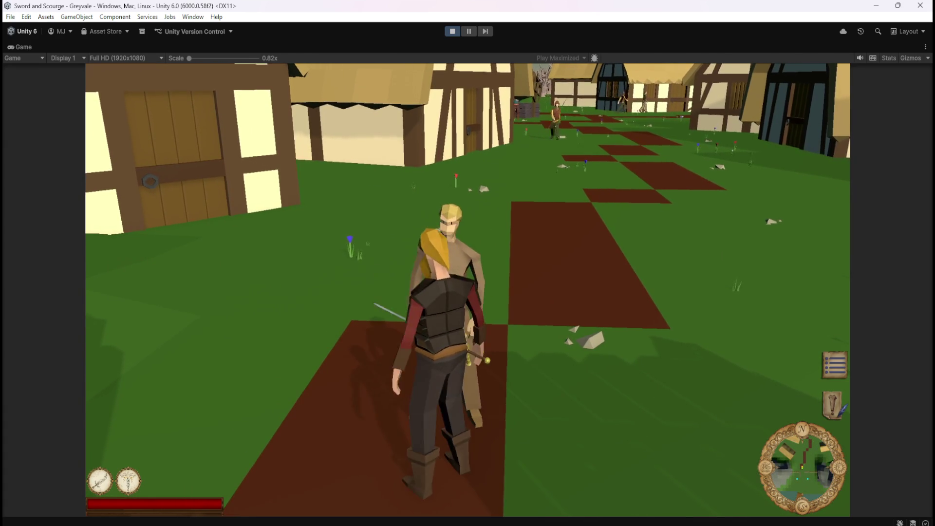
key(w)
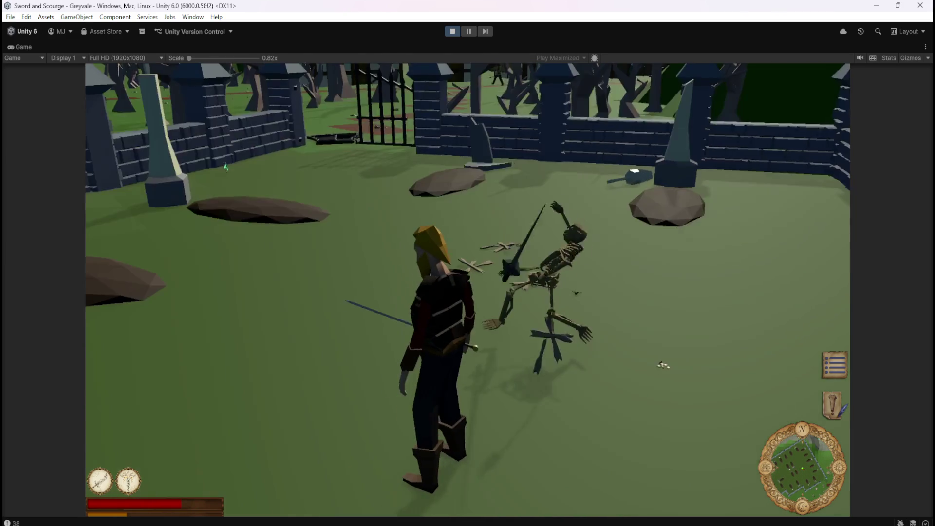
key(Escape)
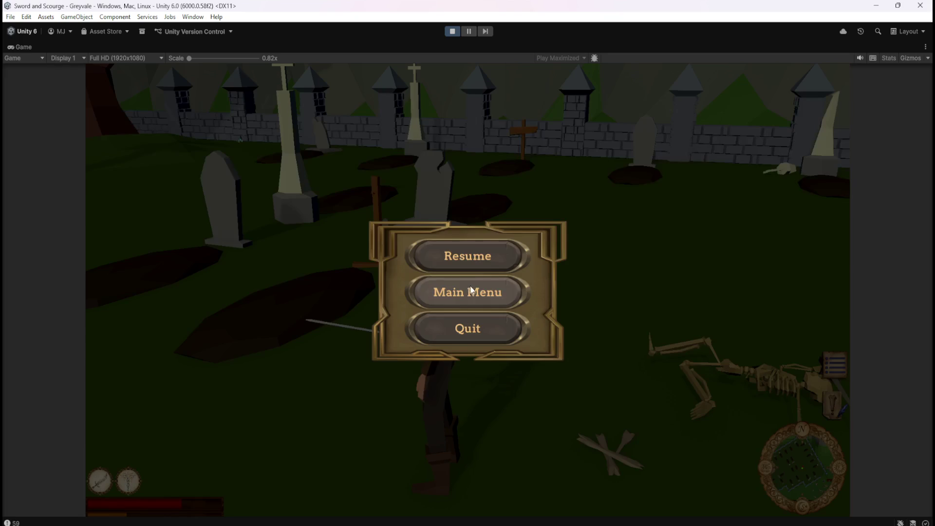
- Exit Play mode, scroll the Hierarchy to the top and collapse the World Assets group
click(450, 31)
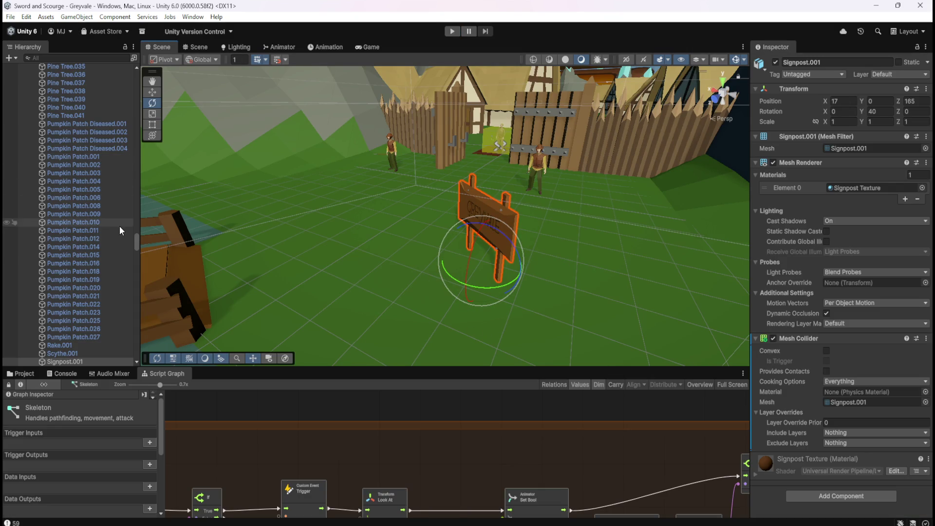
drag(134, 238, 150, 77)
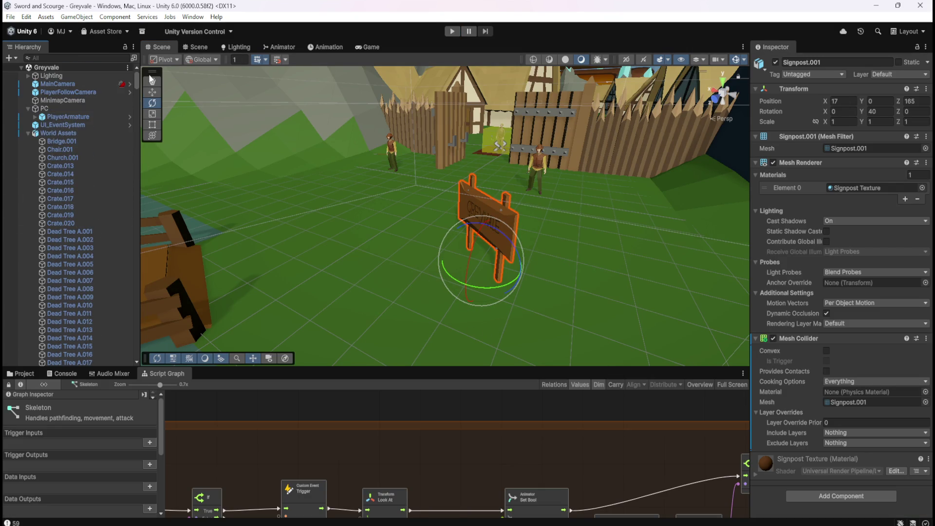
click(29, 133)
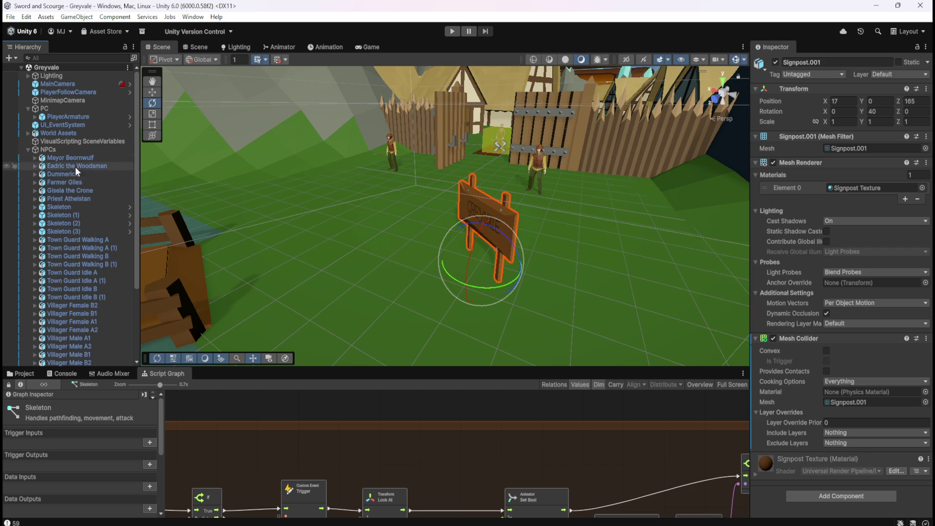
- Select the Skeleton NPC, review its Nav Mesh Agent and Script Graph maximized, then restore the layout
click(78, 209)
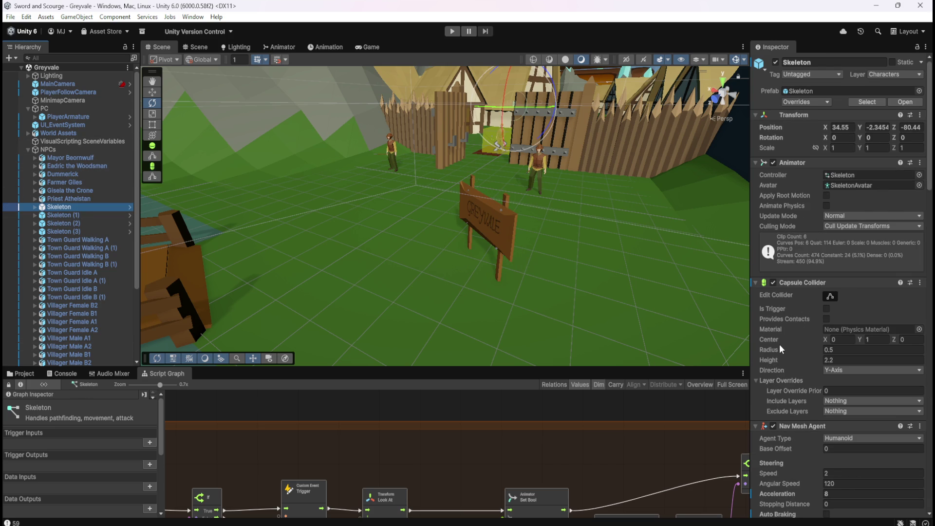
scroll(779, 344, down, 2)
scroll(779, 344, up, 1)
key(shift+space)
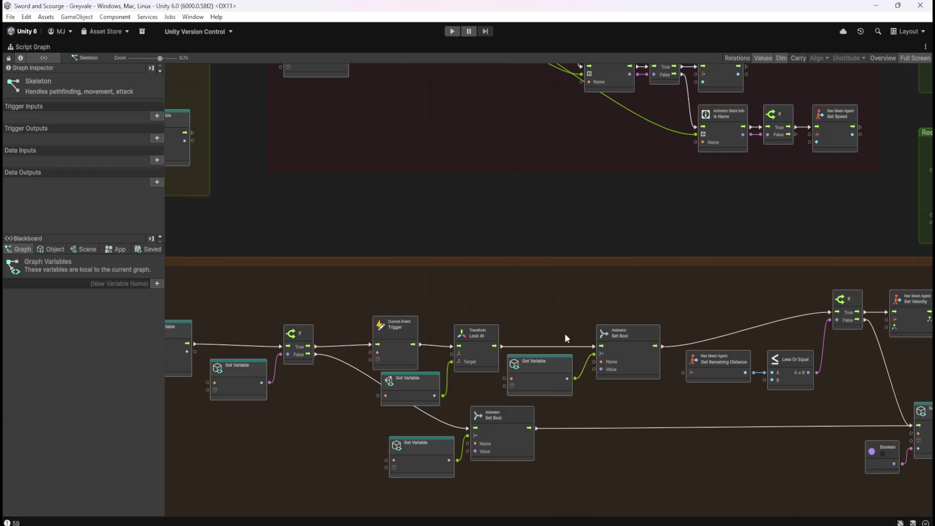
scroll(627, 230, down, 3)
scroll(530, 280, up, 6)
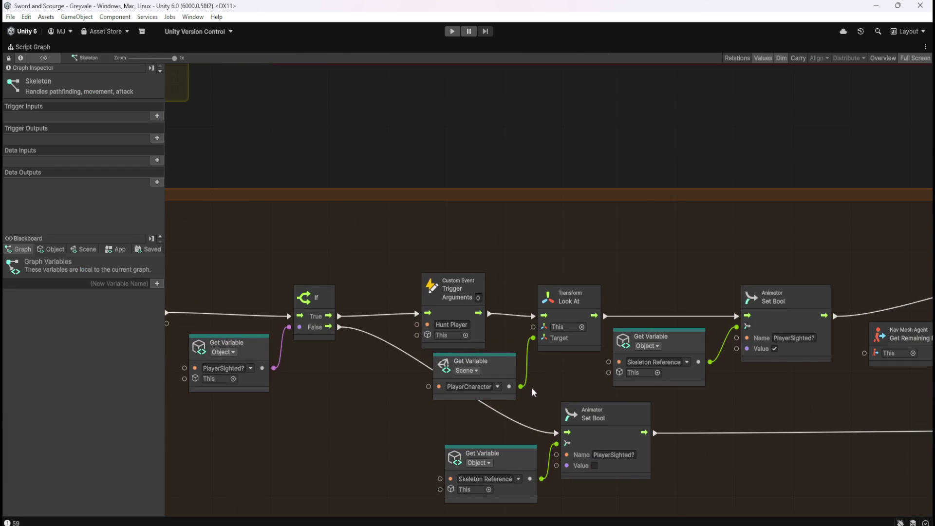
key(shift+space)
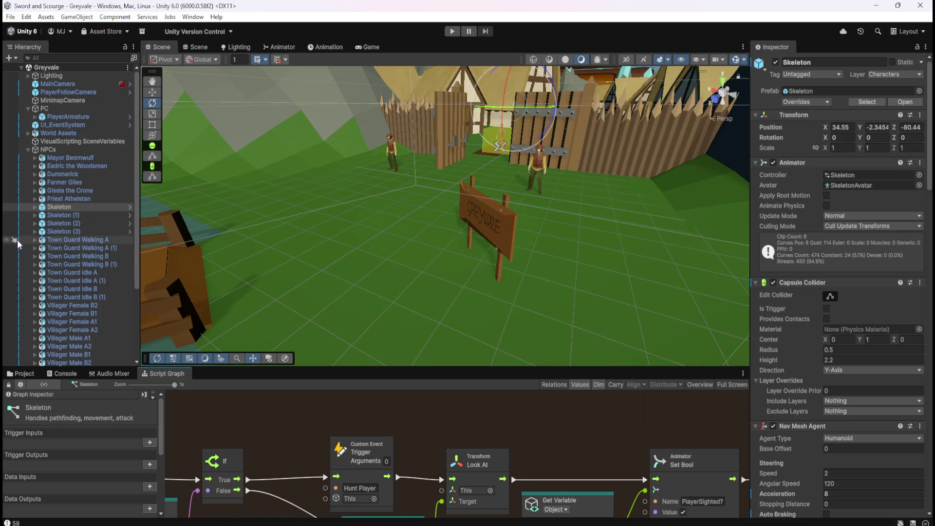
scroll(73, 249, down, 3)
- Maximize the Cultist's script graph and select its Animator state, Is Name and If nodes
click(68, 309)
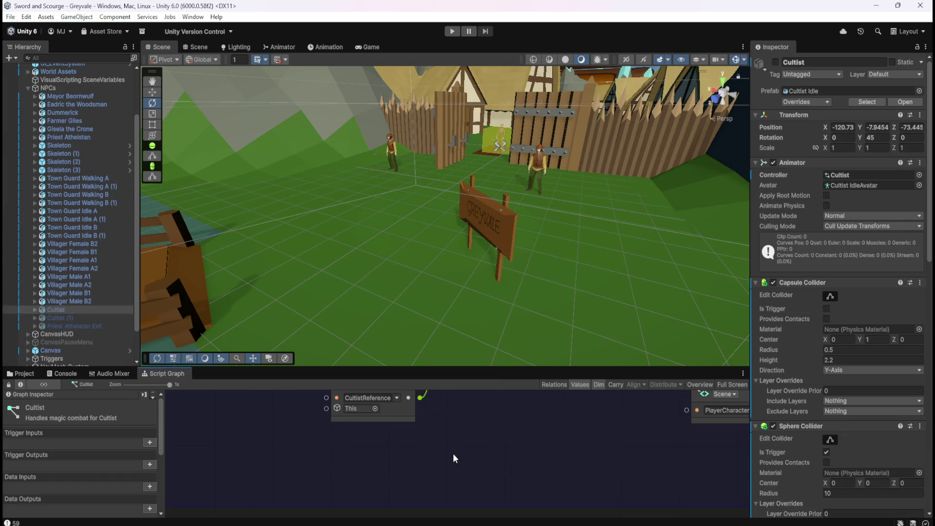
key(shift+space)
scroll(463, 315, down, 5)
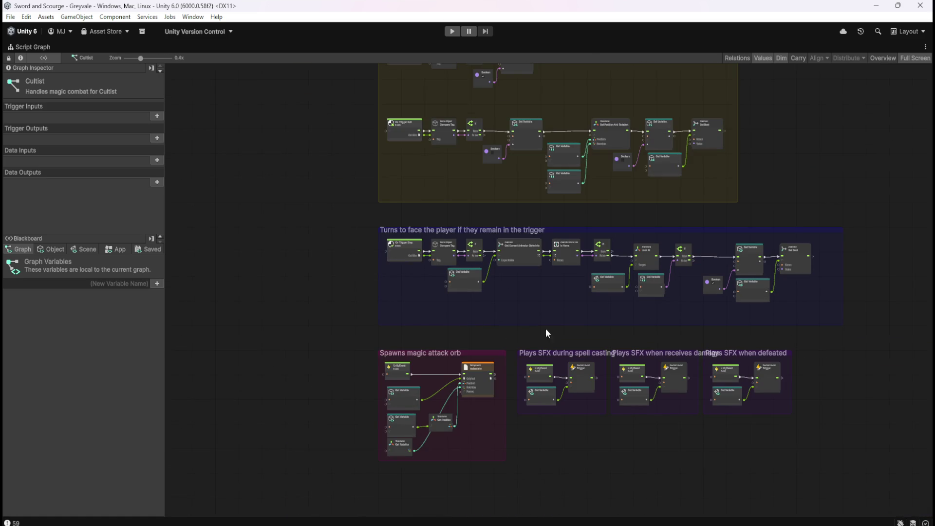
scroll(545, 300, up, 4)
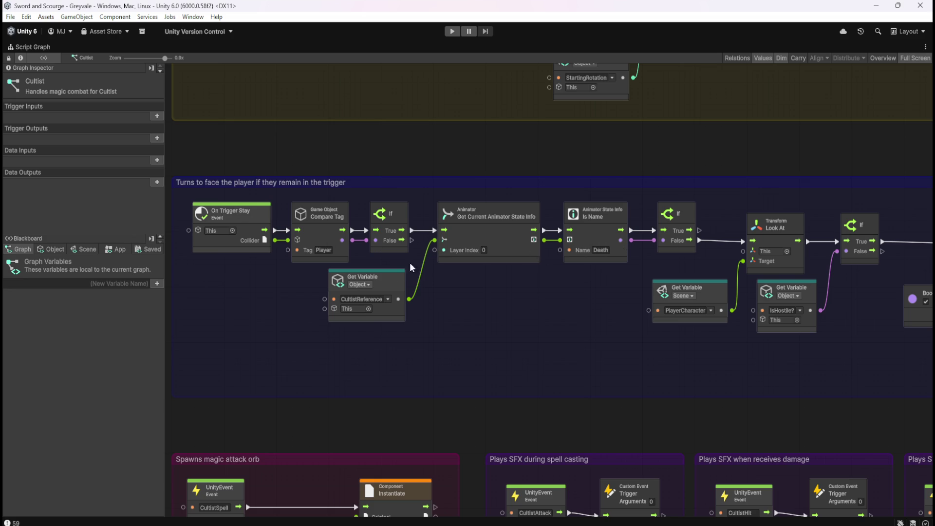
click(510, 250)
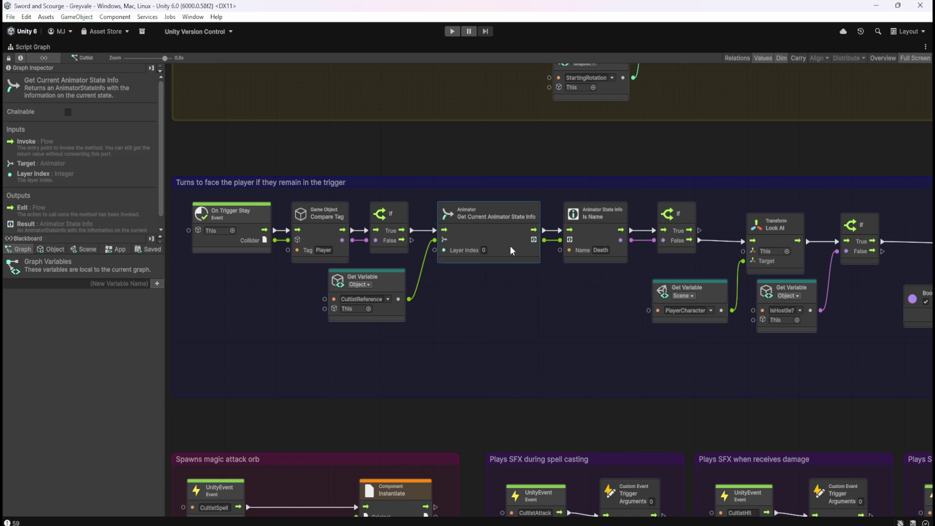
ctrl+click(597, 229)
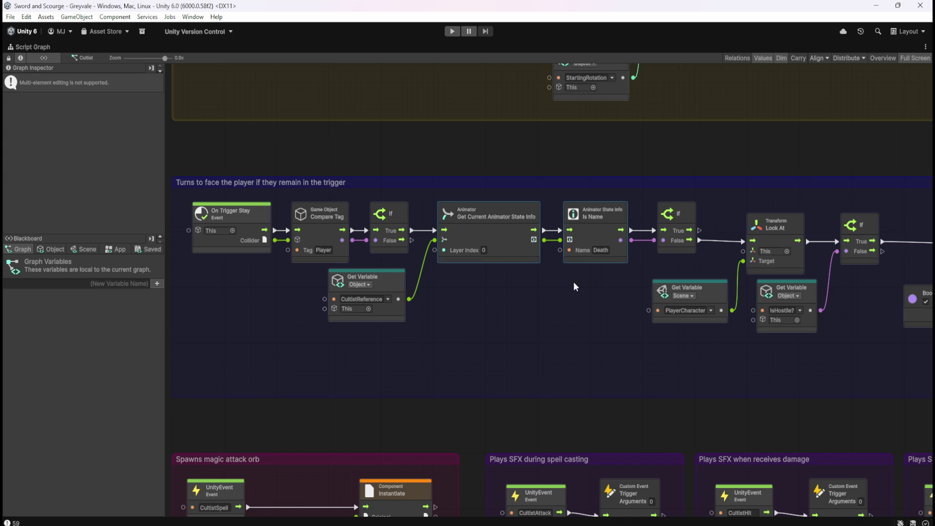
click(544, 247)
click(528, 249)
ctrl+click(610, 231)
ctrl+click(690, 225)
- Restore the layout, select the Skeleton and maximize its script graph
click(537, 319)
key(shift+space)
click(88, 146)
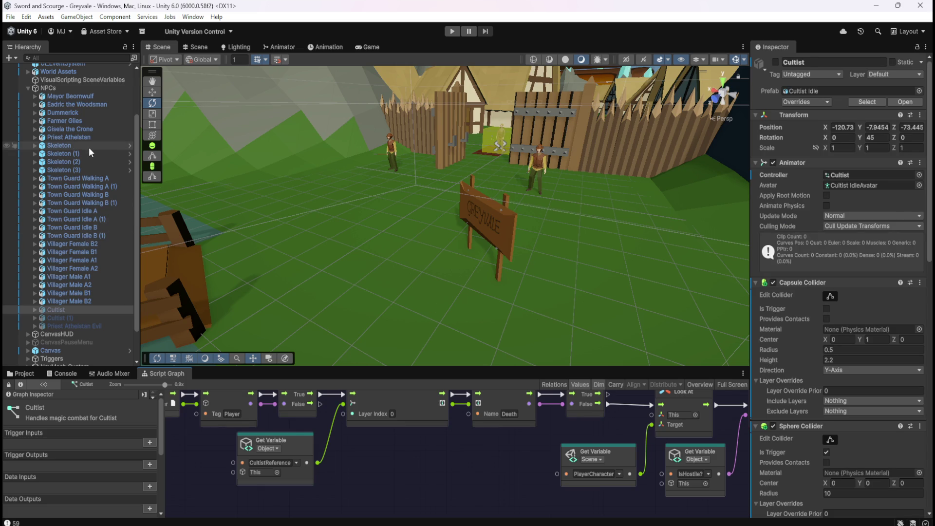
key(shift+space)
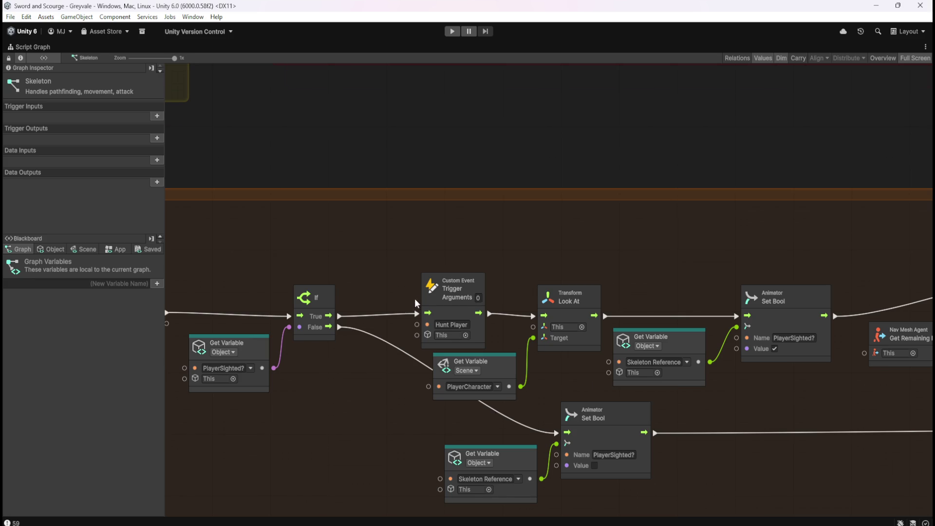
scroll(414, 299, down, 6)
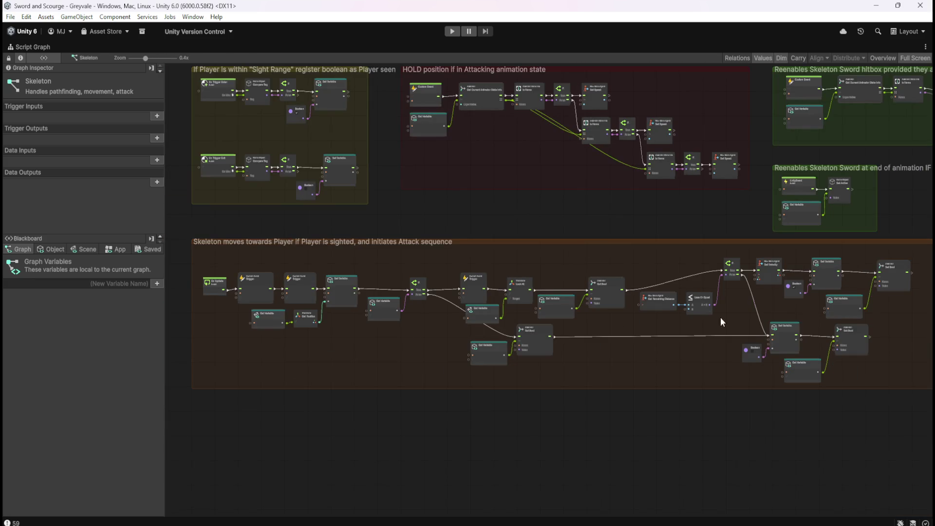
scroll(726, 314, up, 3)
scroll(775, 317, down, 2)
scroll(340, 313, up, 3)
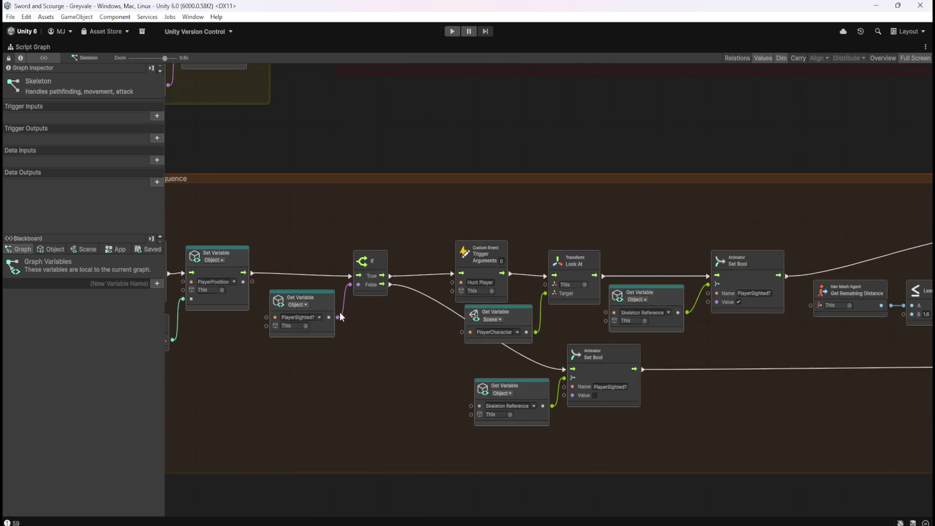
scroll(341, 314, up, 1)
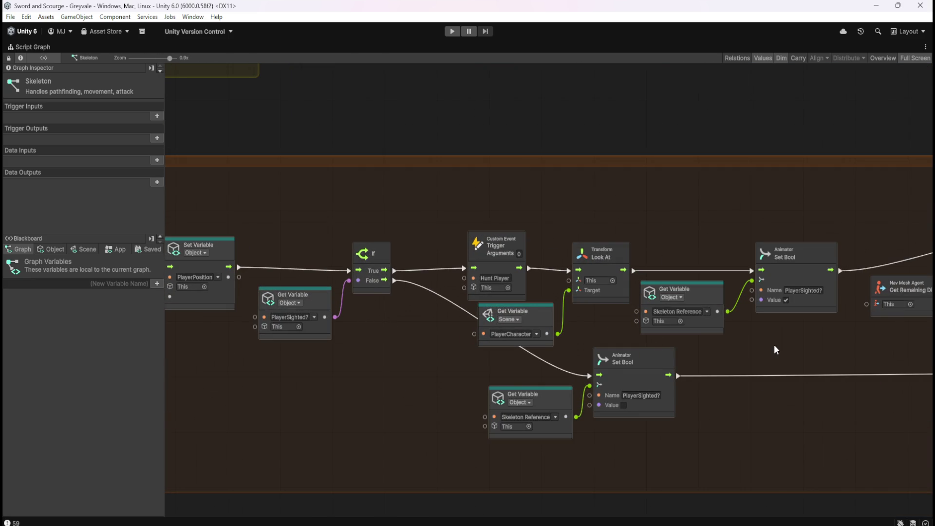
scroll(776, 350, down, 2)
scroll(642, 373, up, 3)
mouse_move(664, 311)
mouse_down()
mouse_move(643, 333)
mouse_move(486, 302)
mouse_up()
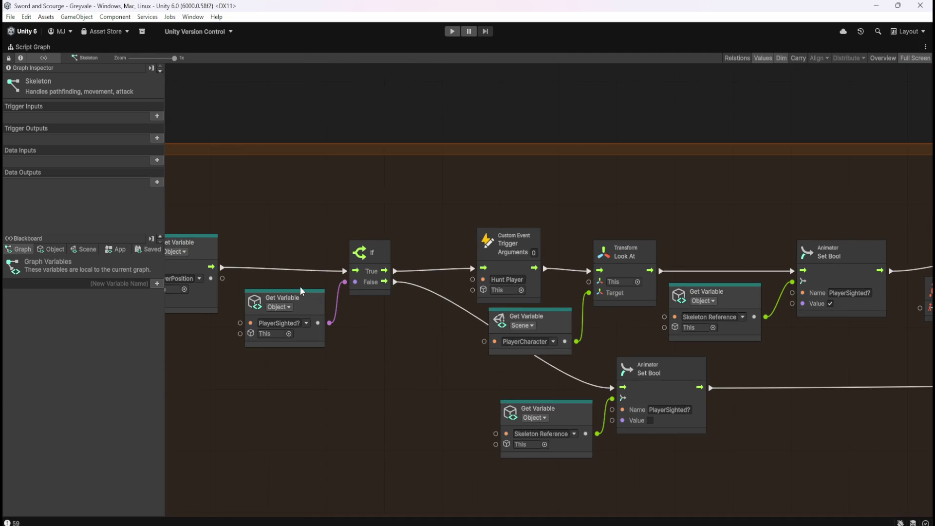
scroll(300, 286, down, 6)
scroll(375, 291, down, 2)
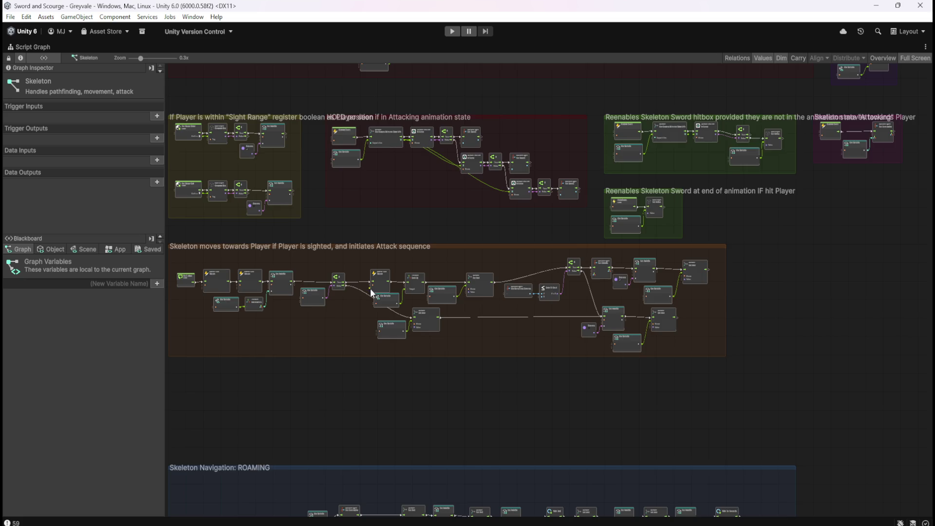
scroll(546, 288, down, 2)
scroll(348, 359, up, 3)
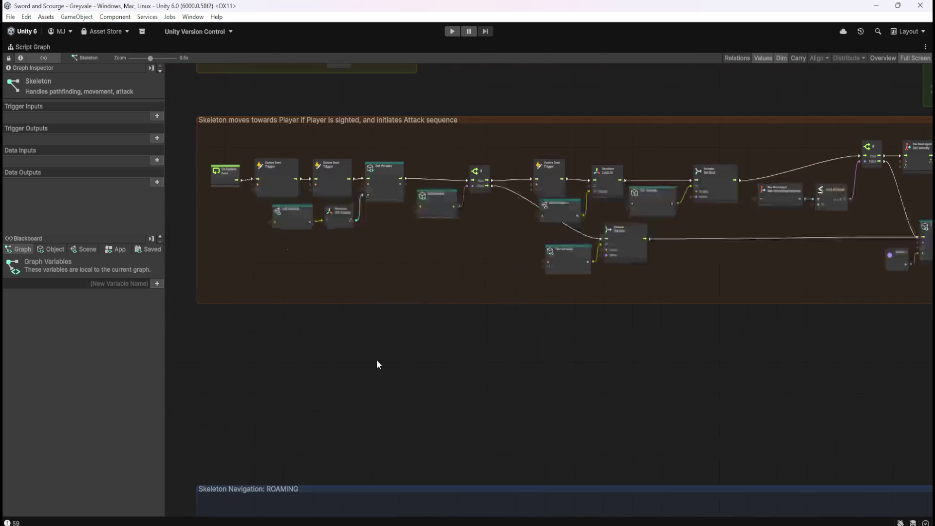
click(570, 125)
drag(579, 119, 573, 240)
click(578, 225)
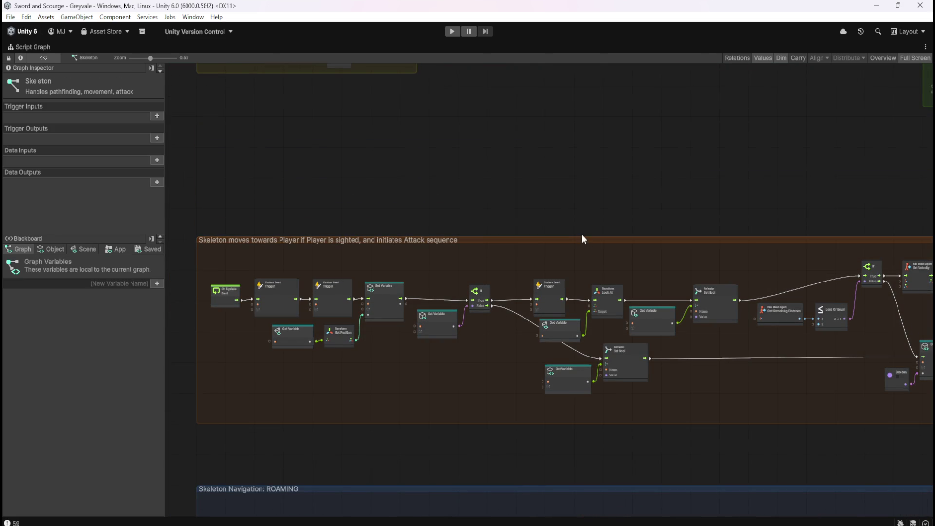
scroll(581, 237, up, 1)
scroll(574, 237, up, 1)
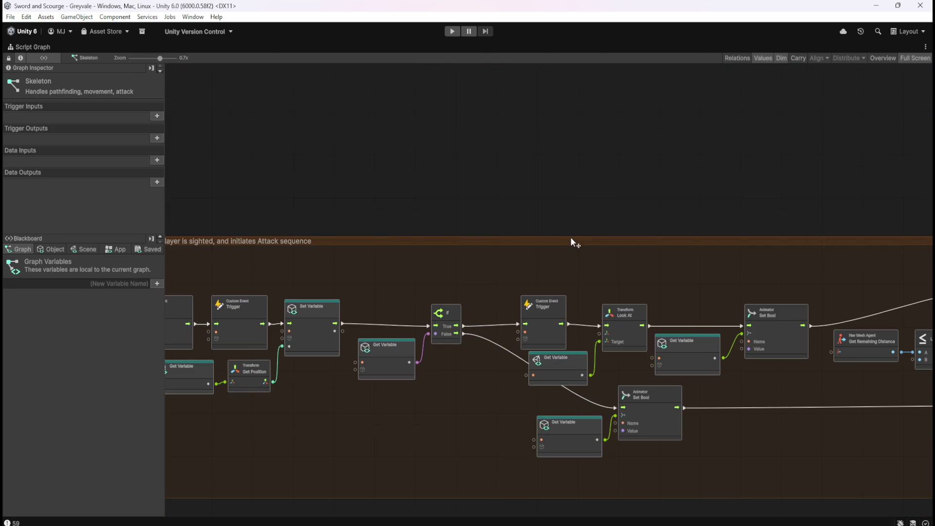
scroll(758, 239, up, 1)
drag(742, 235, 747, 93)
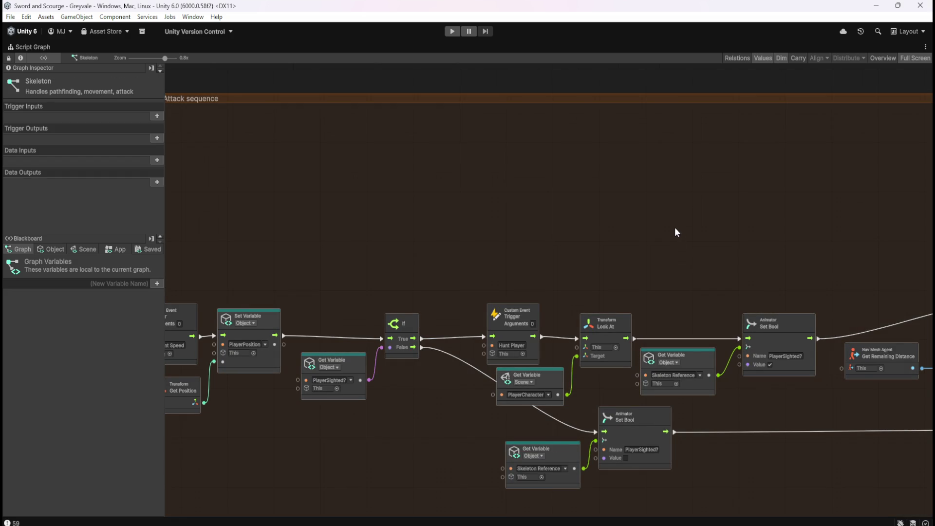
scroll(670, 221, down, 3)
scroll(692, 216, up, 1)
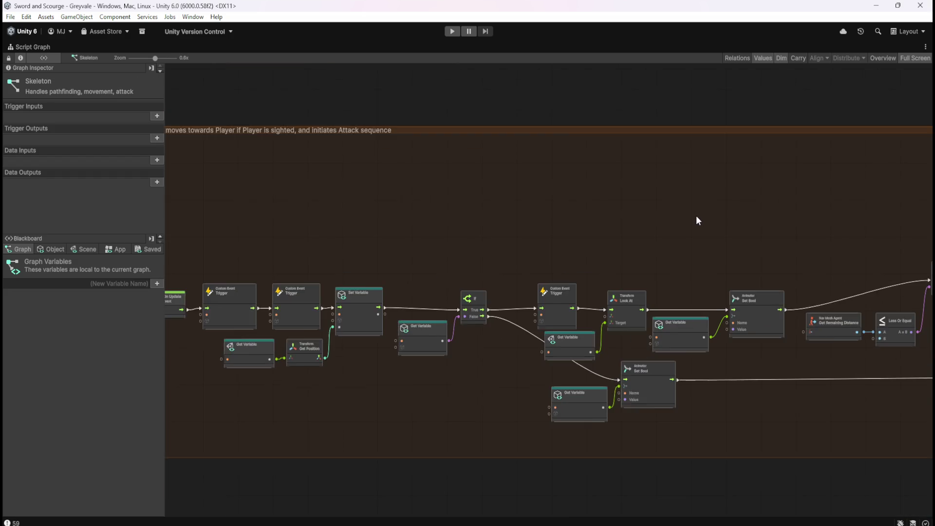
scroll(727, 233, up, 1)
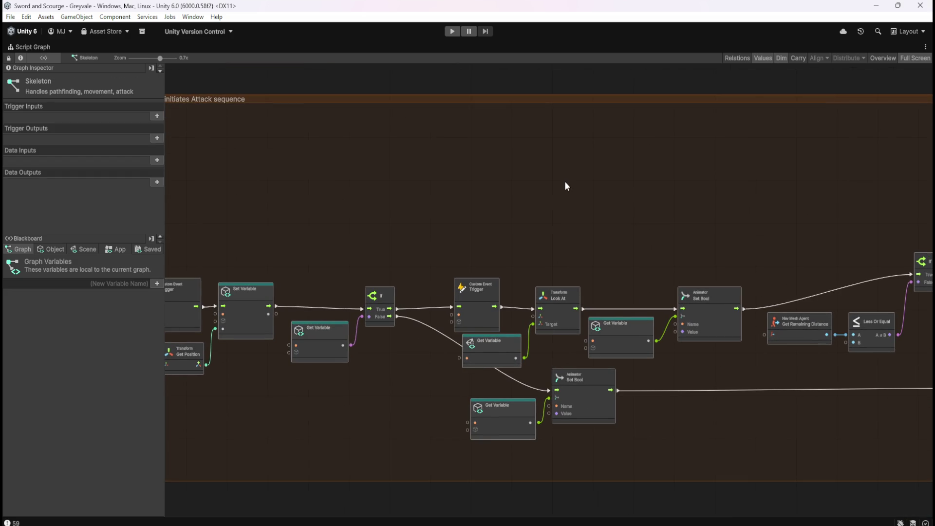
scroll(502, 210, up, 1)
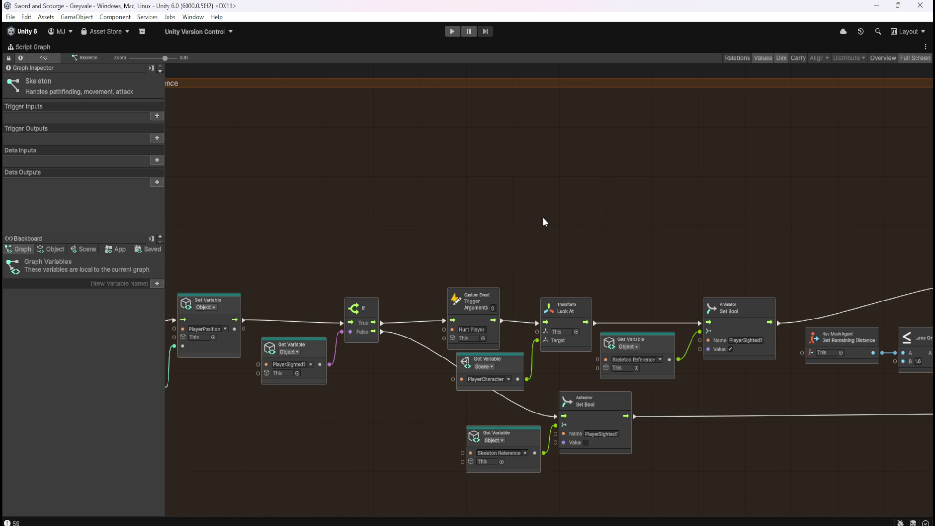
mouse_move(515, 227)
mouse_down()
mouse_move(663, 232)
mouse_move(698, 202)
mouse_move(373, 212)
mouse_move(597, 200)
mouse_up()
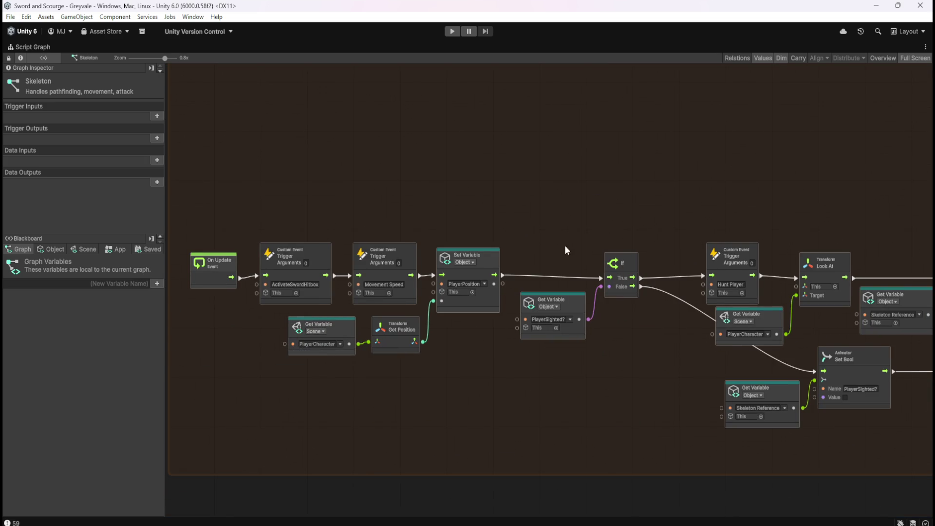
drag(773, 194, 527, 180)
mouse_move(750, 176)
mouse_down()
mouse_move(555, 194)
mouse_move(771, 196)
mouse_up()
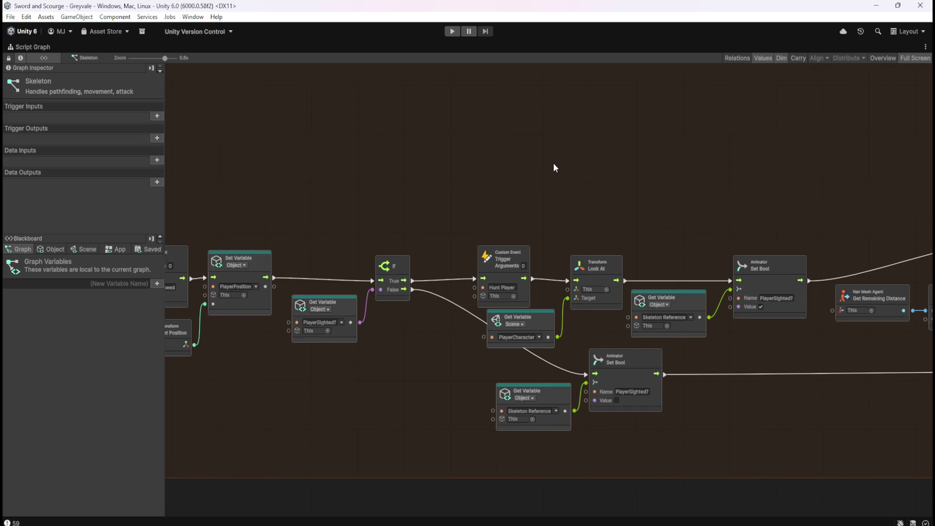
drag(553, 163, 577, 217)
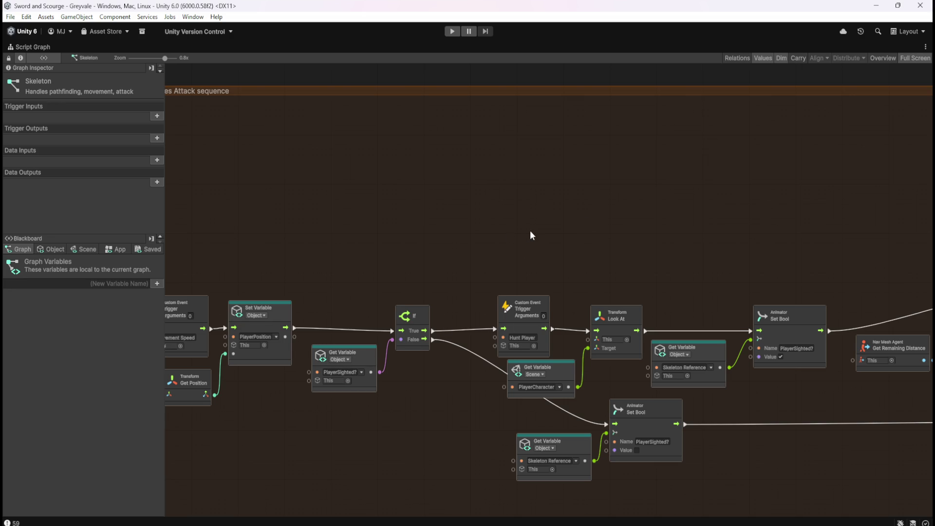
drag(535, 223, 544, 205)
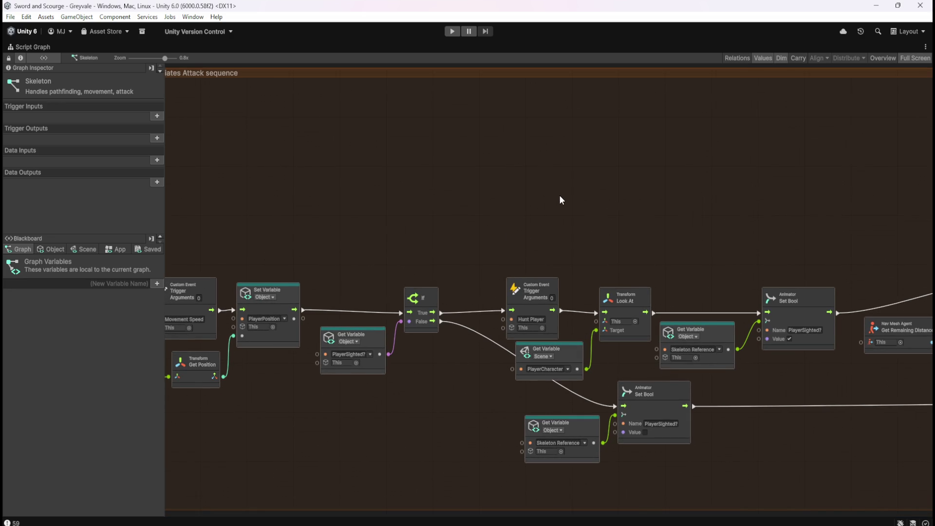
scroll(560, 195, up, 1)
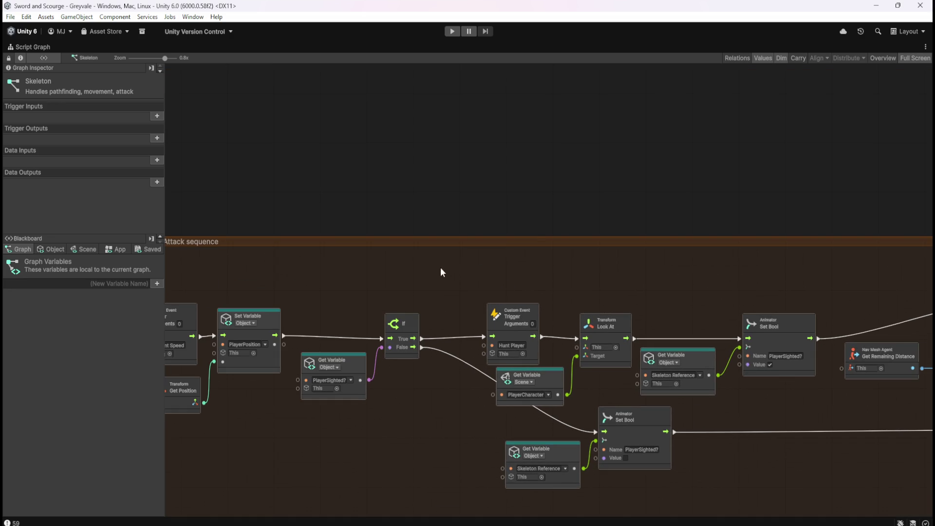
scroll(441, 267, down, 5)
scroll(422, 267, up, 5)
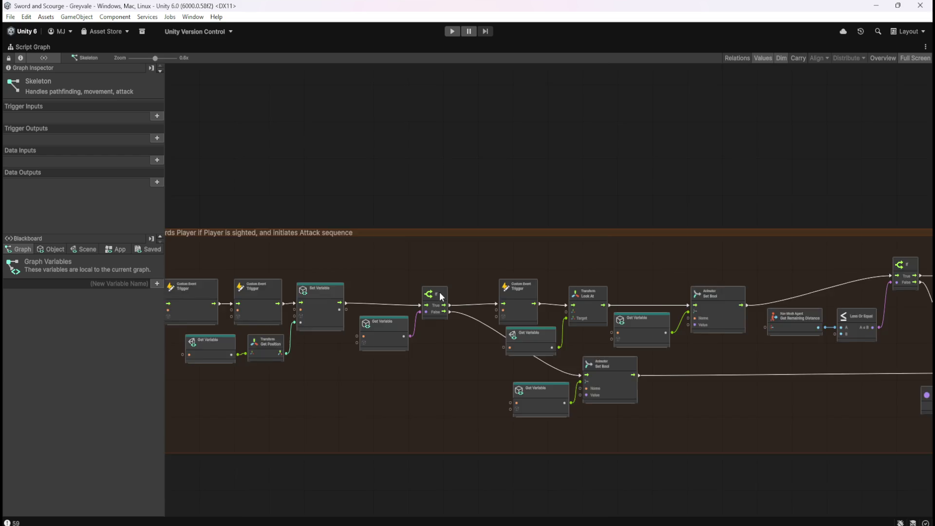
scroll(589, 253, down, 3)
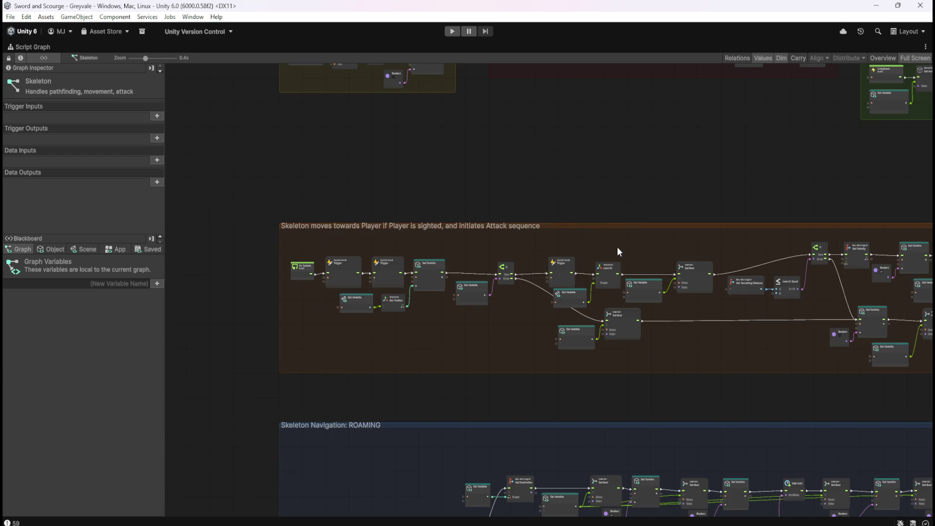
scroll(428, 281, down, 3)
scroll(456, 293, up, 6)
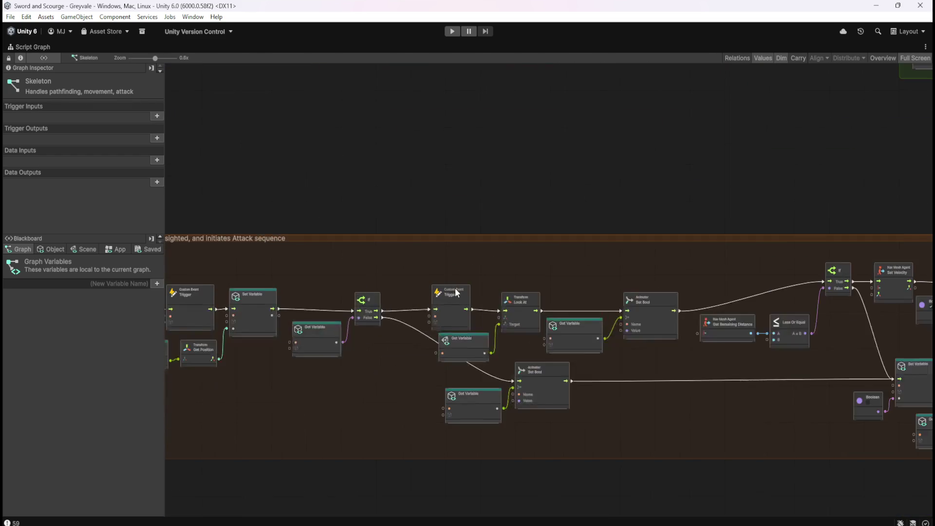
scroll(457, 293, up, 3)
drag(529, 339, 428, 252)
drag(623, 212, 487, 232)
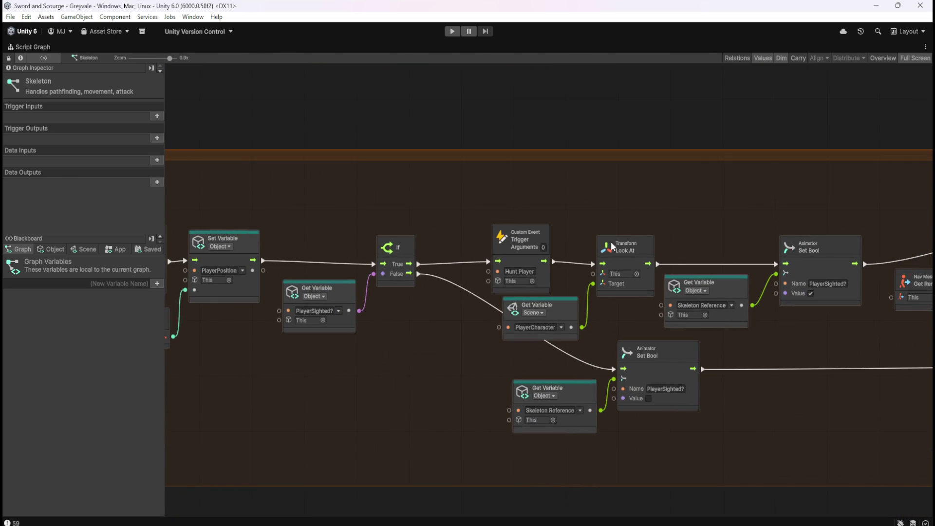
drag(568, 235, 620, 320)
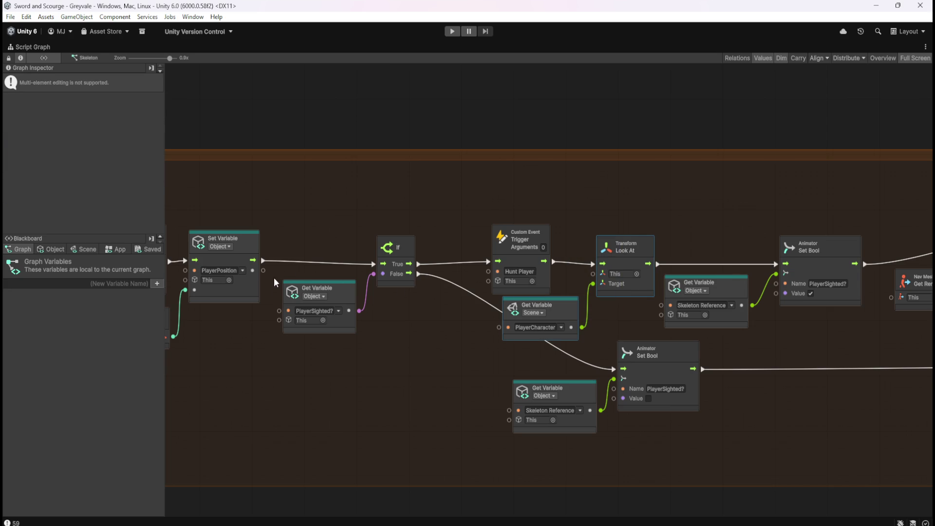
click(362, 222)
drag(363, 218, 436, 308)
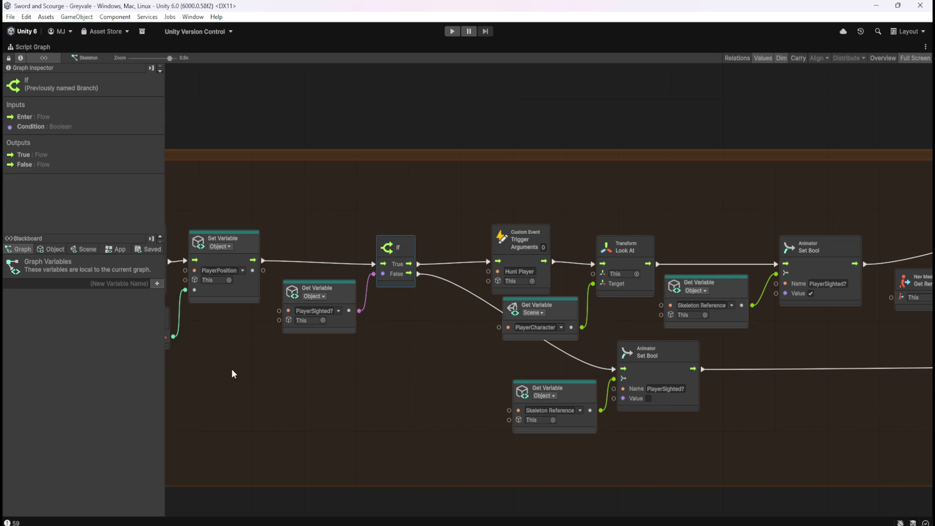
drag(267, 360, 367, 270)
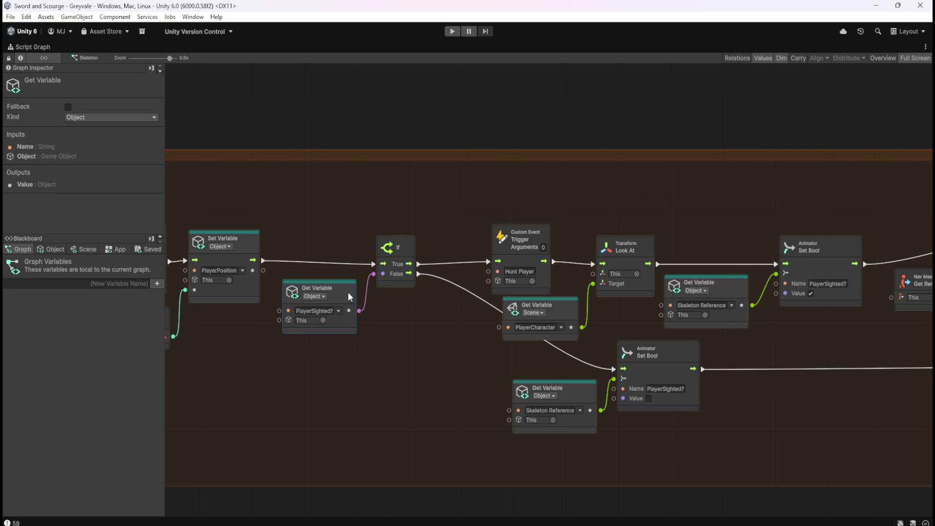
mouse_move(812, 435)
mouse_down()
mouse_move(360, 419)
mouse_move(249, 404)
mouse_up()
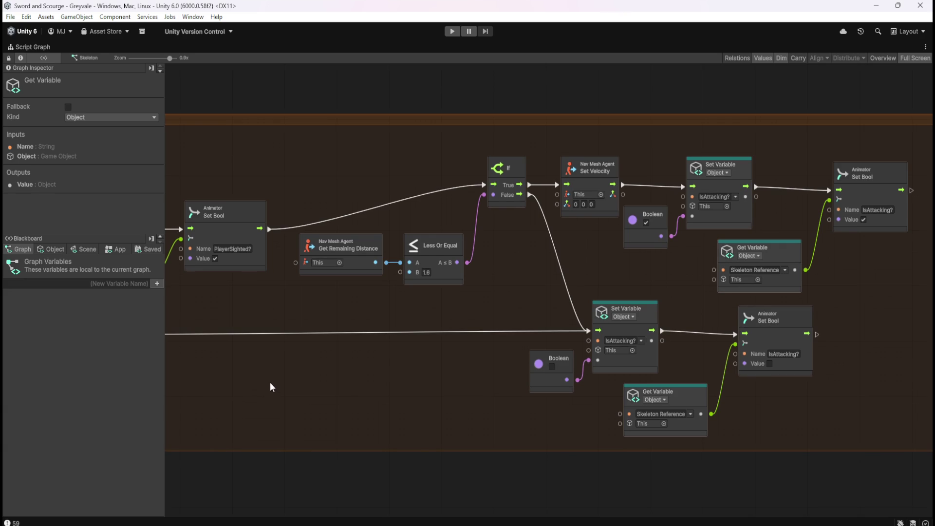
scroll(258, 384, left, 10)
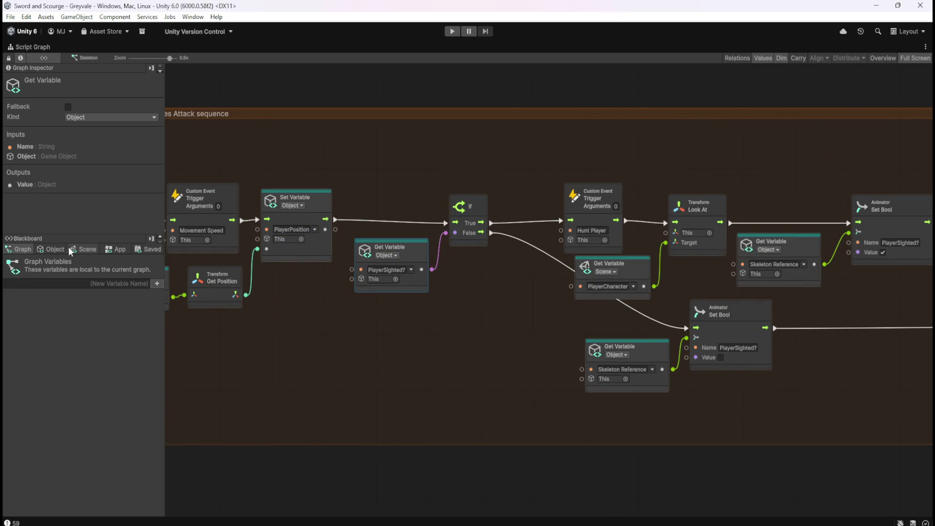
scroll(461, 387, down, 7)
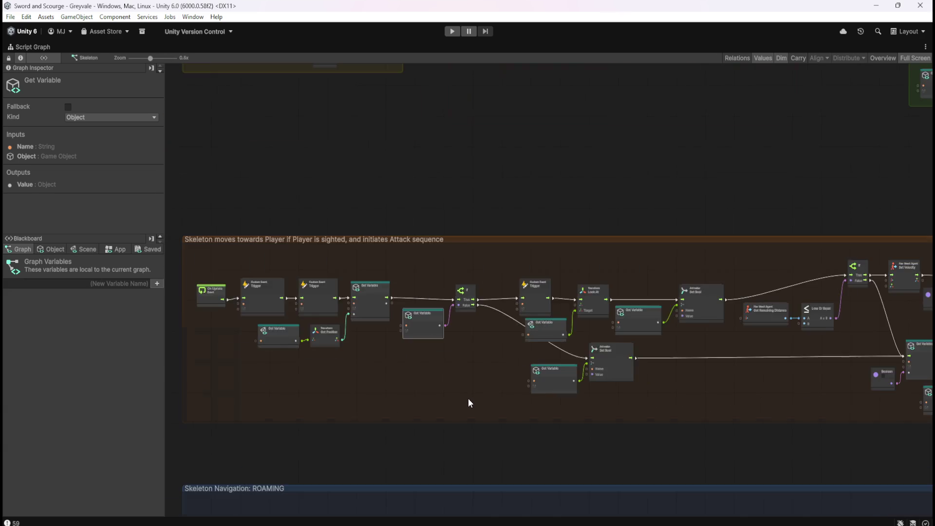
- Drag PlayerSighted? from the Blackboard's Object variables to create a Set Variable node
scroll(530, 395, up, 6)
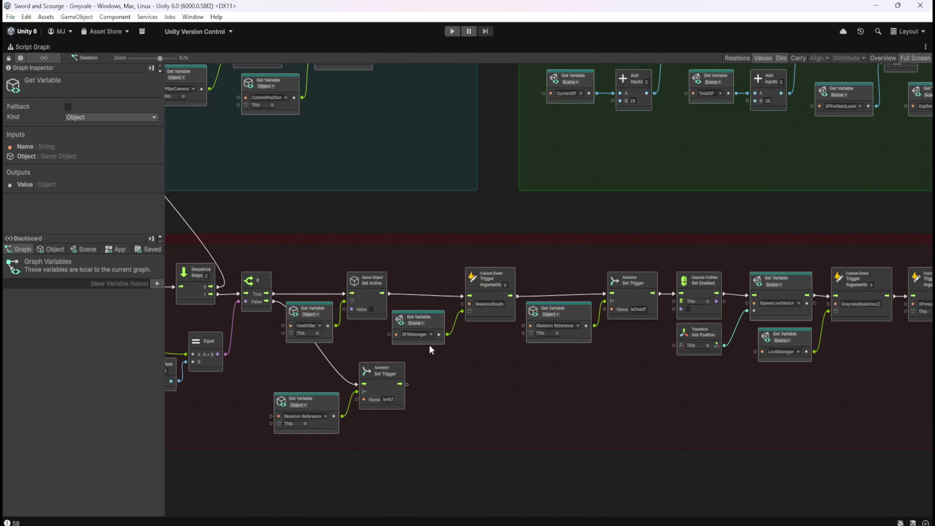
scroll(643, 360, up, 3)
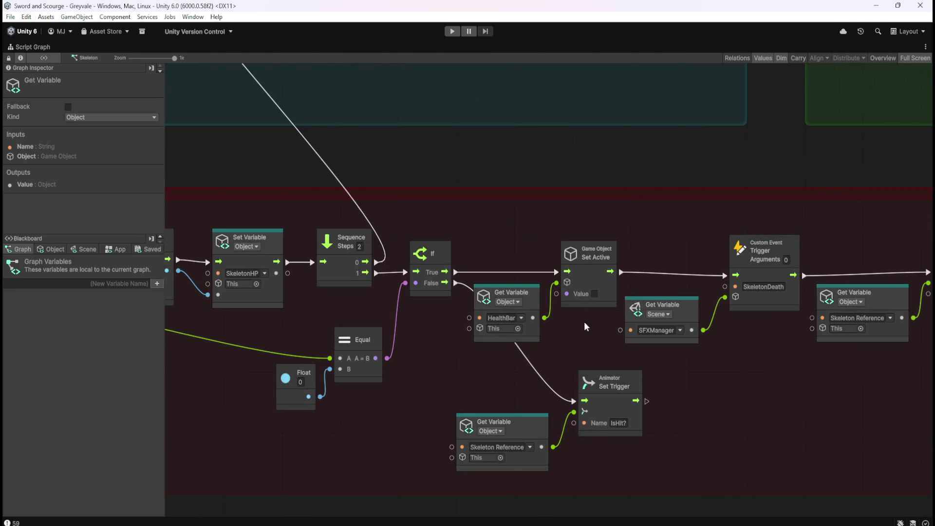
click(508, 209)
click(50, 249)
scroll(116, 378, up, 3)
scroll(115, 378, up, 2)
mouse_move(12, 328)
mouse_down()
mouse_move(752, 407)
mouse_move(742, 404)
mouse_up()
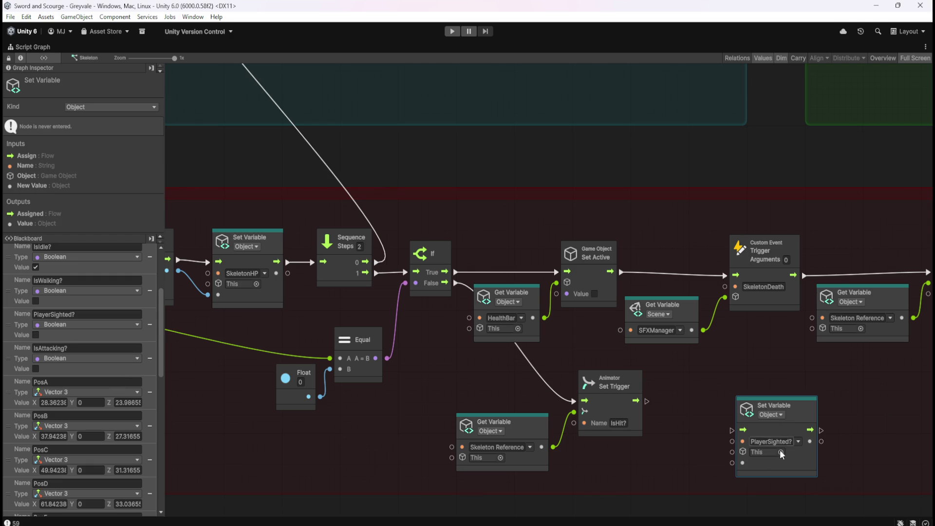
- Feed the node's value port with a Boolean Literal and nudge the node upward
drag(732, 463, 711, 472)
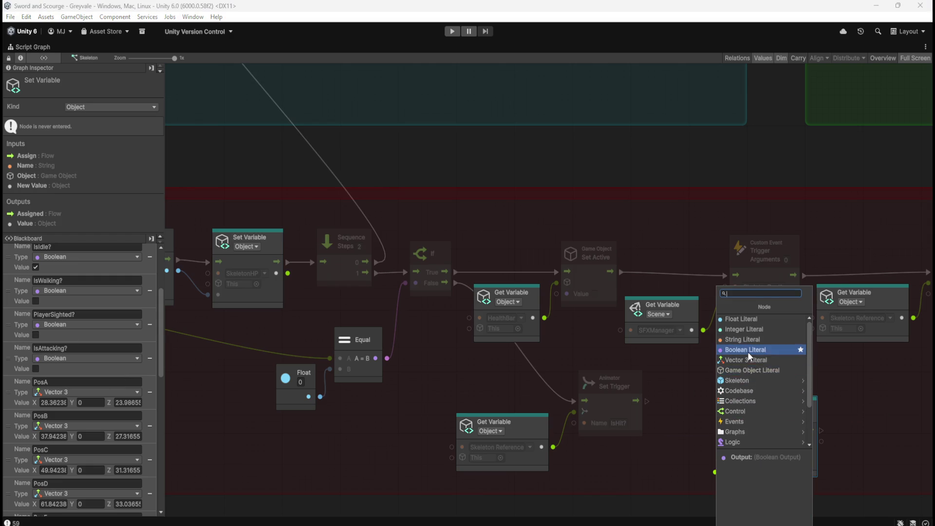
click(747, 351)
drag(799, 455, 795, 426)
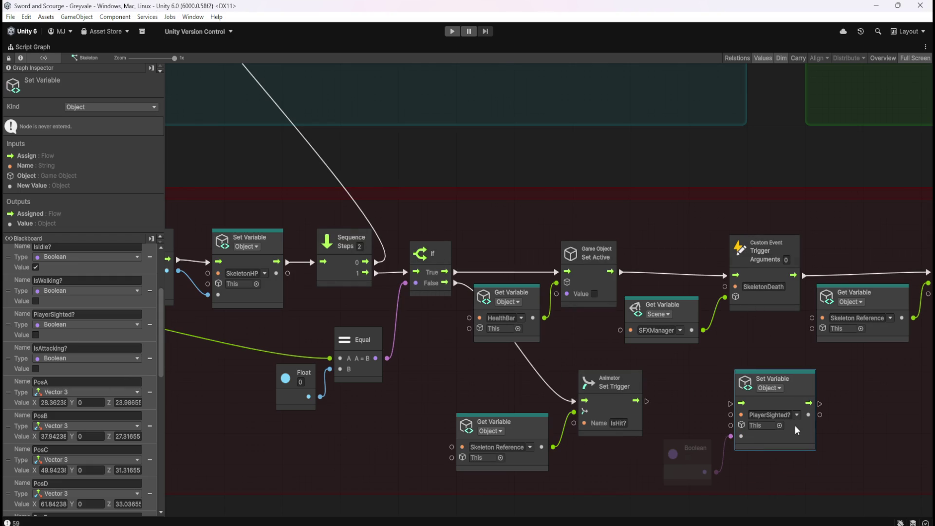
scroll(603, 309, down, 8)
scroll(610, 443, up, 6)
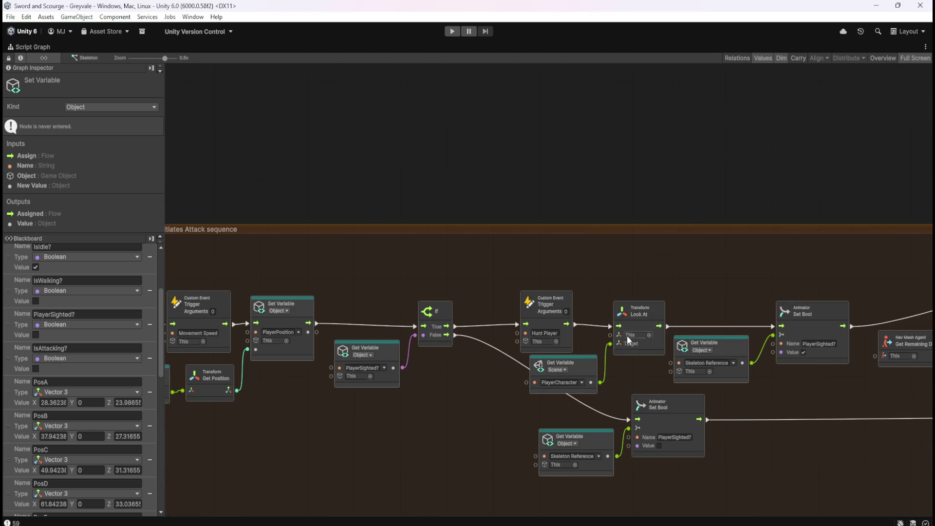
- Marquee-select both Plays SFX groups and move them further to the right
scroll(423, 457, down, 6)
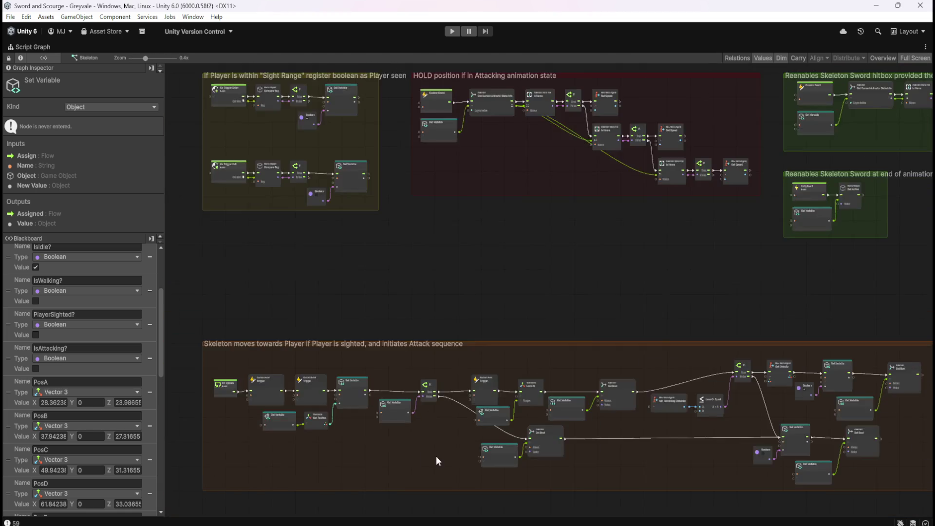
scroll(540, 175, up, 6)
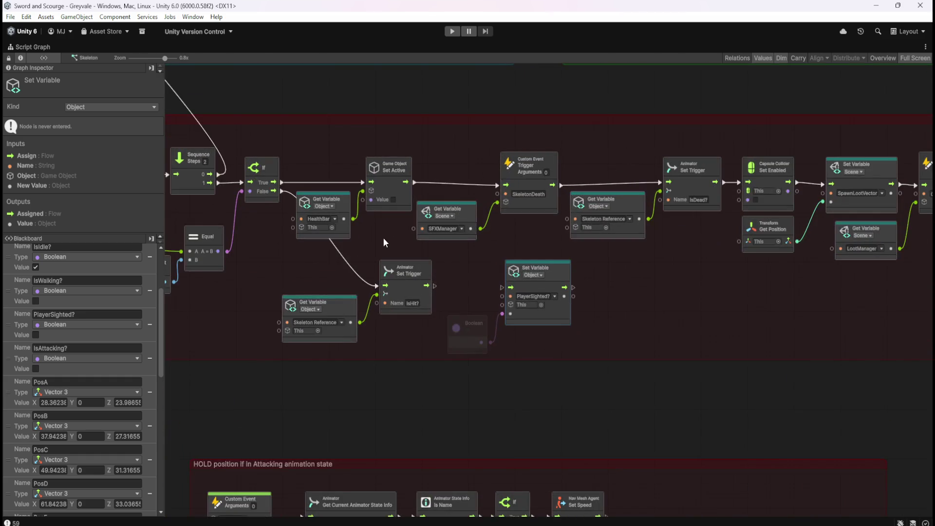
scroll(382, 235, down, 5)
scroll(609, 195, up, 3)
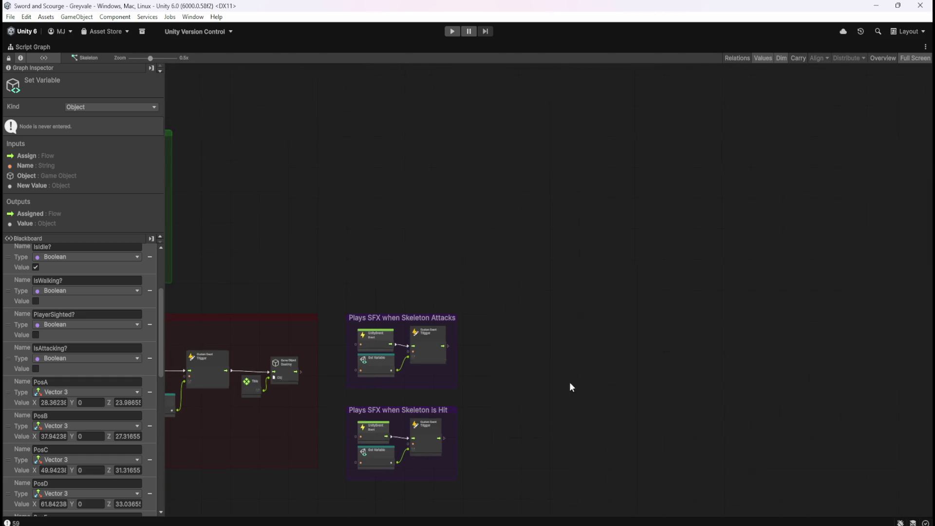
scroll(569, 382, down, 3)
scroll(526, 498, up, 3)
drag(376, 172, 546, 381)
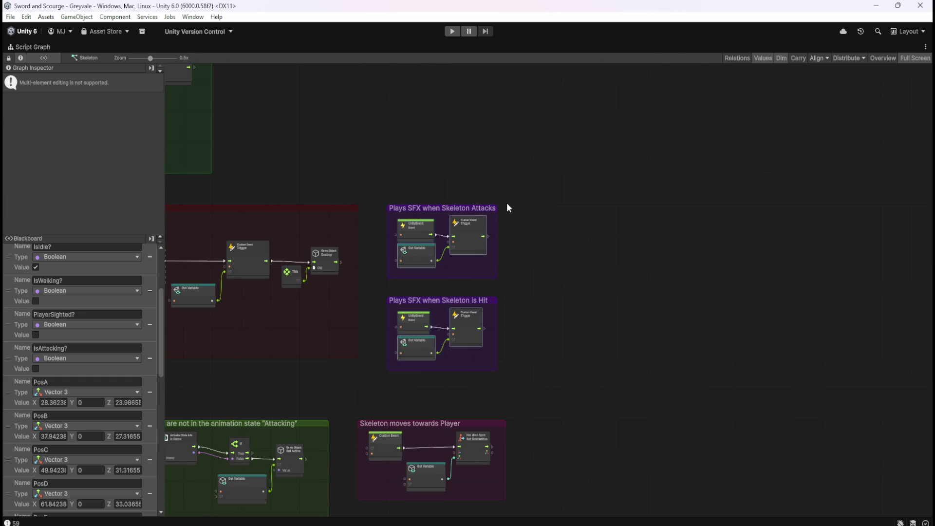
scroll(502, 302, up, 3)
drag(486, 308, 724, 308)
click(533, 293)
- Widen the red skeleton damage group by dragging its right edge outward
drag(429, 274, 729, 281)
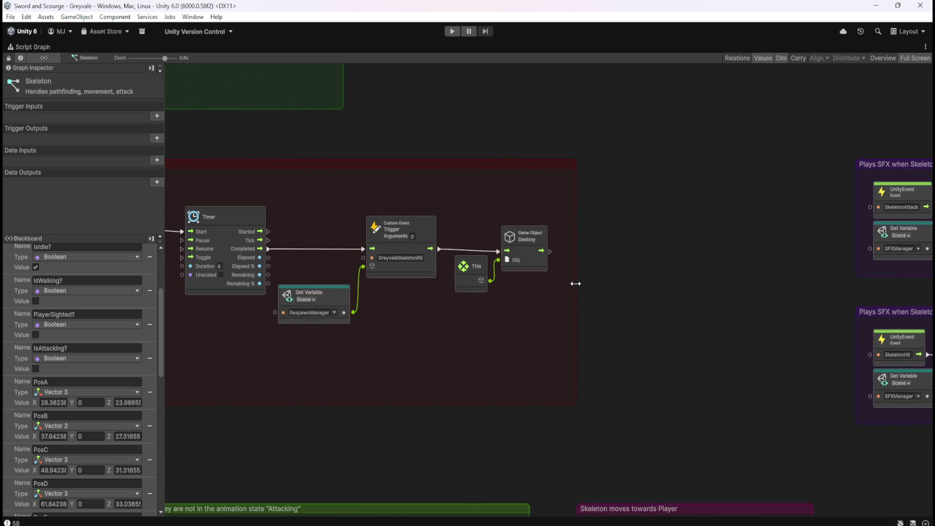
drag(578, 282, 764, 278)
scroll(667, 293, down, 5)
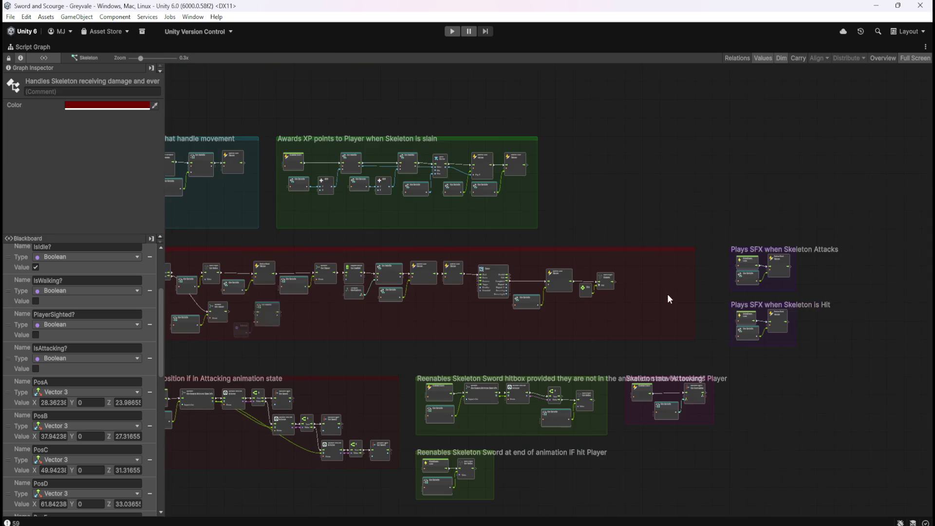
scroll(221, 288, up, 5)
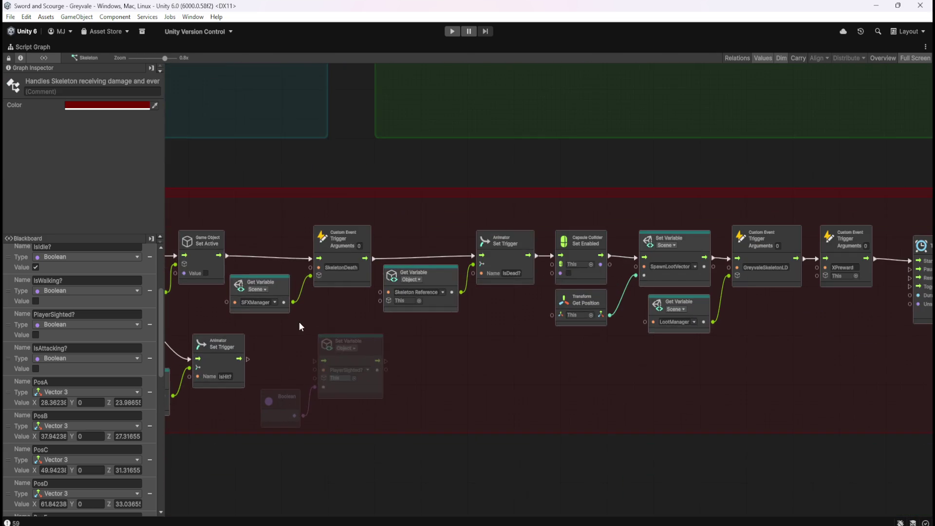
- Pan across the damage group and marquee-select its main row of nodes
drag(317, 318, 558, 299)
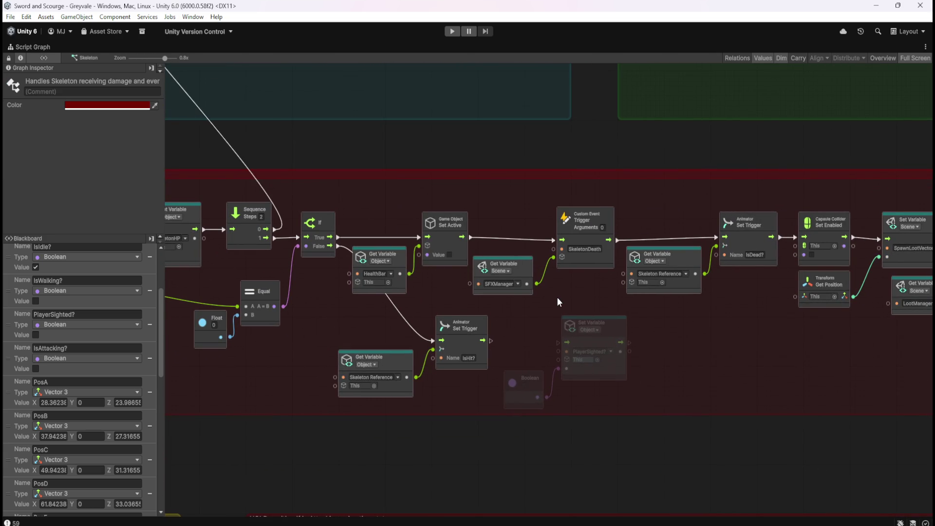
scroll(311, 241, down, 4)
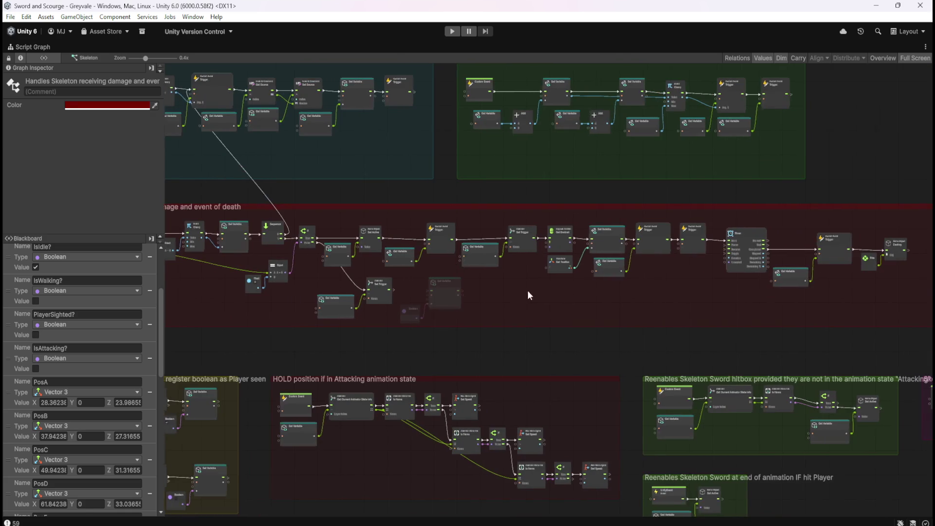
drag(528, 290, 408, 290)
drag(223, 222, 787, 270)
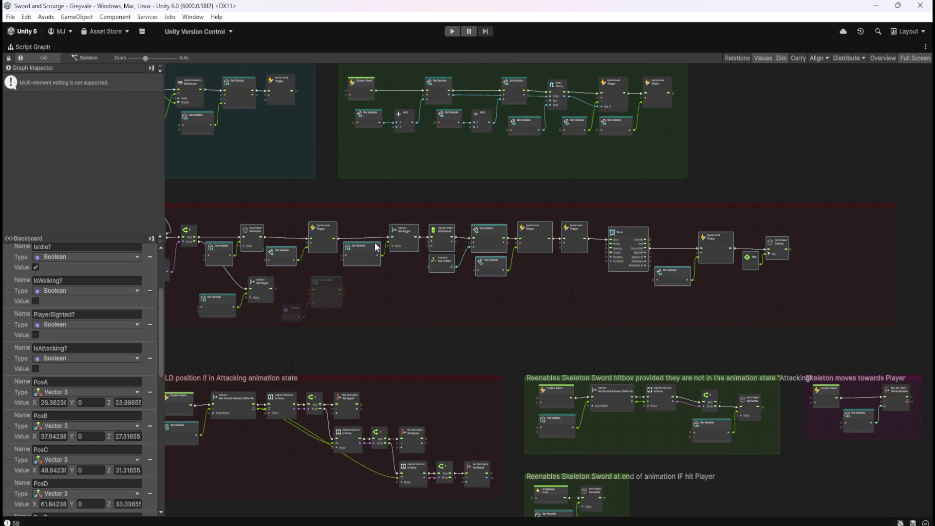
scroll(830, 249, up, 4)
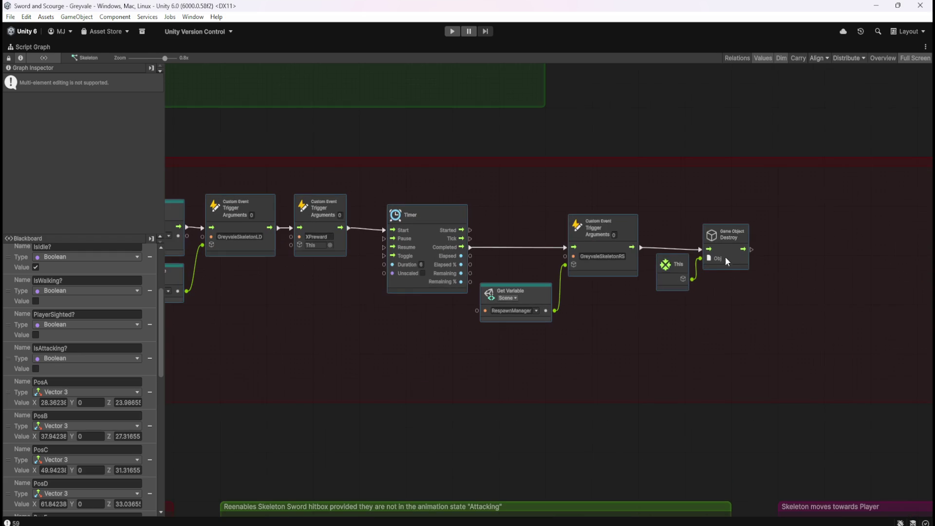
- Shift the selected damage nodes further right to make room beside the If node
drag(622, 220, 796, 229)
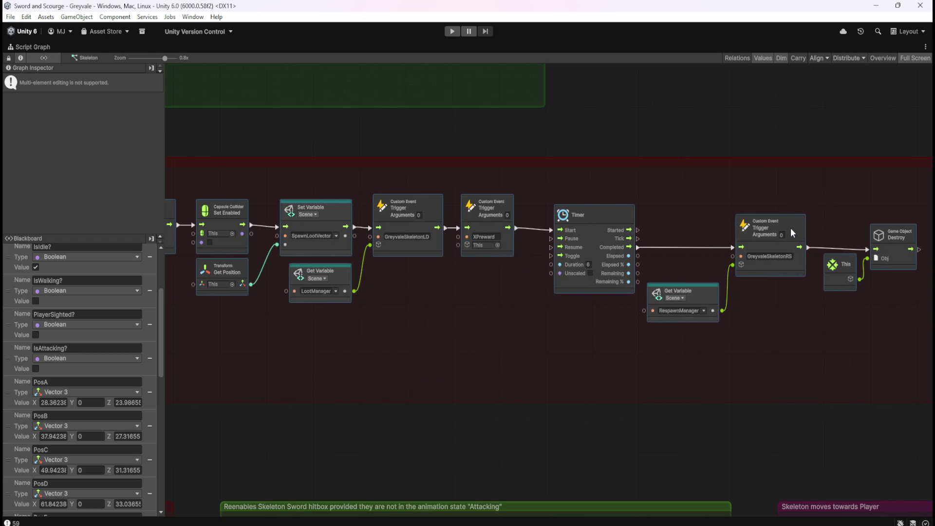
scroll(759, 260, down, 4)
scroll(299, 252, down, 1)
scroll(369, 261, up, 5)
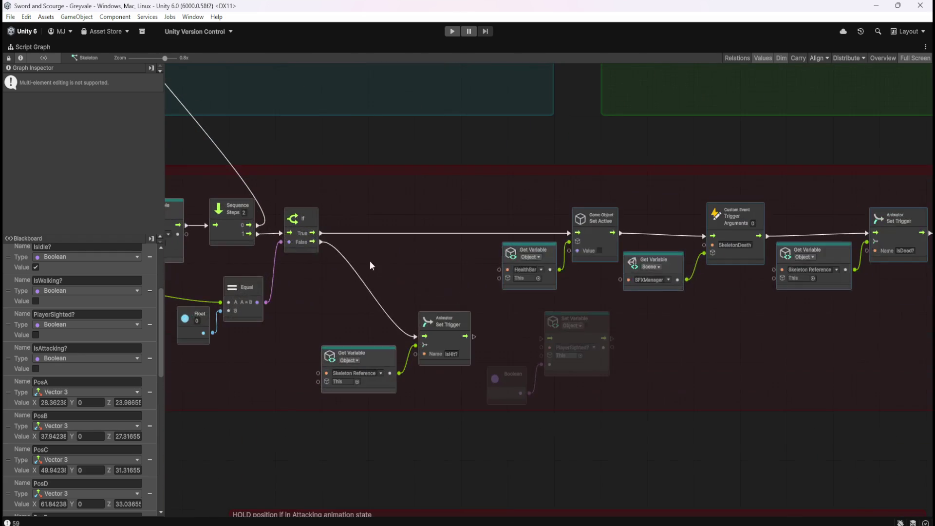
- Place PlayerSighted? Set Variable beside If and wire If True → Set Variable → Set Active
mouse_move(583, 357)
mouse_down()
mouse_move(432, 261)
mouse_move(427, 267)
mouse_up()
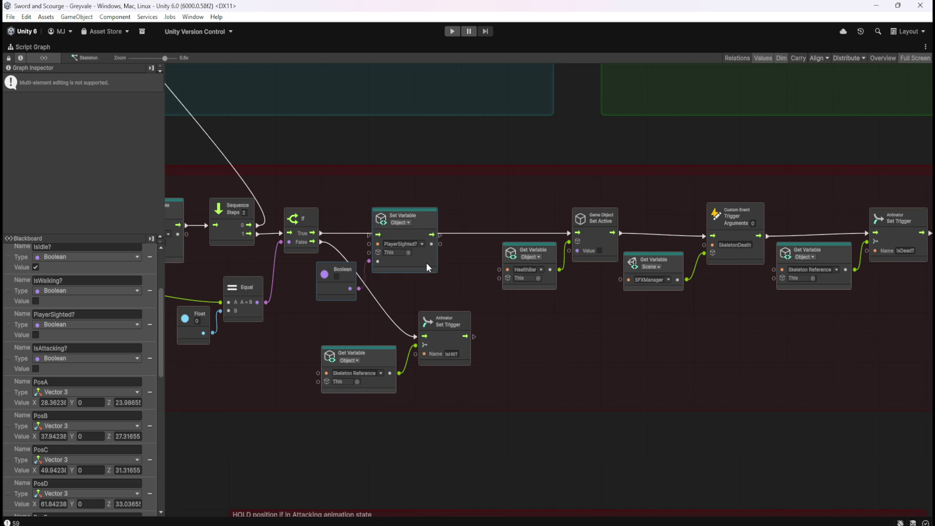
drag(322, 233, 369, 236)
drag(441, 234, 567, 233)
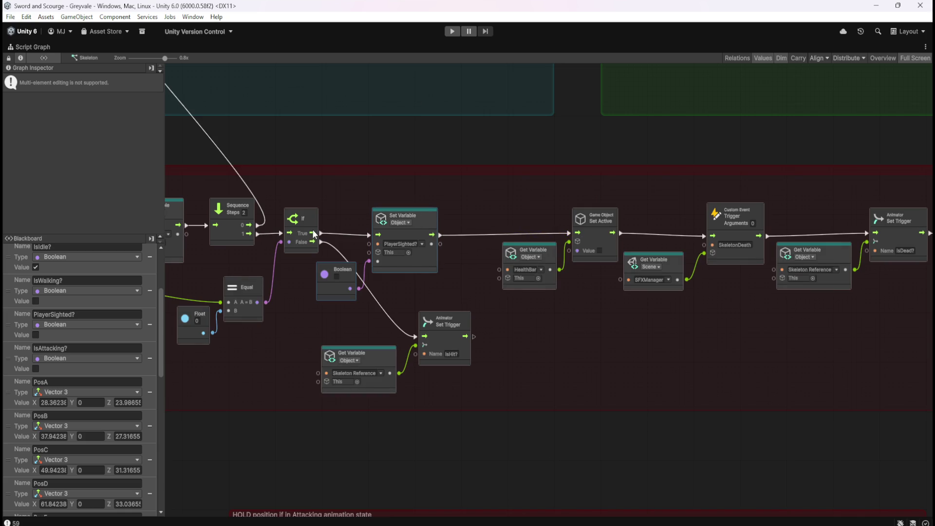
scroll(314, 230, down, 5)
scroll(679, 227, up, 1)
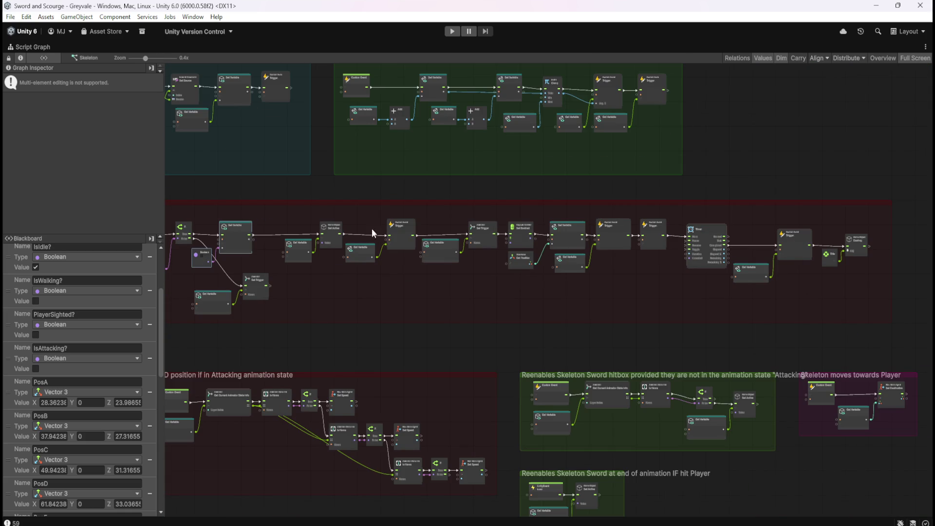
mouse_move(301, 218)
mouse_down()
mouse_move(799, 302)
mouse_move(868, 291)
mouse_up()
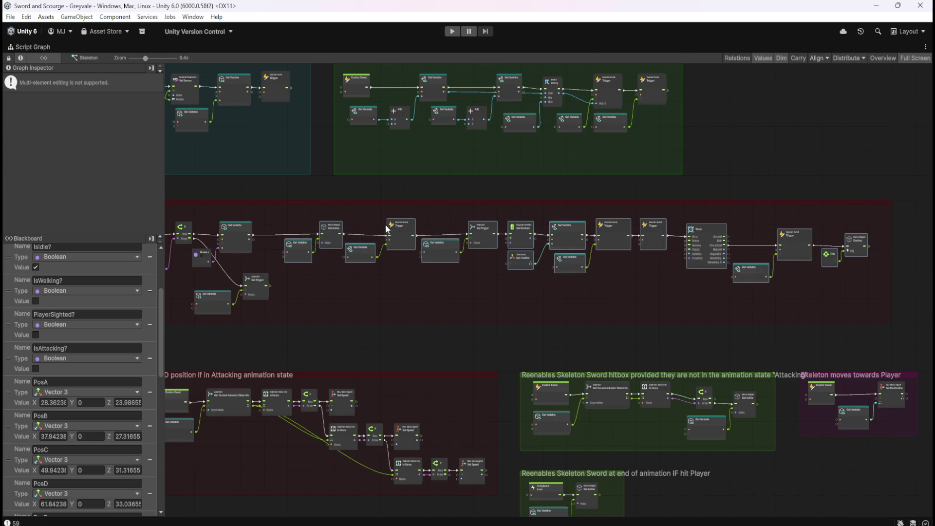
- Shift the later nodes of the damage row to the left
scroll(239, 249, up, 3)
scroll(238, 244, up, 2)
drag(387, 261, 329, 264)
click(375, 336)
scroll(374, 336, down, 6)
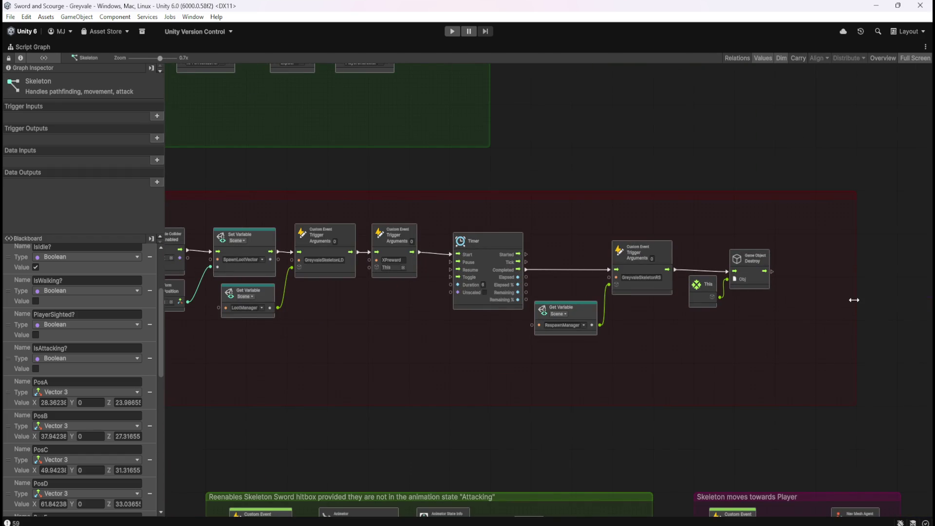
- Move both Plays SFX groups closer to the red damage-and-death group
click(854, 300)
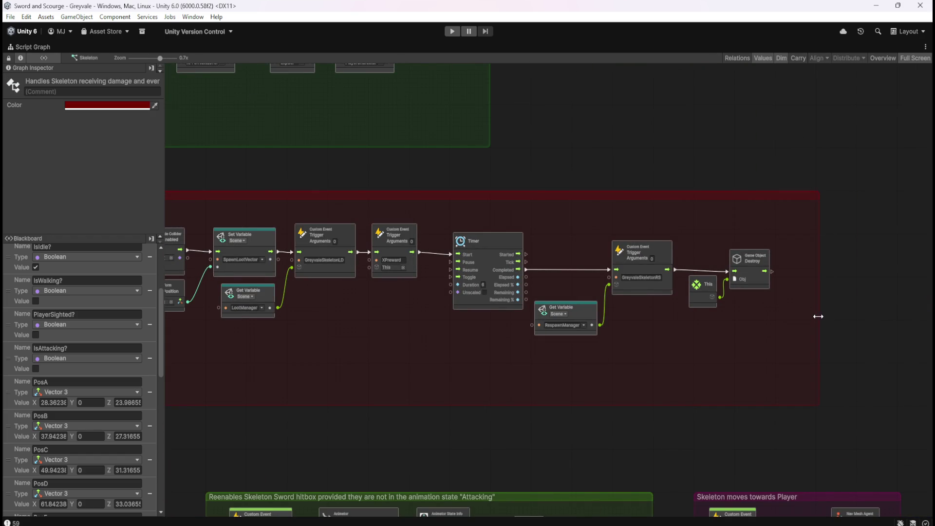
click(703, 343)
scroll(779, 311, down, 5)
scroll(878, 302, up, 5)
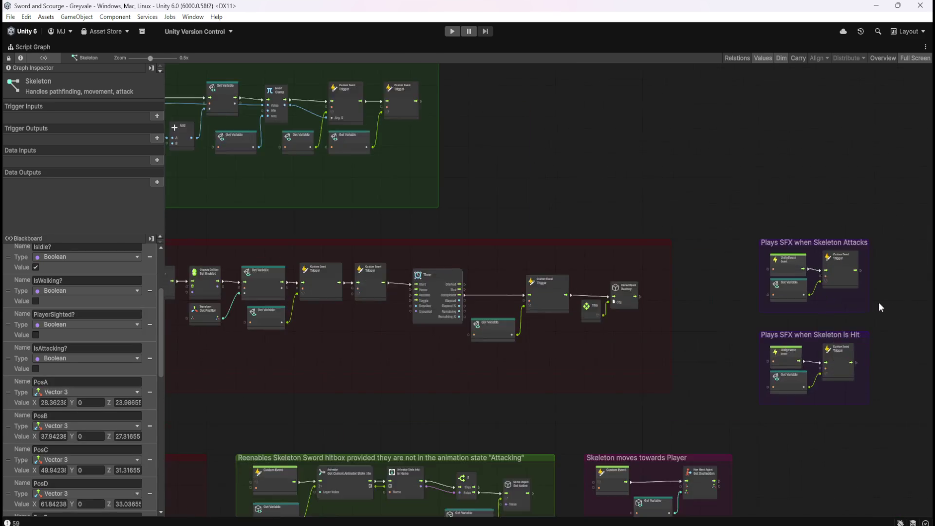
mouse_move(635, 156)
mouse_down()
mouse_move(865, 477)
mouse_move(883, 479)
mouse_up()
drag(834, 209, 739, 213)
scroll(835, 247, down, 5)
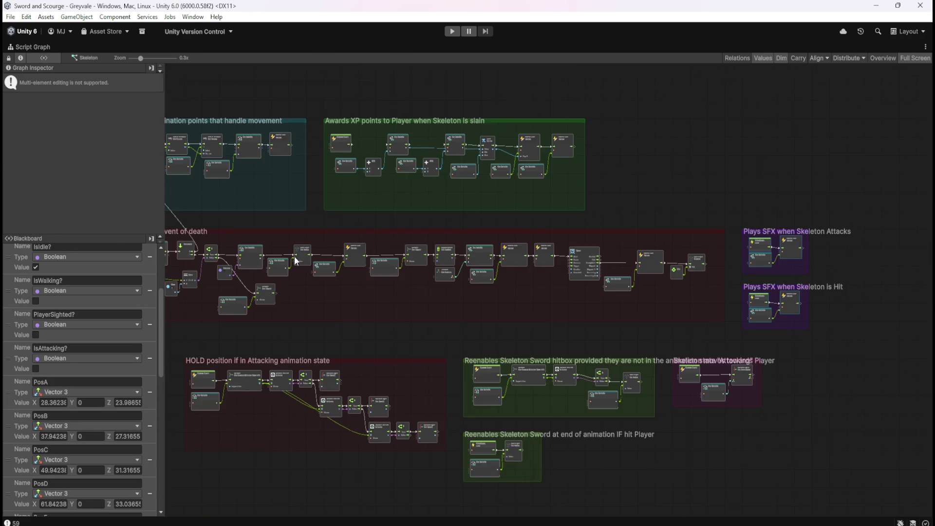
scroll(295, 261, up, 5)
click(347, 329)
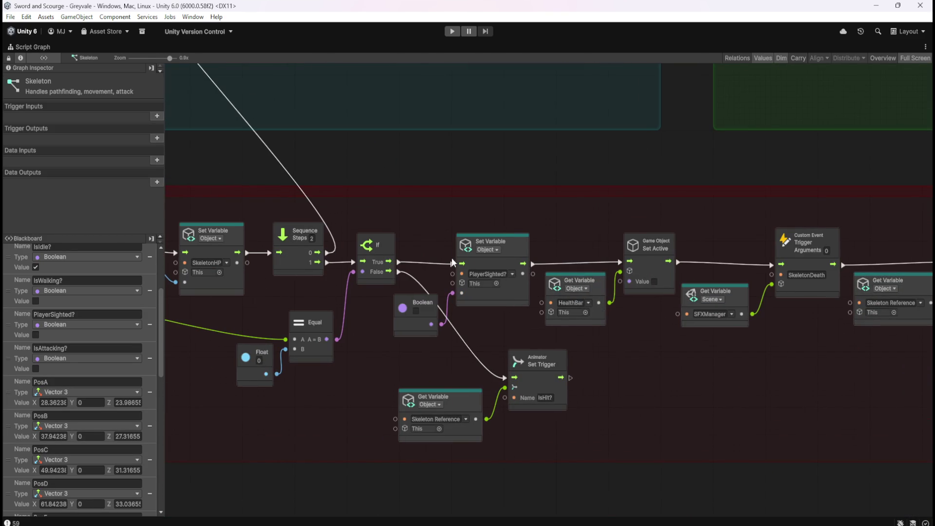
- Route If True straight to Set Active, bypassing PlayerSighted? Set Variable, then briefly test-run the game
right_click(453, 262)
drag(402, 259, 546, 258)
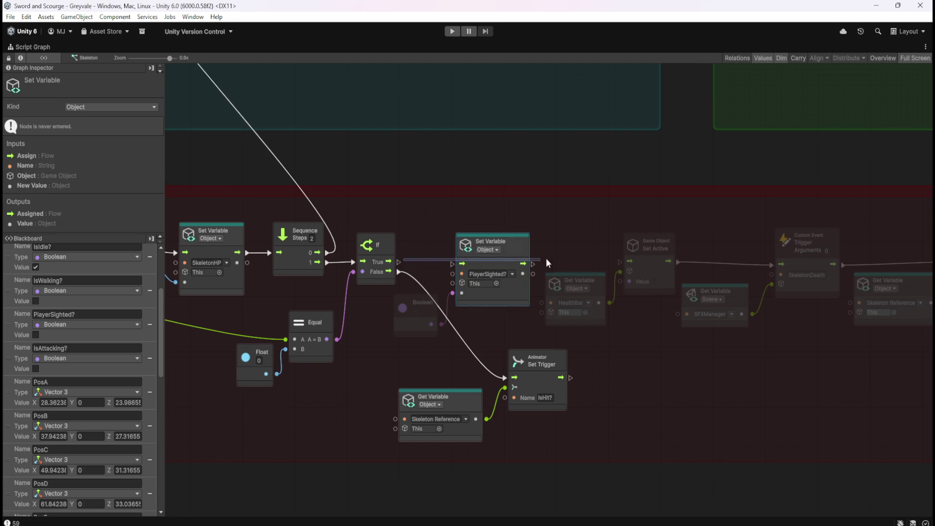
mouse_move(454, 239)
mouse_down()
mouse_move(427, 236)
mouse_move(620, 262)
mouse_up()
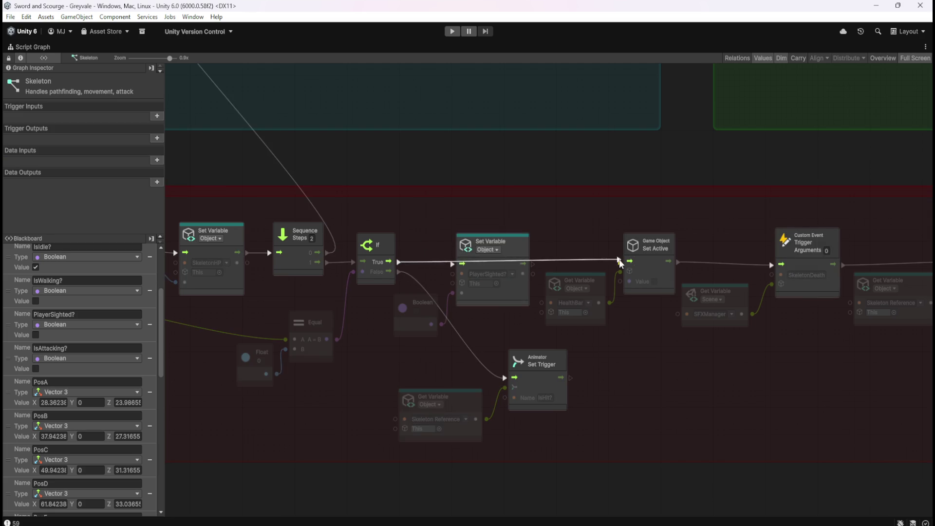
click(453, 32)
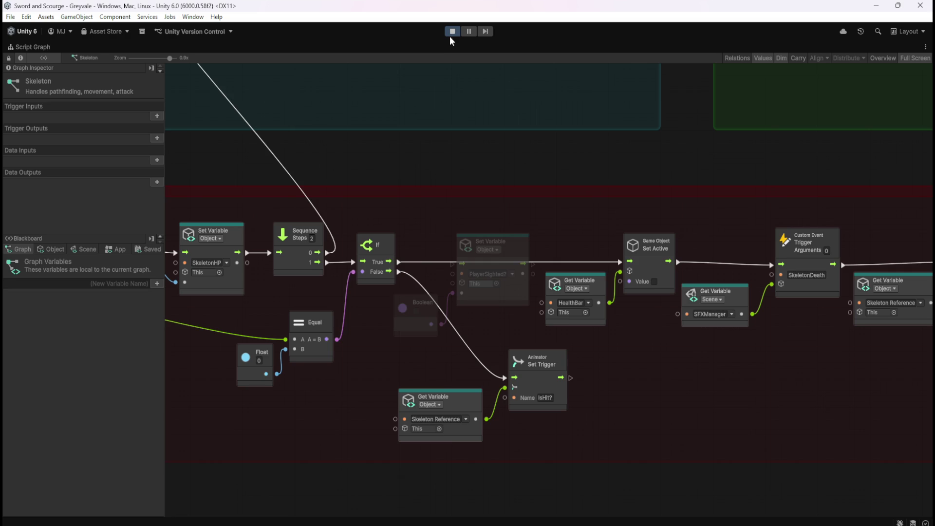
click(453, 32)
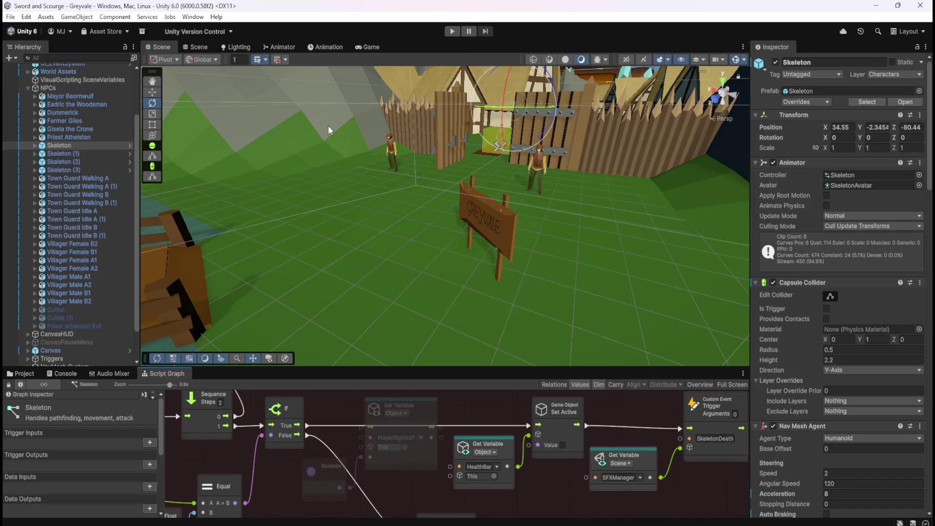
- Frame the selected Skeleton in the Scene view with F and enter Play mode
key(f)
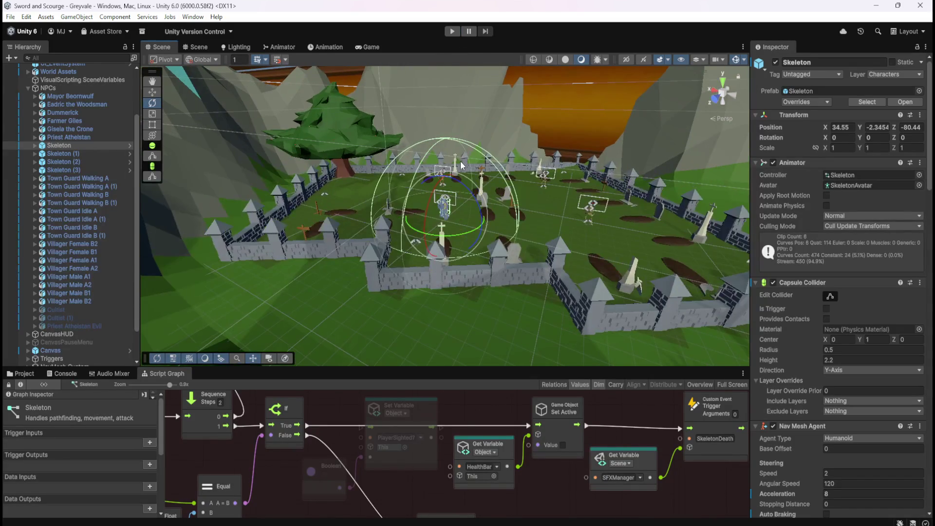
click(453, 31)
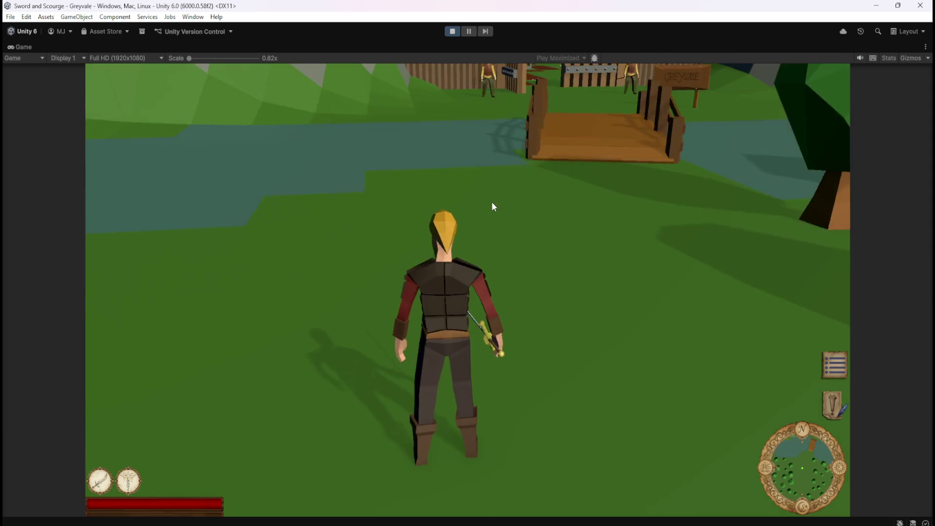
- Run the hero across the bridge, through Greyvale village and the forest to the graveyard gate
key(w)
key(w)
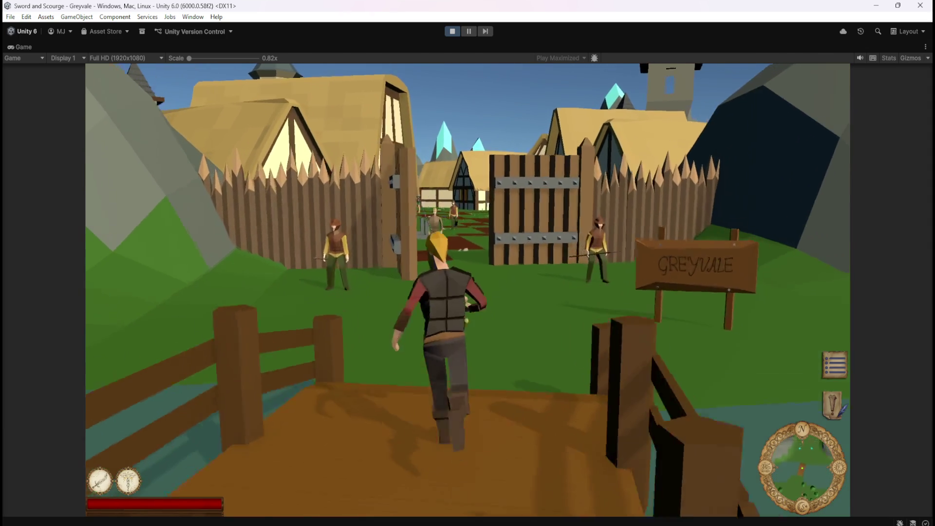
key(w)
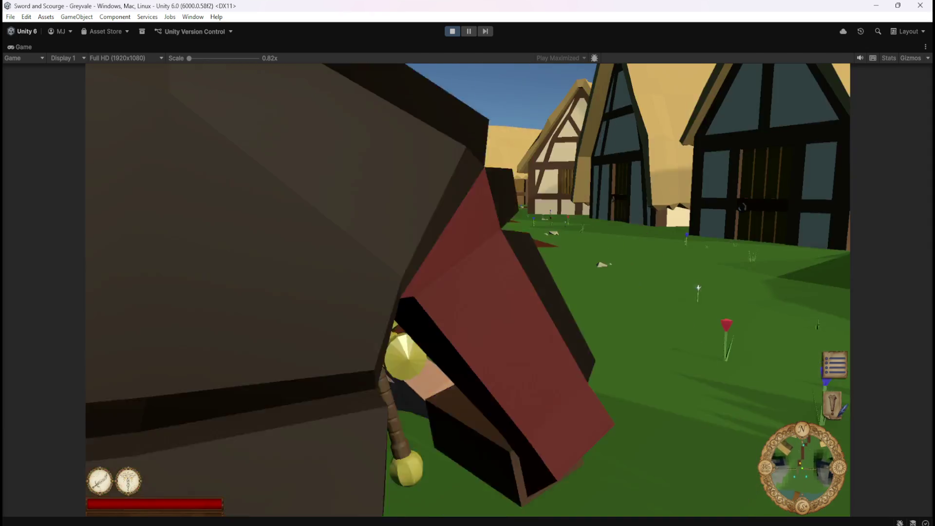
key(w)
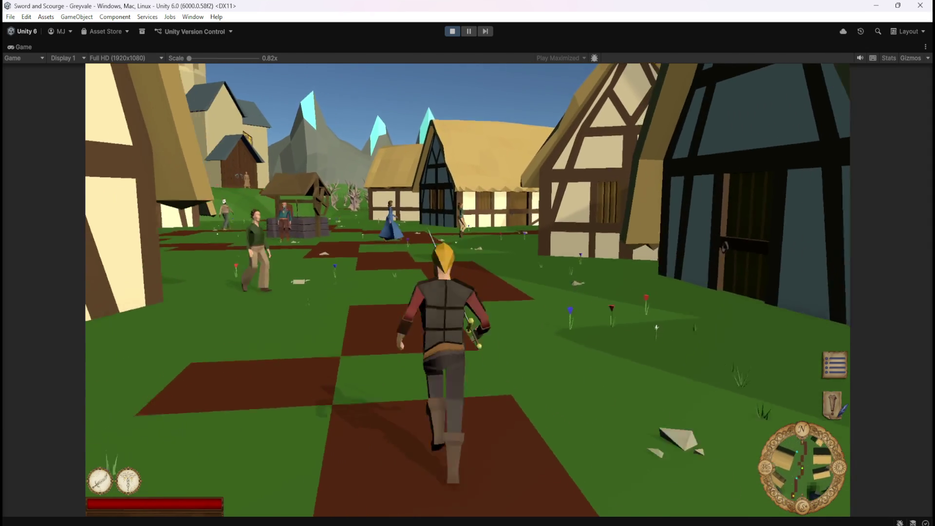
key(w)
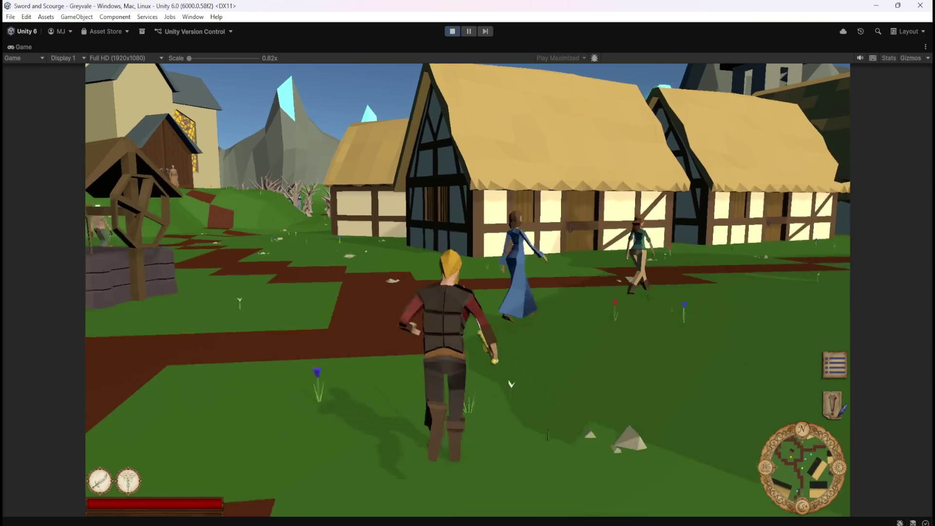
key(w)
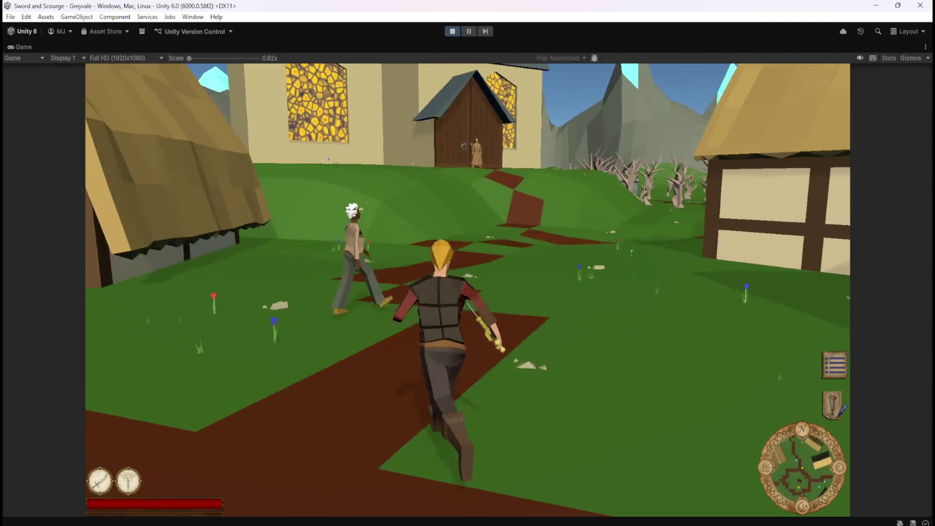
key(w)
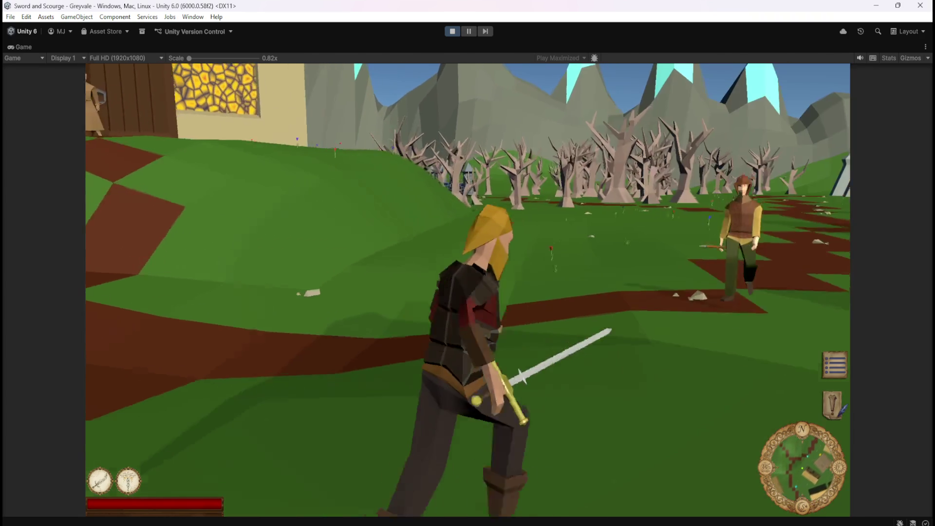
key(w)
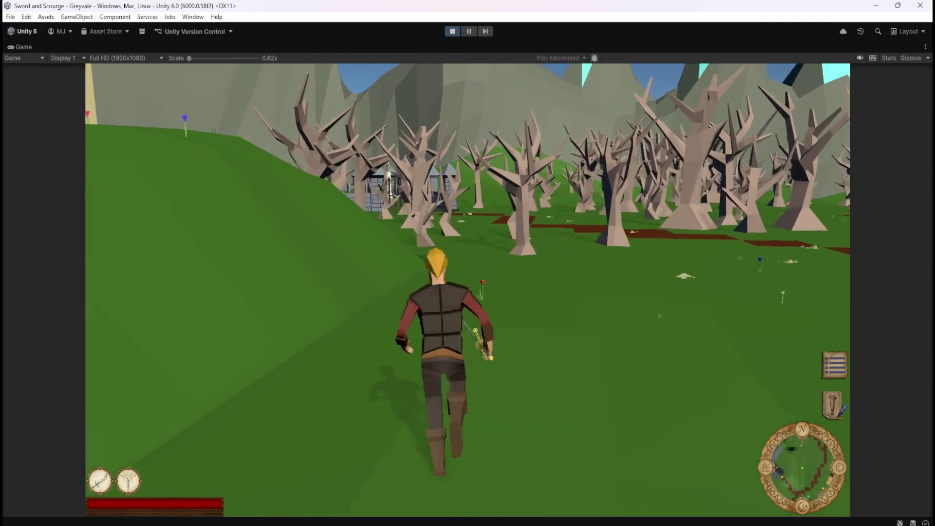
key(w)
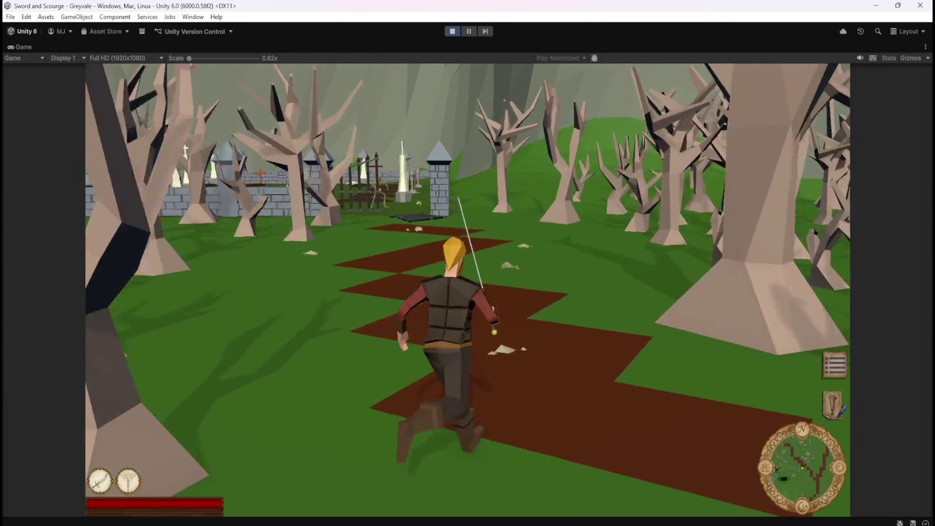
key(w)
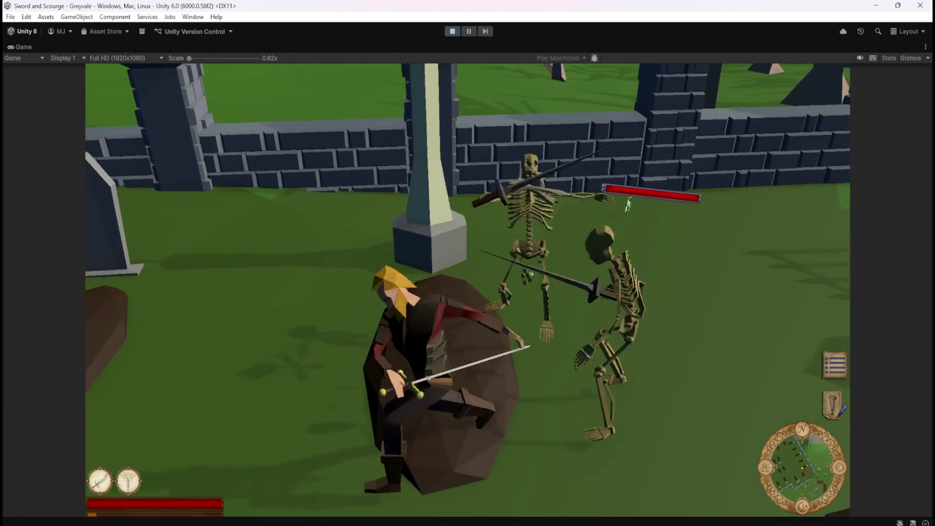
- Fight the graveyard skeletons by the obelisk until one collapses, then stop Play mode
key(w)
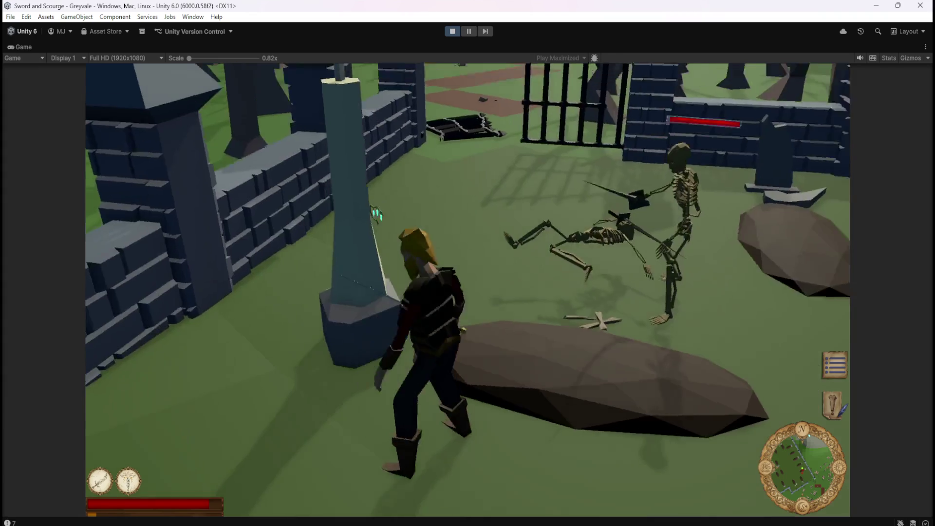
key(w)
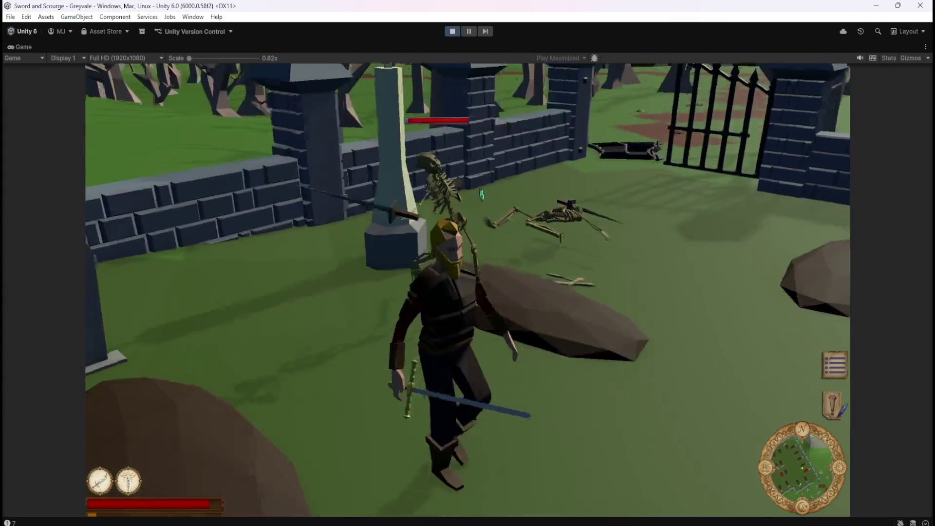
key(w)
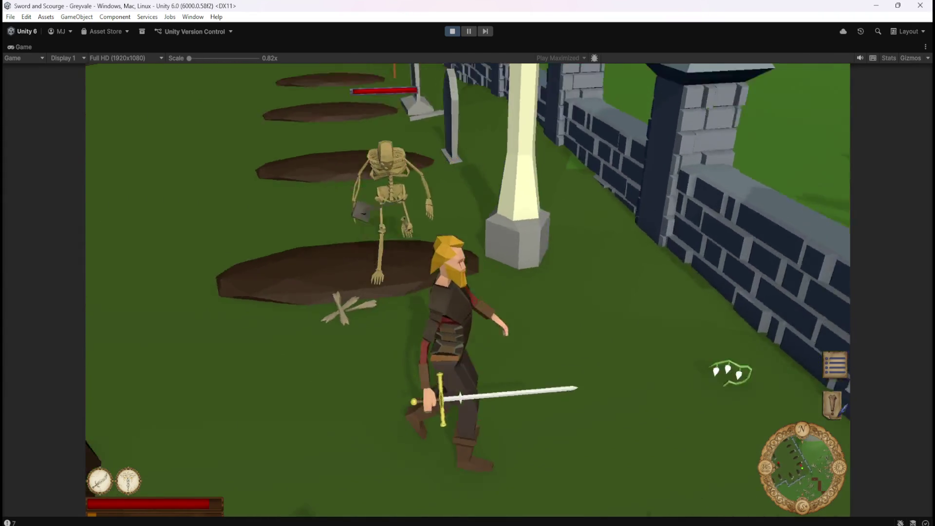
key(w)
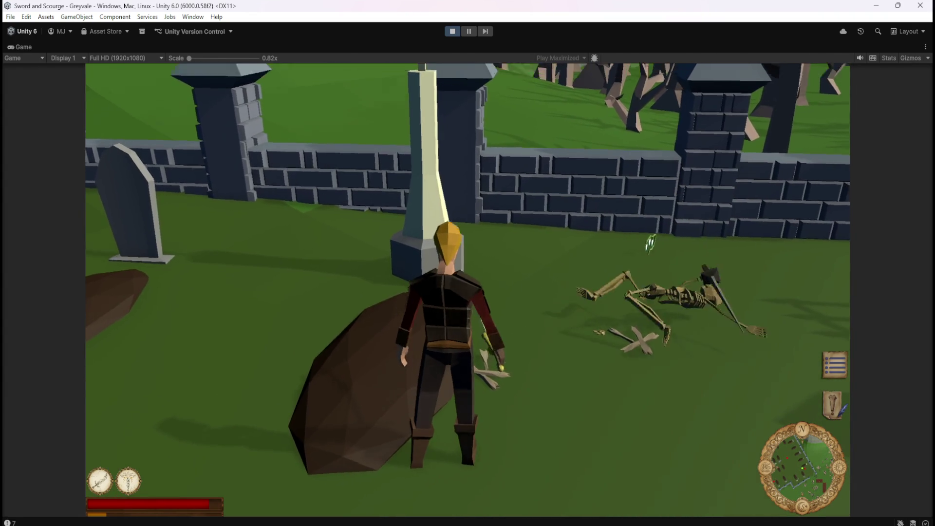
key(w)
key(w)
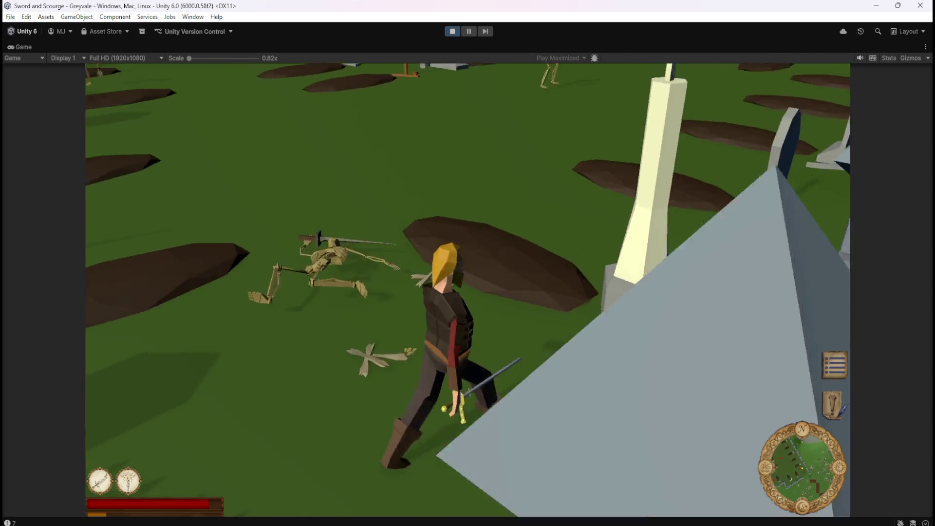
key(w)
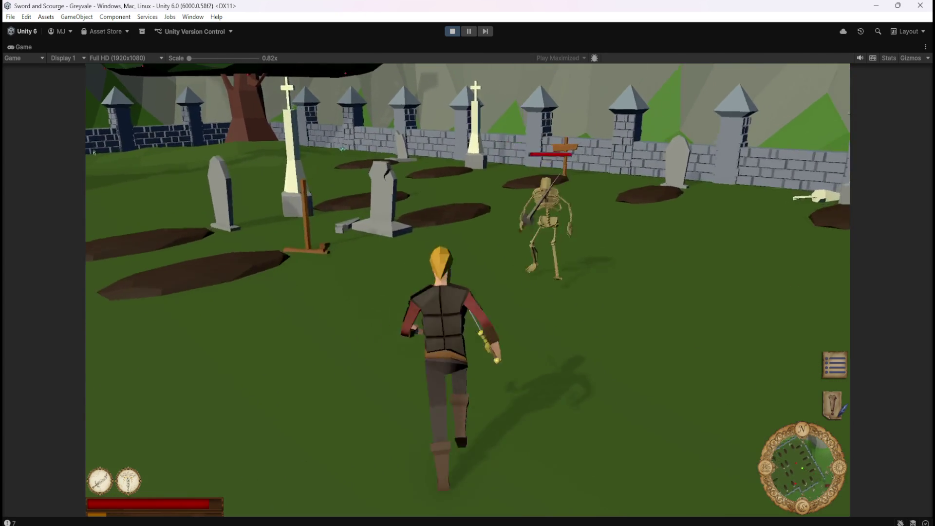
key(w)
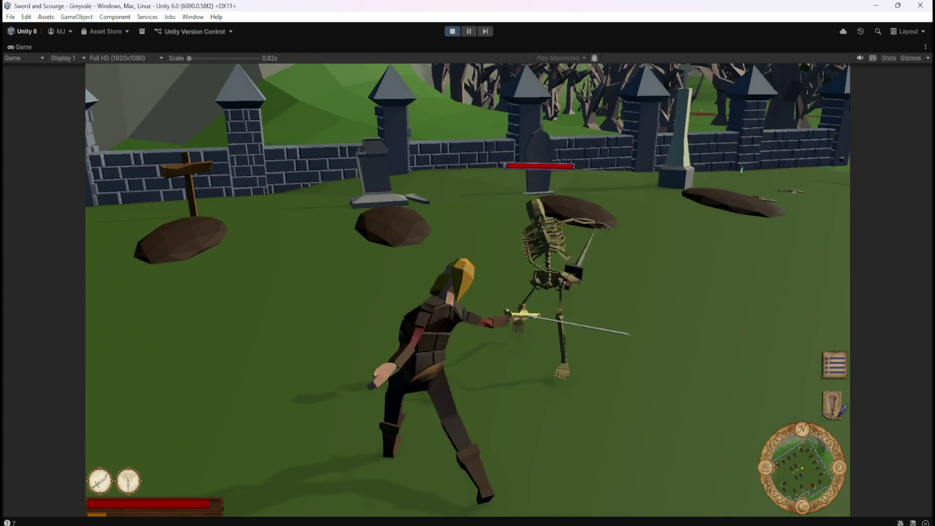
key(w)
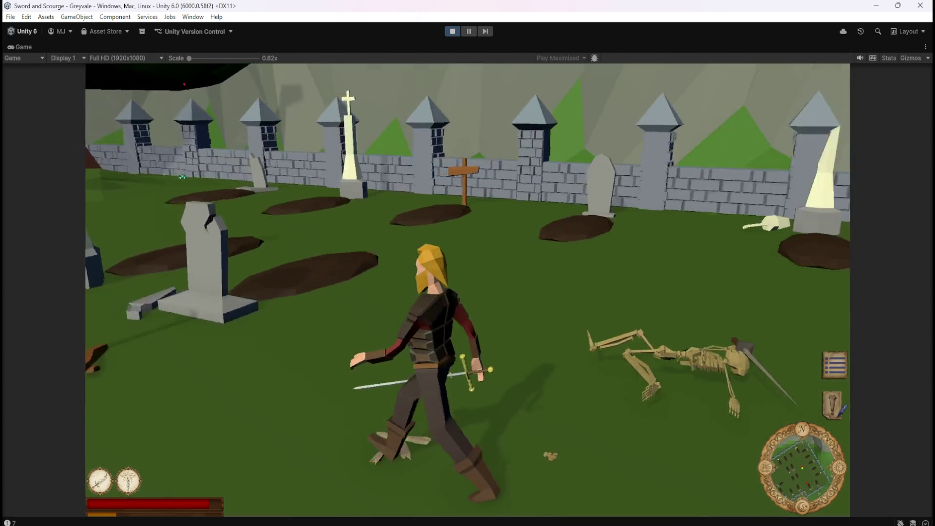
key(Escape)
click(455, 34)
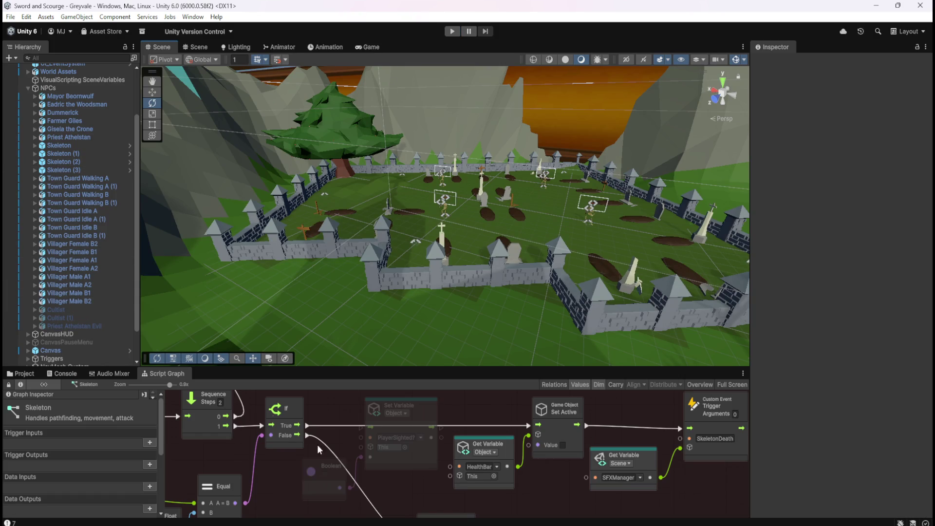
- Connect the If node's True output to the PlayerSighted? Set Variable node and run the game again
drag(302, 425, 369, 427)
drag(432, 427, 531, 428)
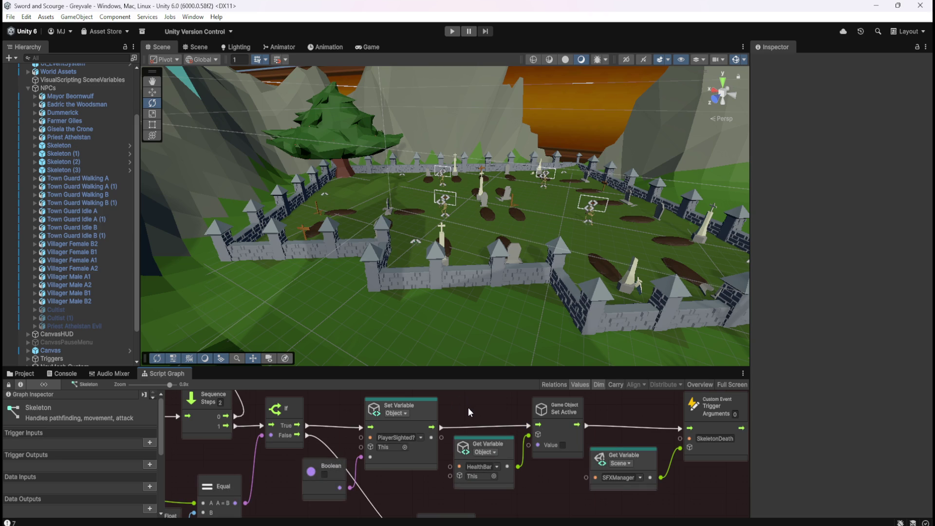
click(452, 31)
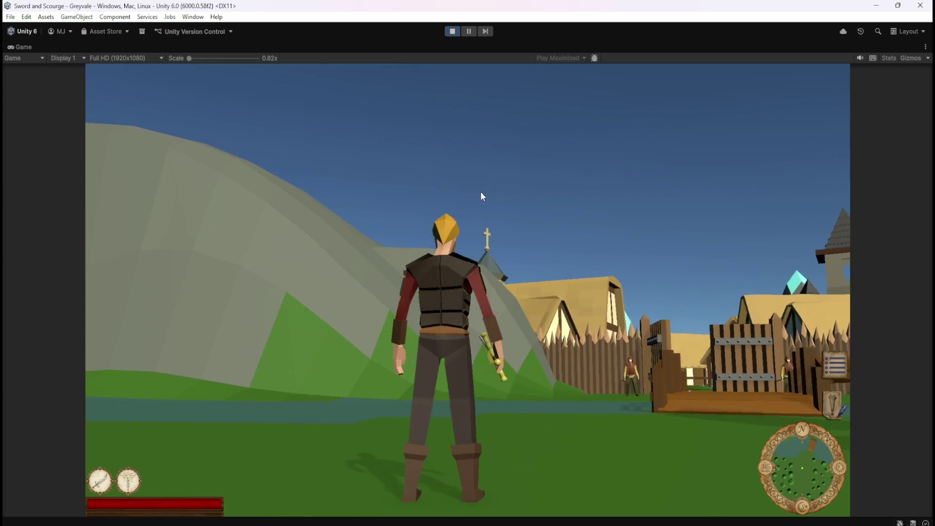
- Run the hero through the village gate, past the well and through the dead trees to the graveyard
key(w)
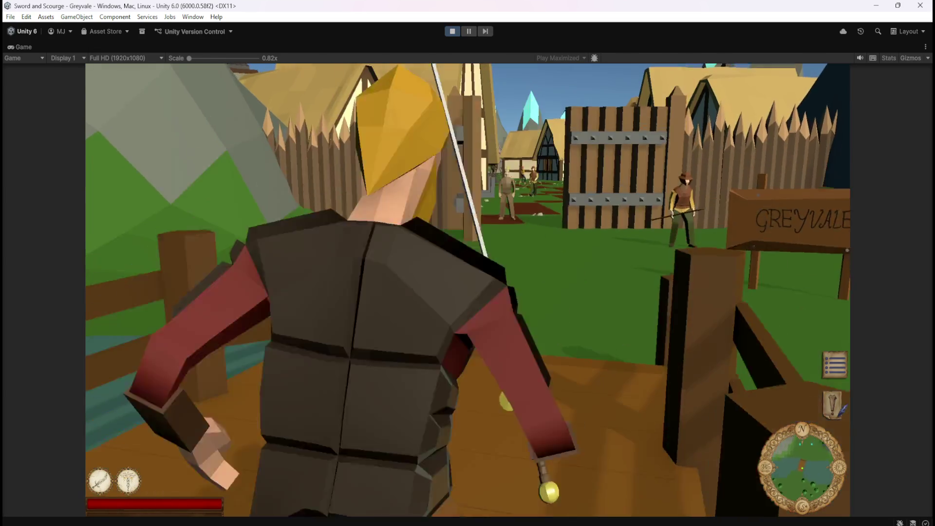
key(w)
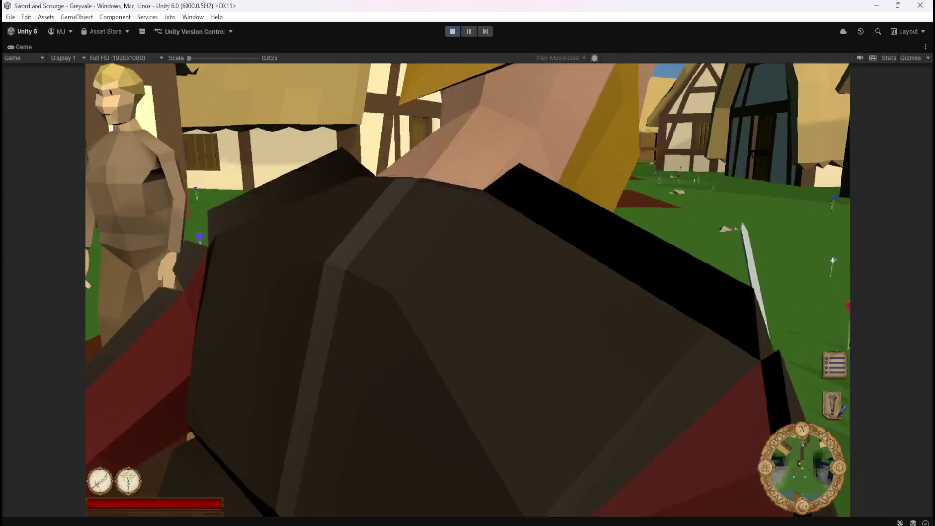
key(w)
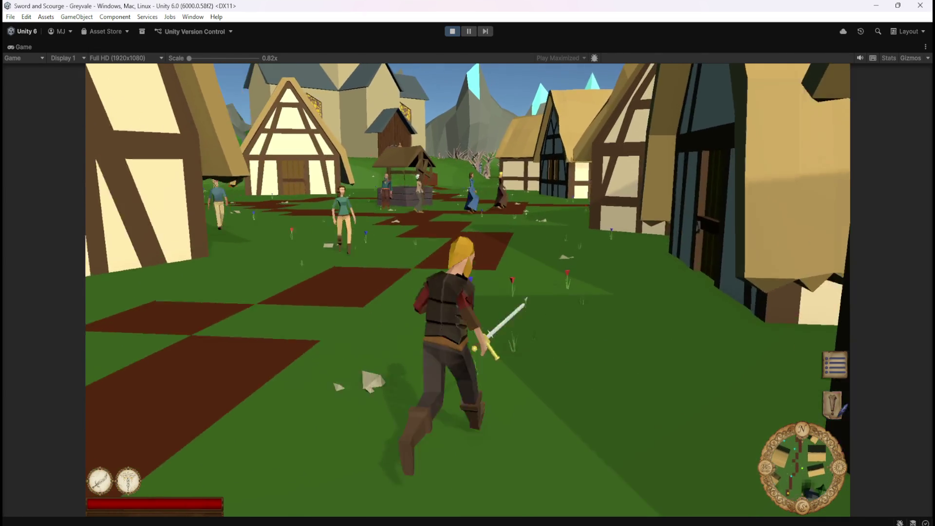
key(w)
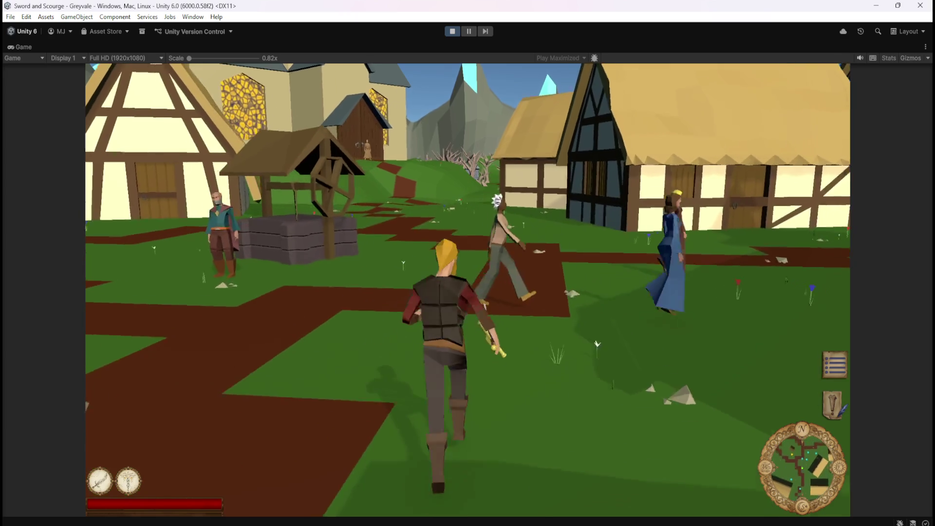
key(w)
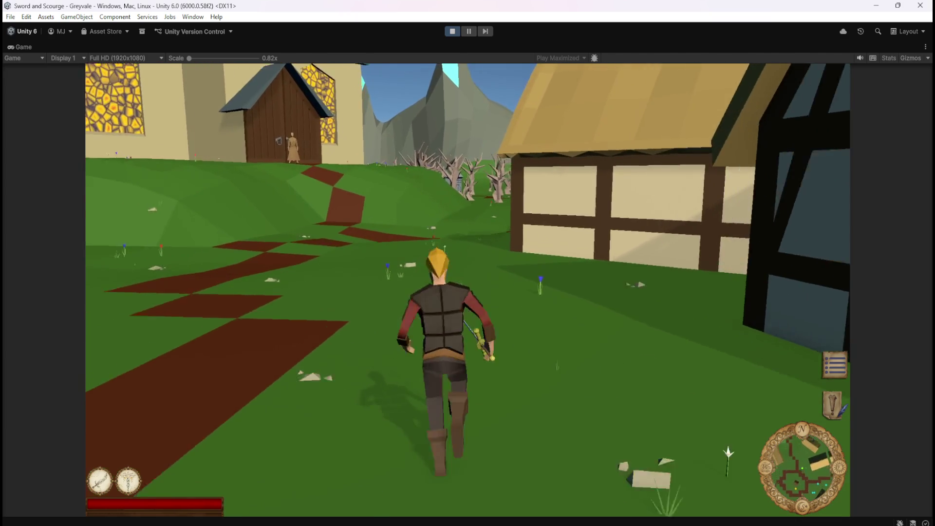
key(w)
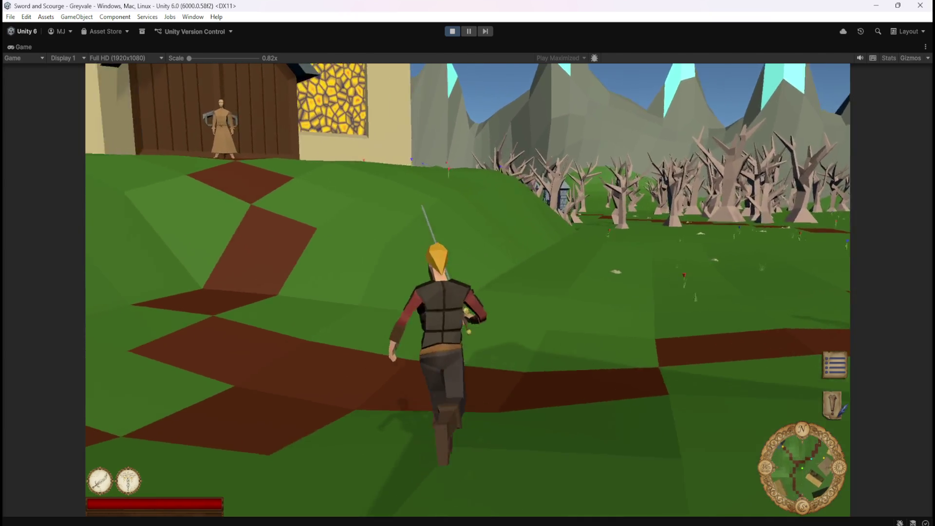
key(w)
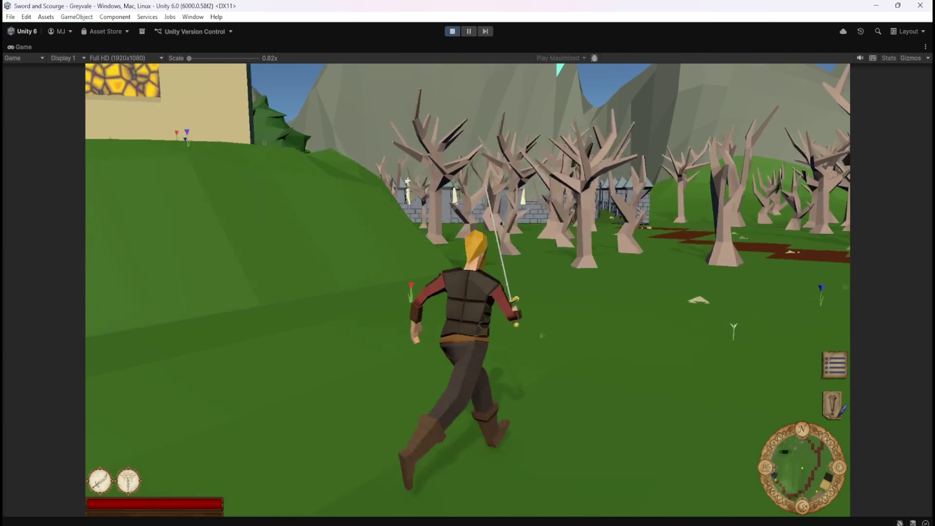
key(w)
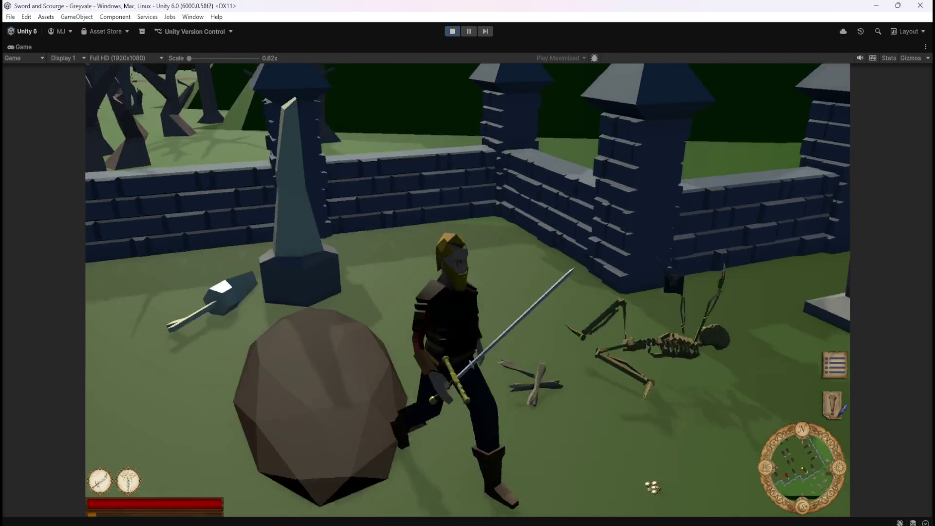
- Attack the graveyard skeletons with the sword until one collapses
key(s)
key(w)
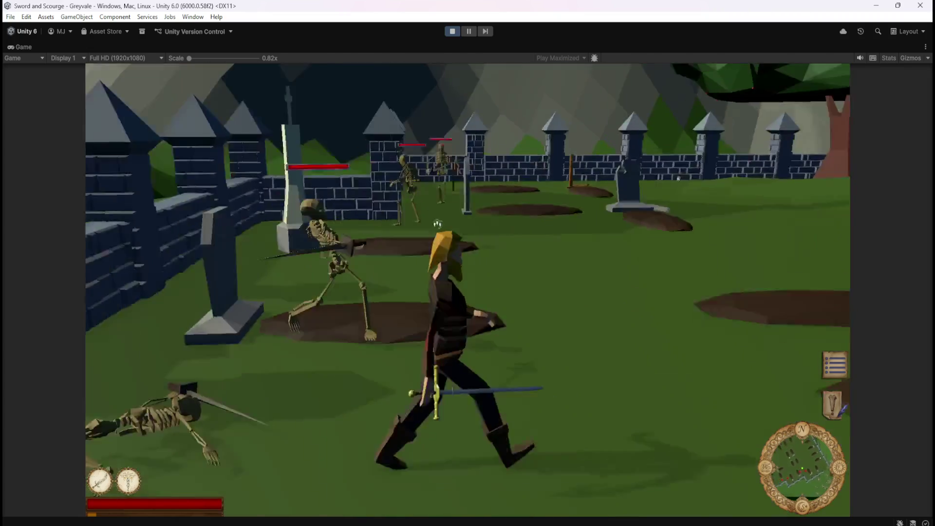
click(437, 224)
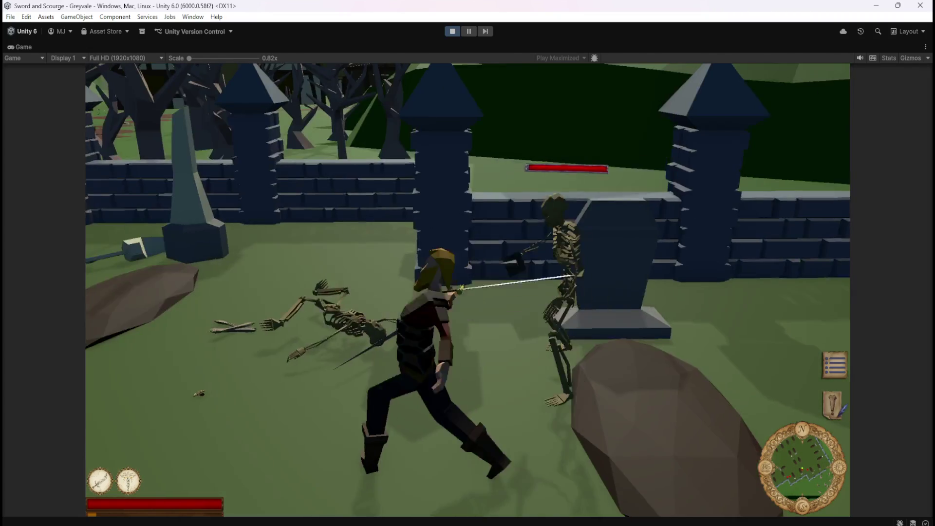
key(w)
key(w)
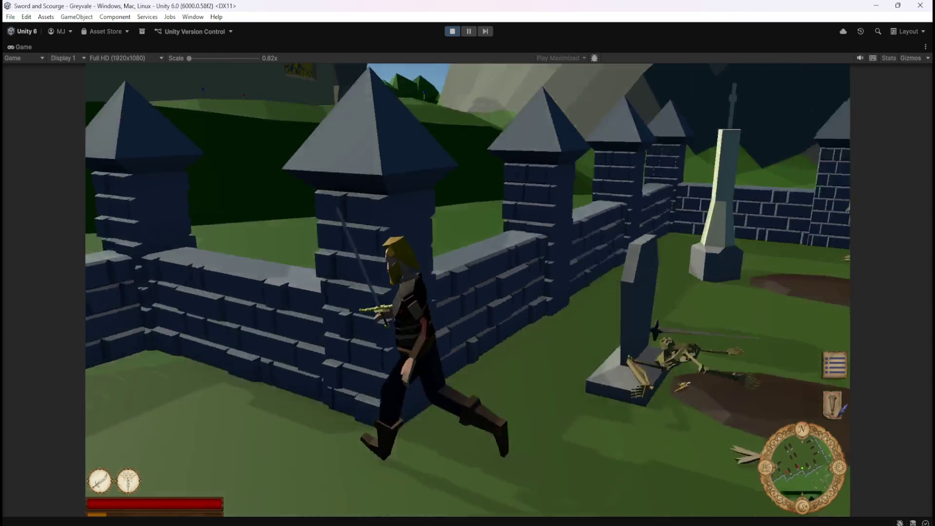
key(w)
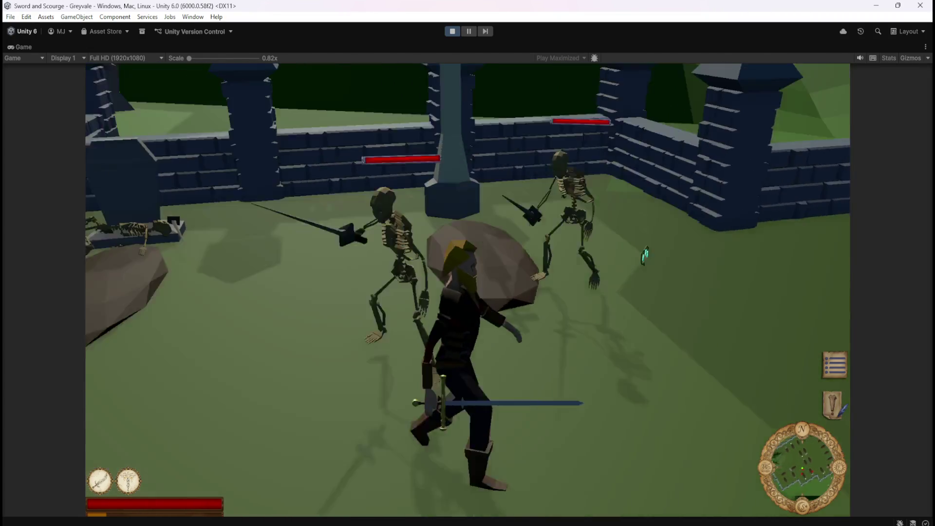
key(w)
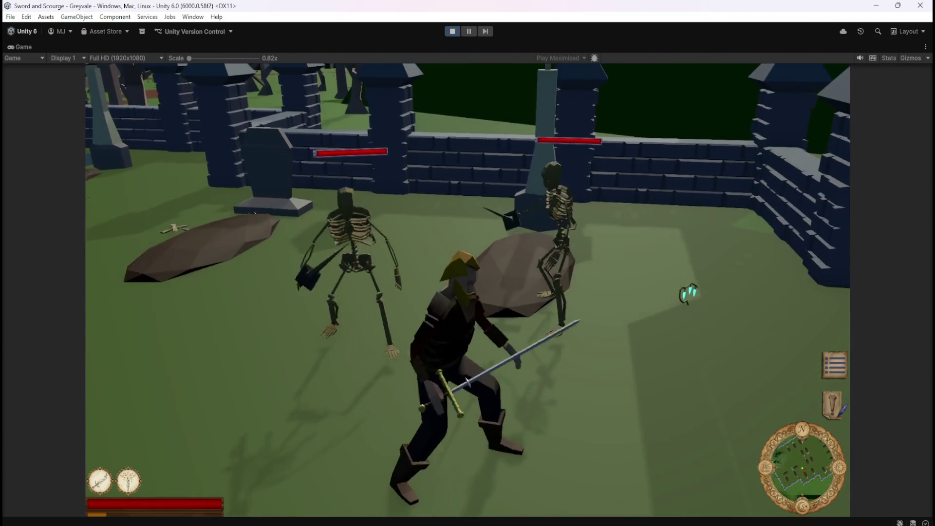
key(w)
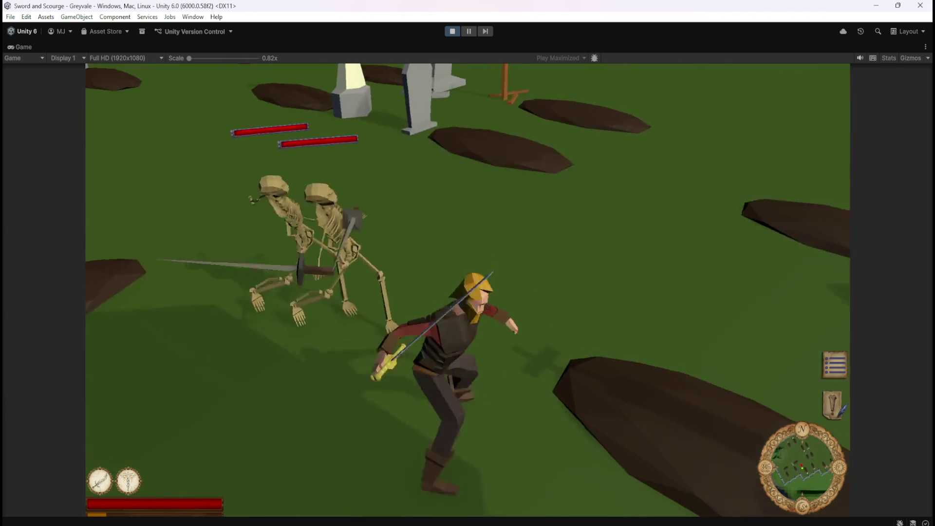
key(w)
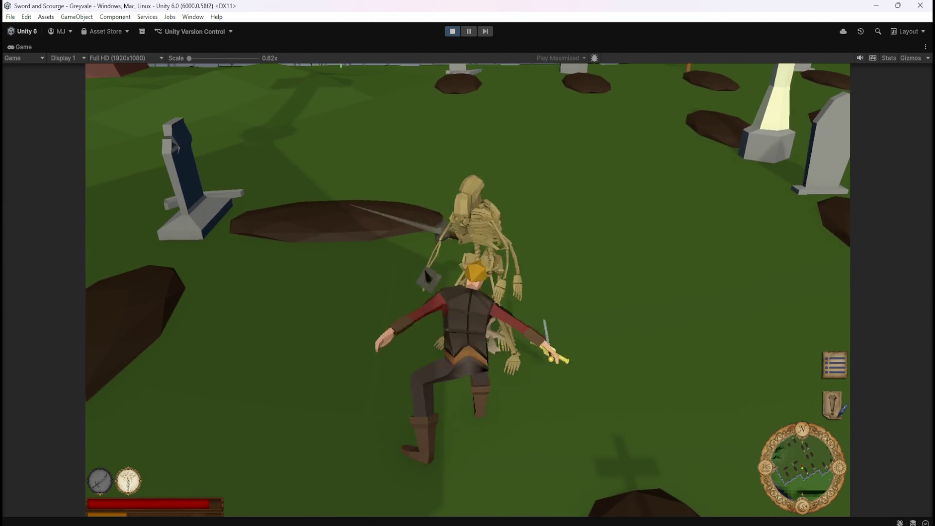
- Walk on past the tombstones, then pause and stop the game
key(w)
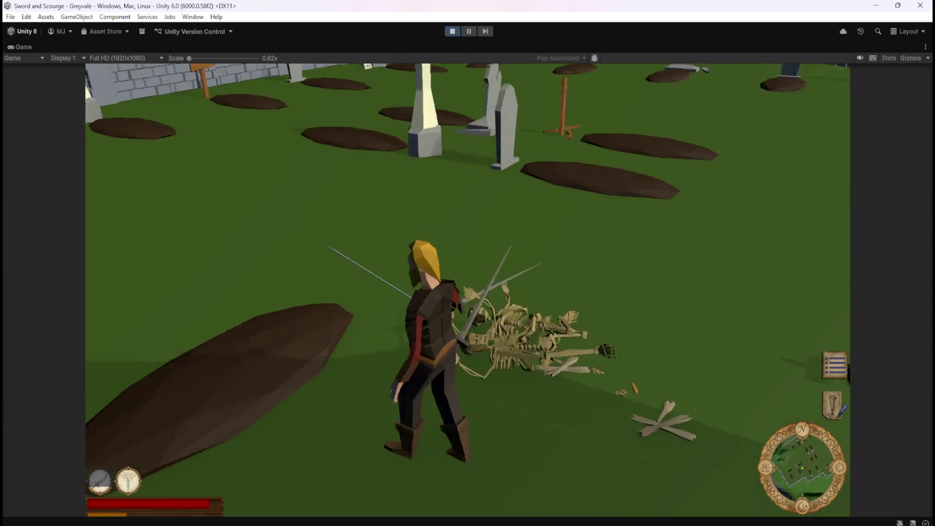
key(w)
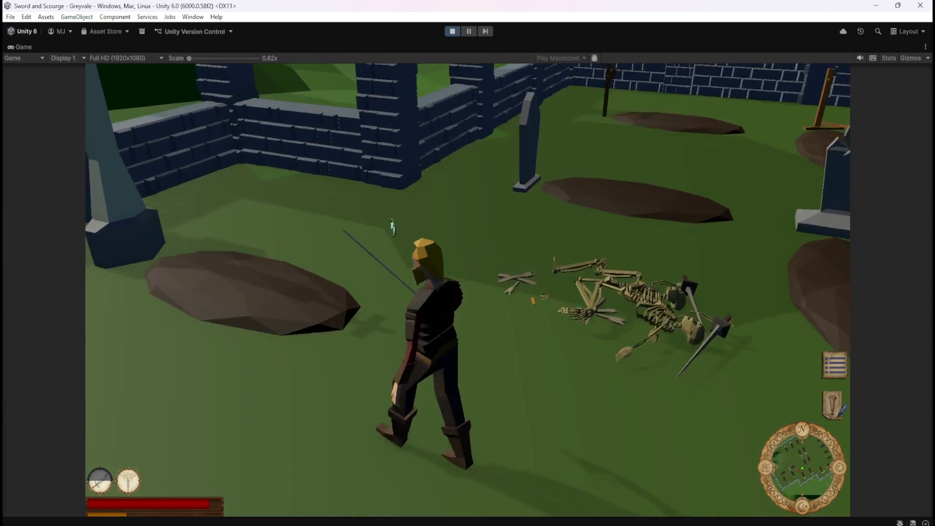
key(w)
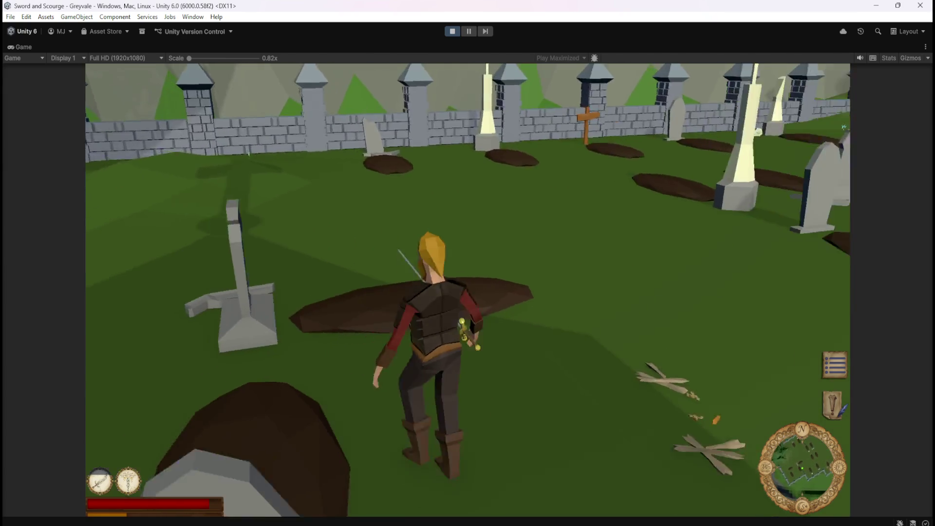
key(w)
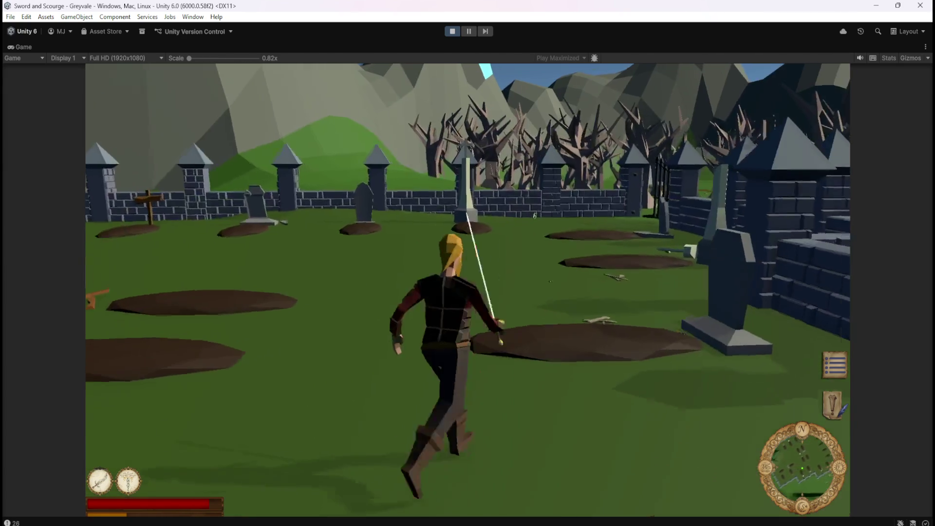
key(Escape)
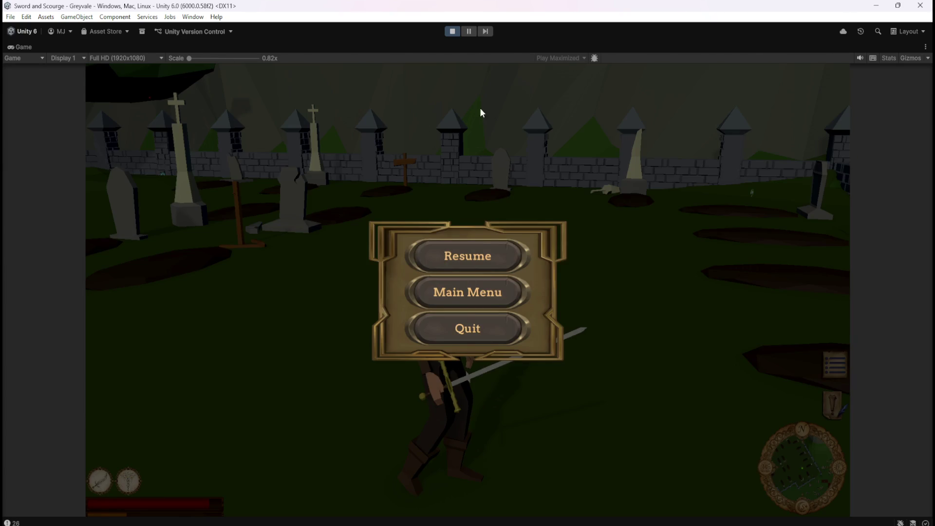
click(452, 31)
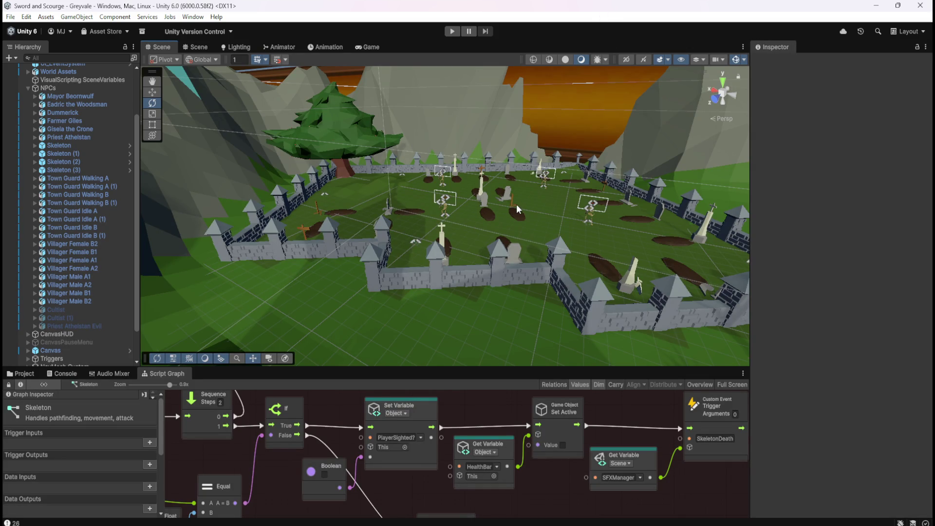
- Maximize the Skeleton Script Graph and zoom onto the If, Hunt Player Trigger and Set Bool nodes
key(shift+space)
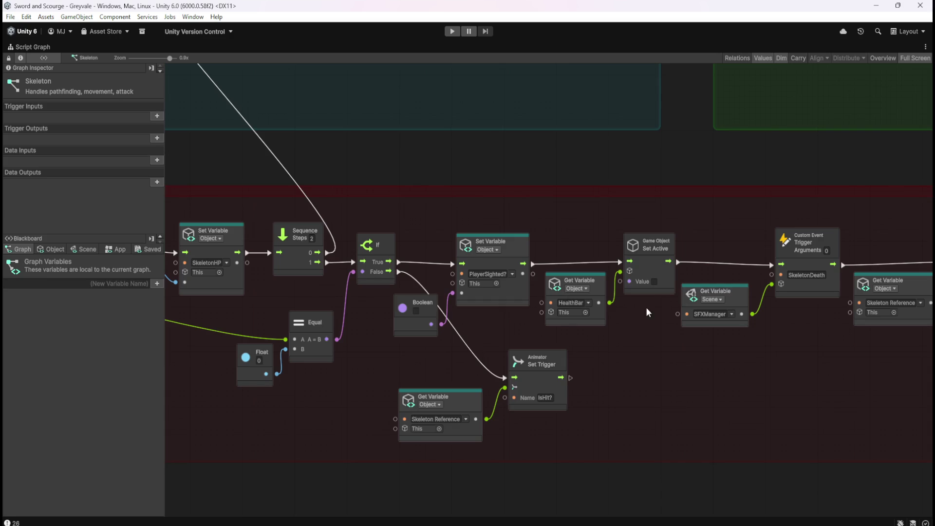
scroll(646, 306, down, 5)
scroll(551, 279, up, 4)
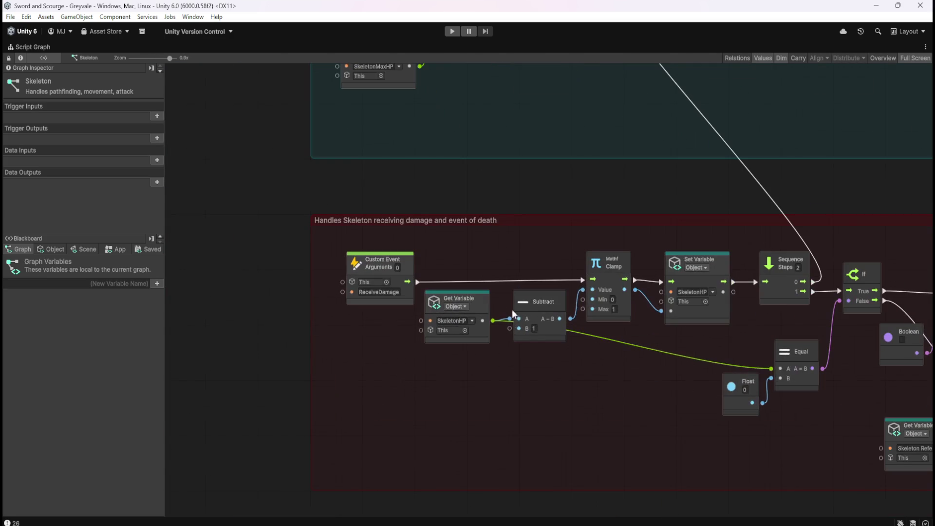
scroll(299, 374, down, 4)
scroll(715, 332, up, 4)
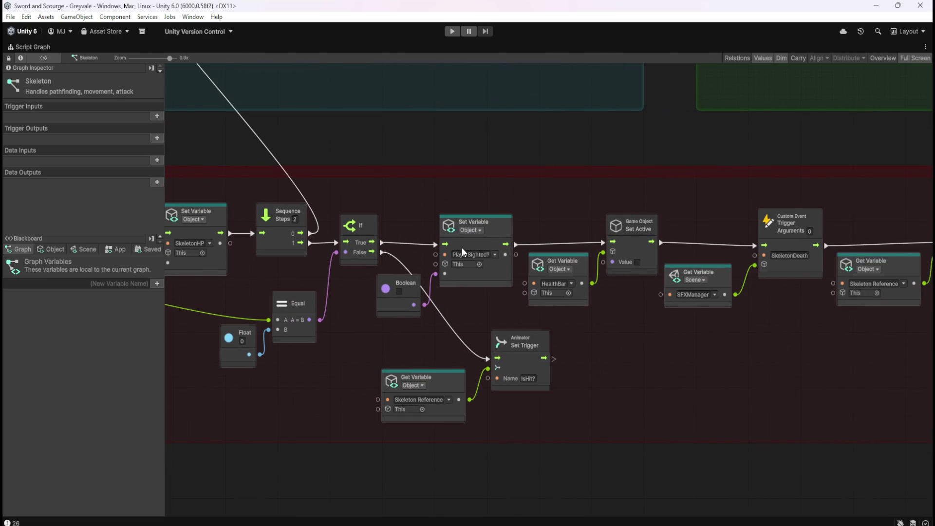
scroll(513, 130, down, 6)
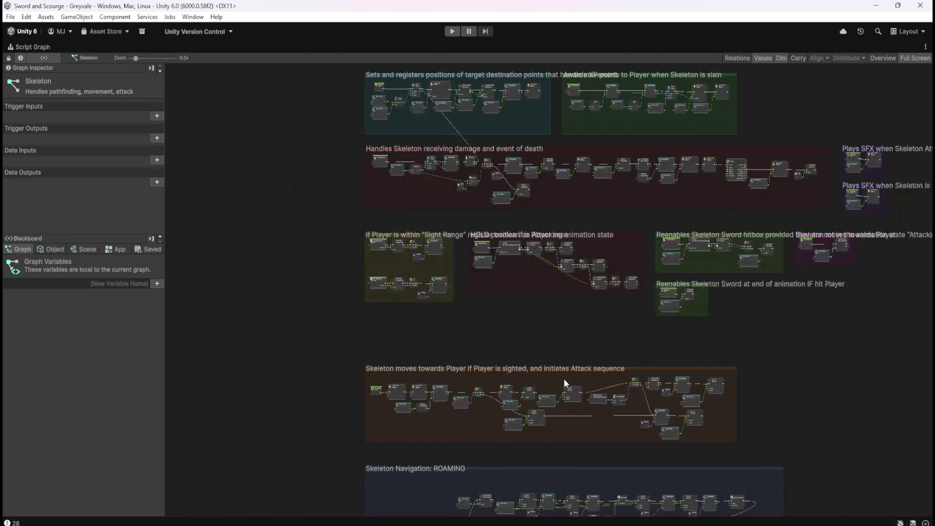
scroll(531, 395, up, 4)
scroll(422, 363, up, 3)
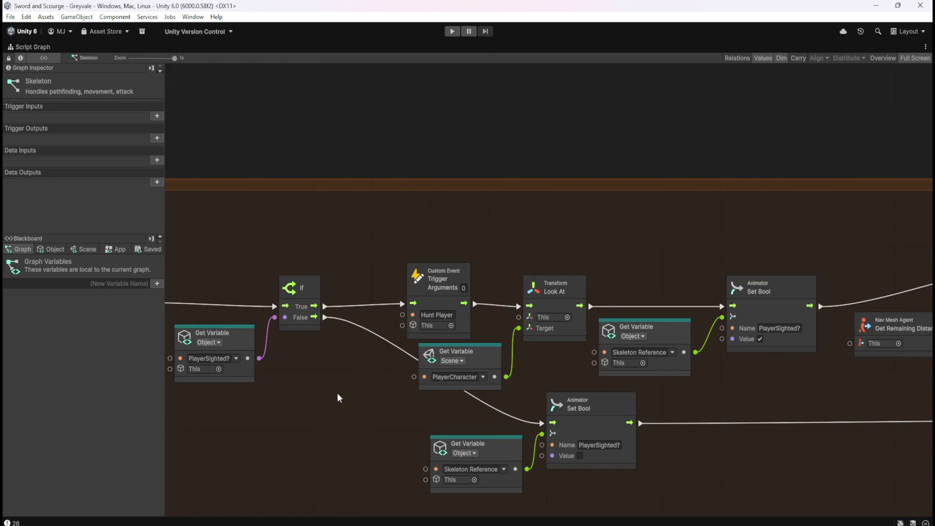
- Select the Look At and Get Variable nodes to inspect them, then deselect
drag(488, 322, 551, 358)
scroll(399, 317, down, 5)
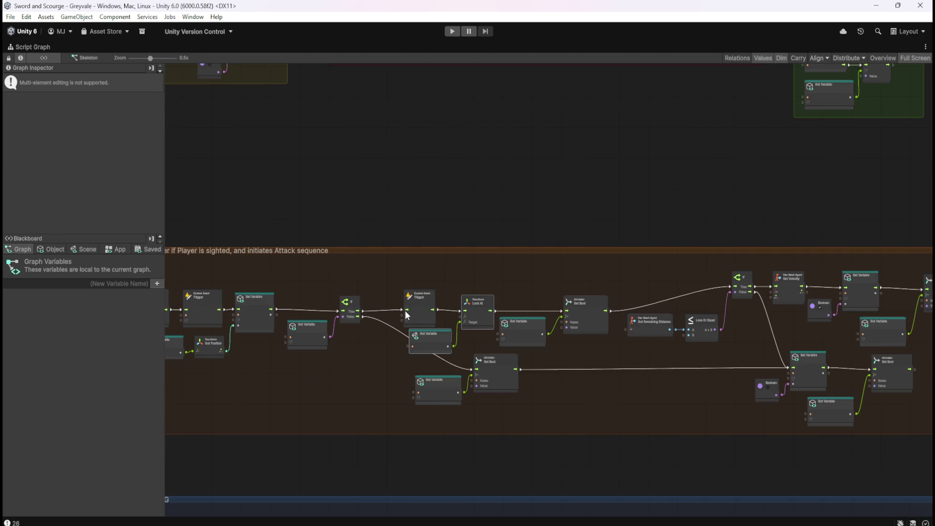
scroll(582, 250, down, 4)
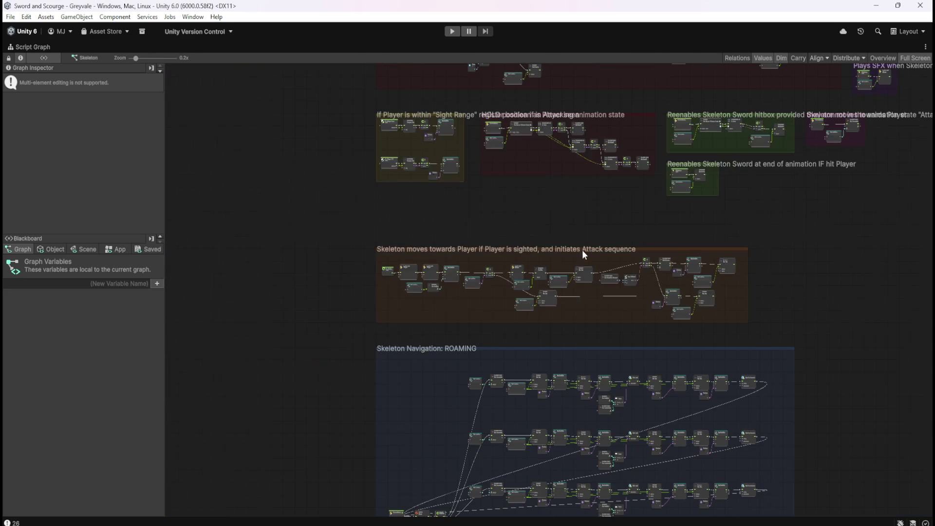
scroll(514, 237, down, 3)
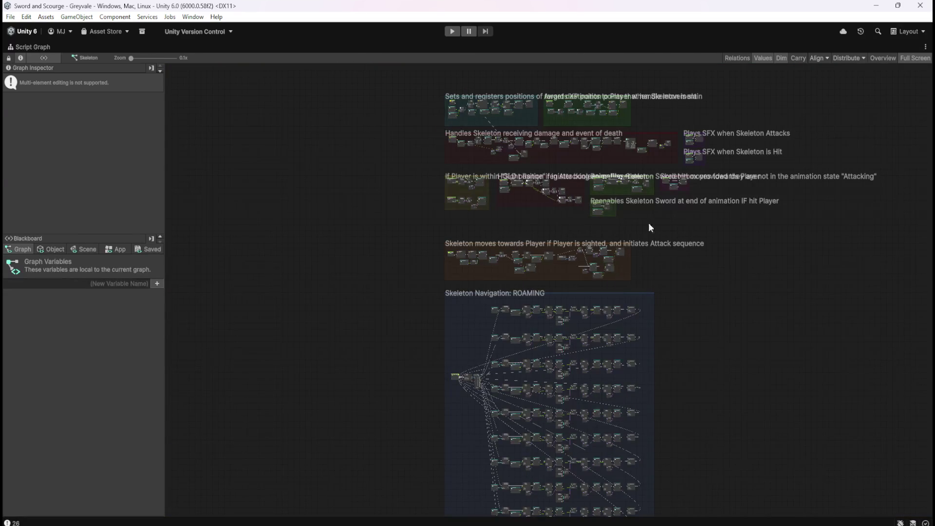
click(666, 225)
scroll(681, 103, up, 3)
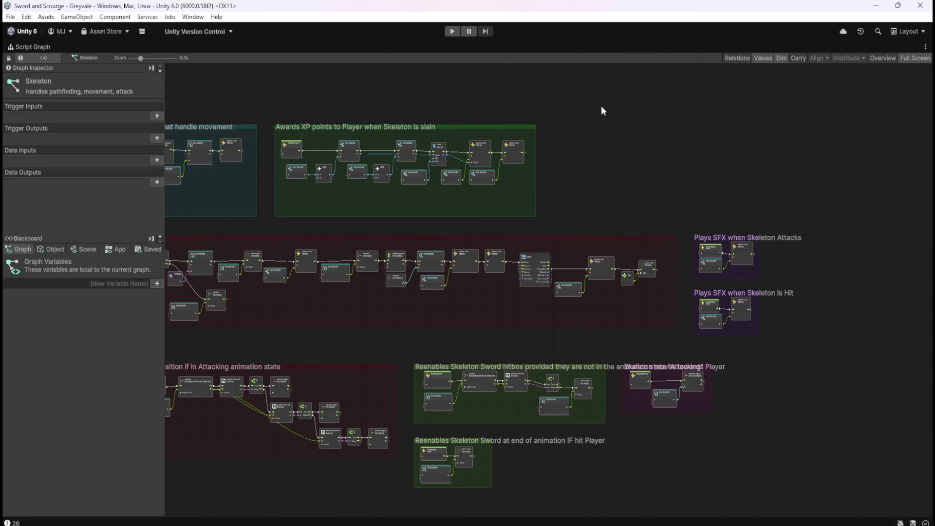
- Move the upper comment groups down toward the attack sequence and restore the full editor
drag(270, 80, 857, 355)
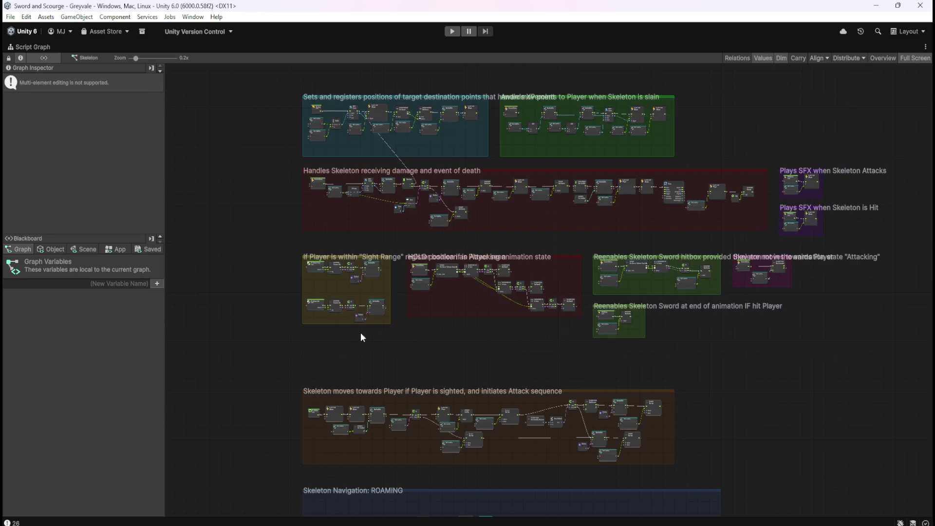
scroll(358, 358, up, 5)
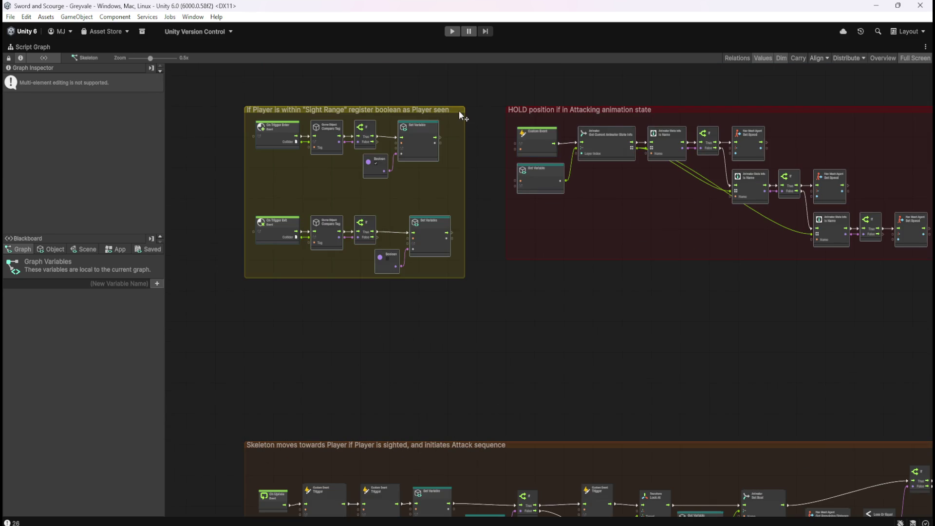
drag(459, 113, 448, 216)
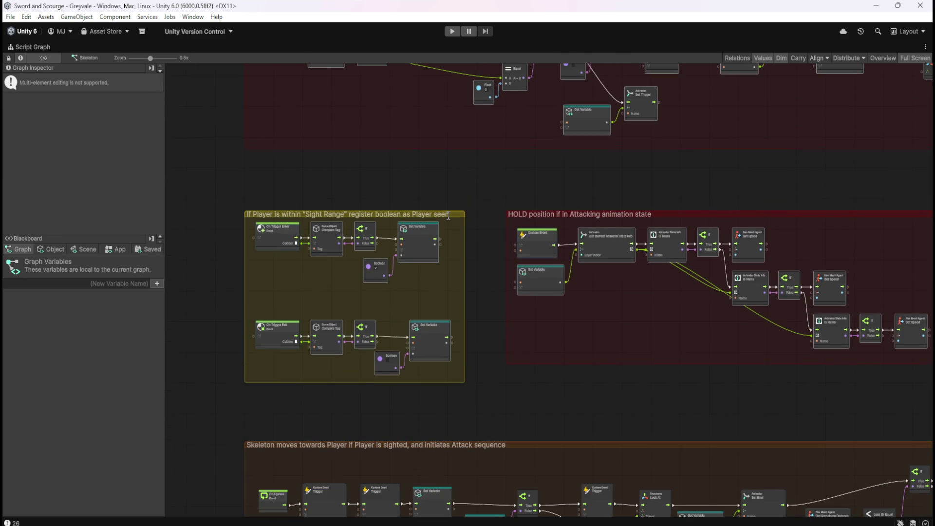
scroll(449, 216, down, 5)
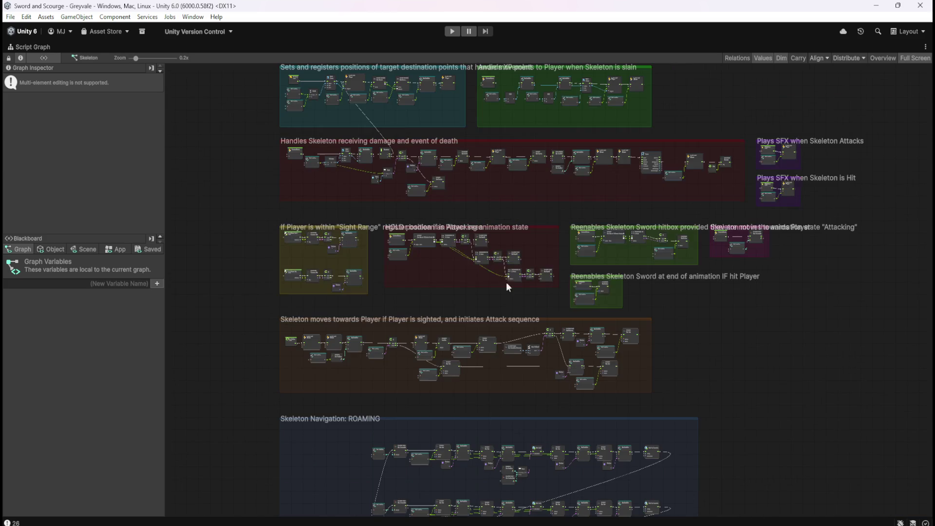
click(729, 341)
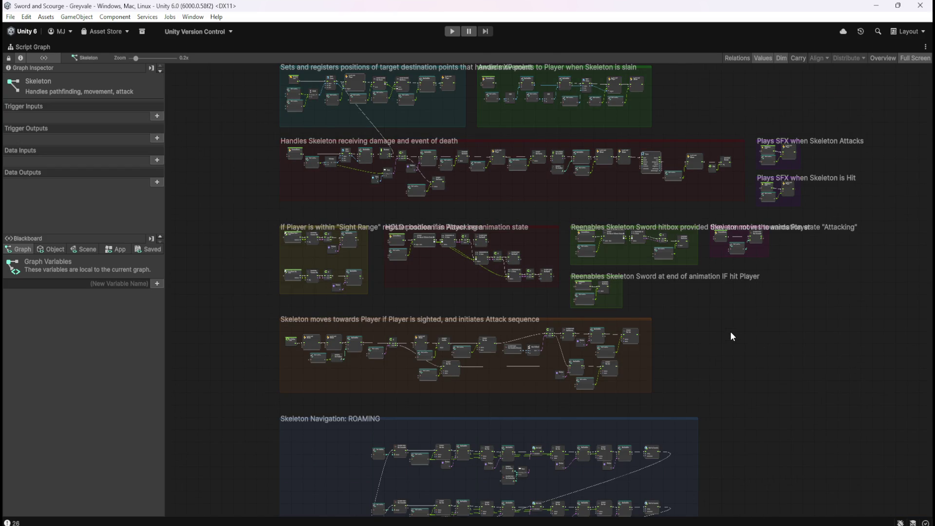
scroll(731, 333, down, 3)
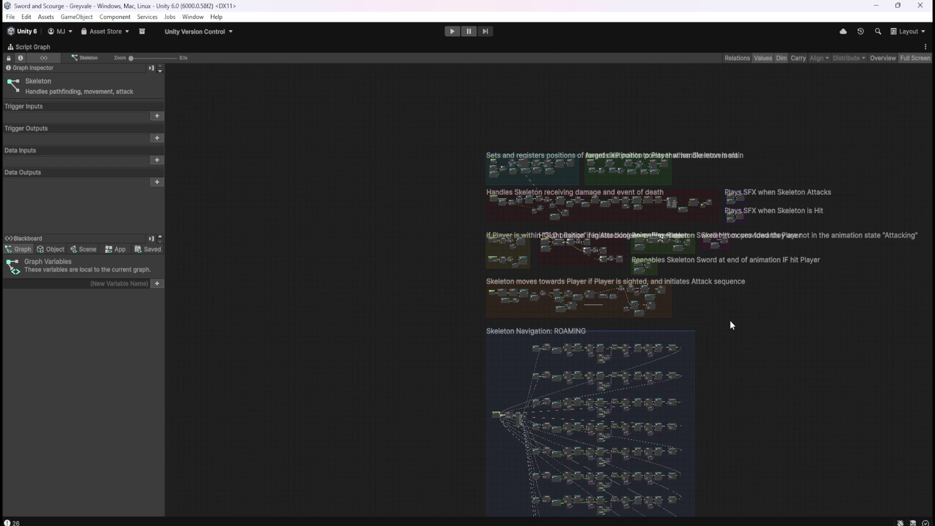
key(shift+space)
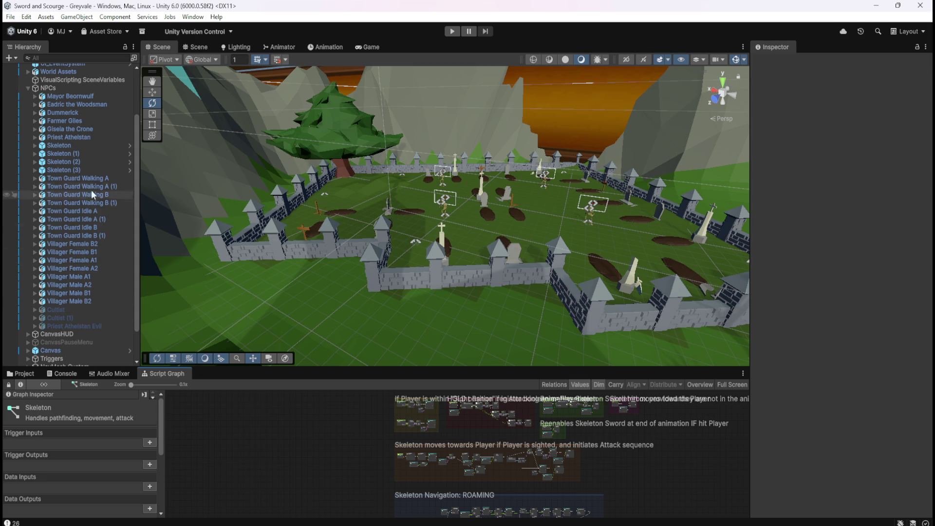
- Maximize PlayerArmature's Player Character script graph, showing the GlobalHealth respawn chain
scroll(89, 201, up, 3)
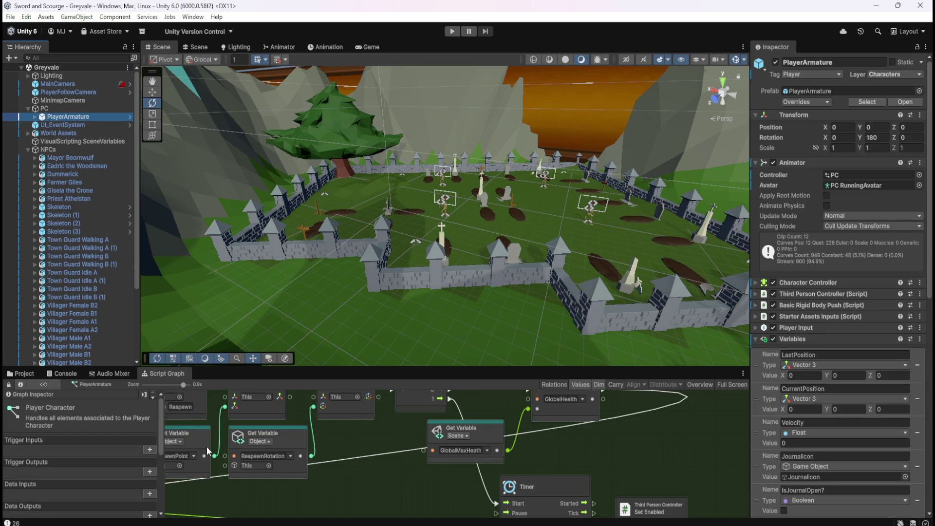
key(shift+space)
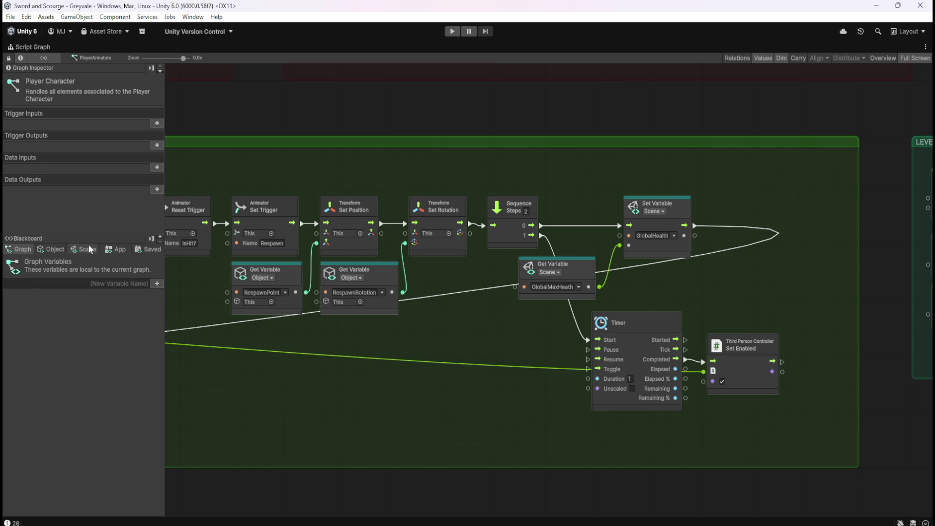
- Show the Blackboard's Scene variables down to GlobalHealth and GlobalMaxHeath, and zoom the graph out
click(81, 248)
drag(161, 258, 160, 381)
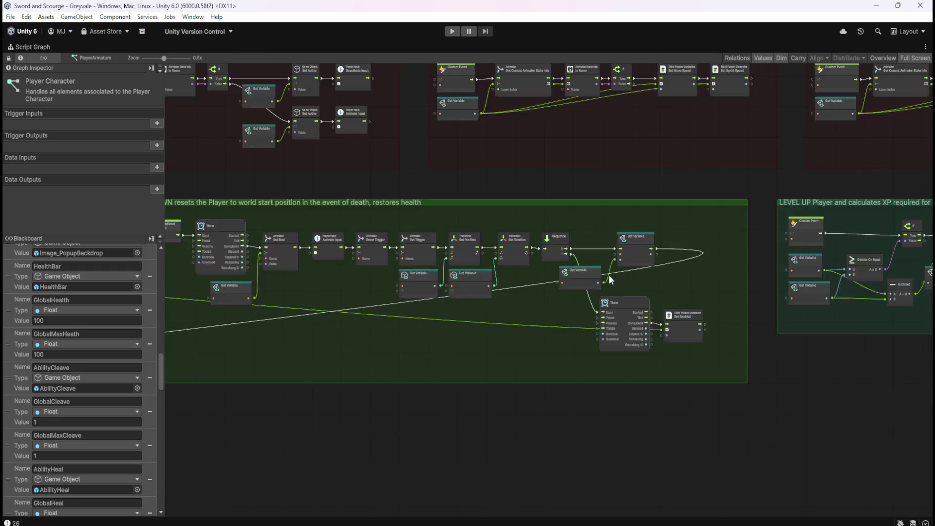
scroll(608, 275, down, 5)
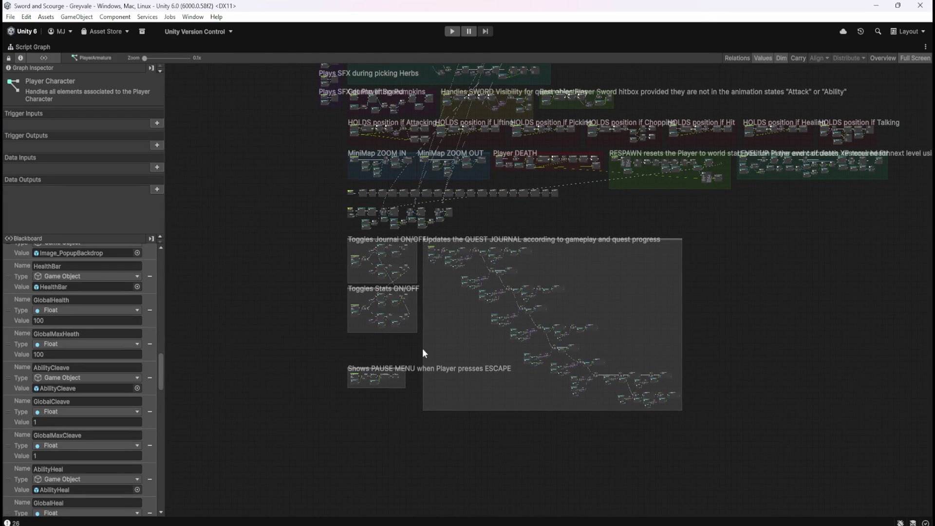
mouse_move(721, 441)
mouse_down()
mouse_move(449, 270)
mouse_move(419, 234)
mouse_up()
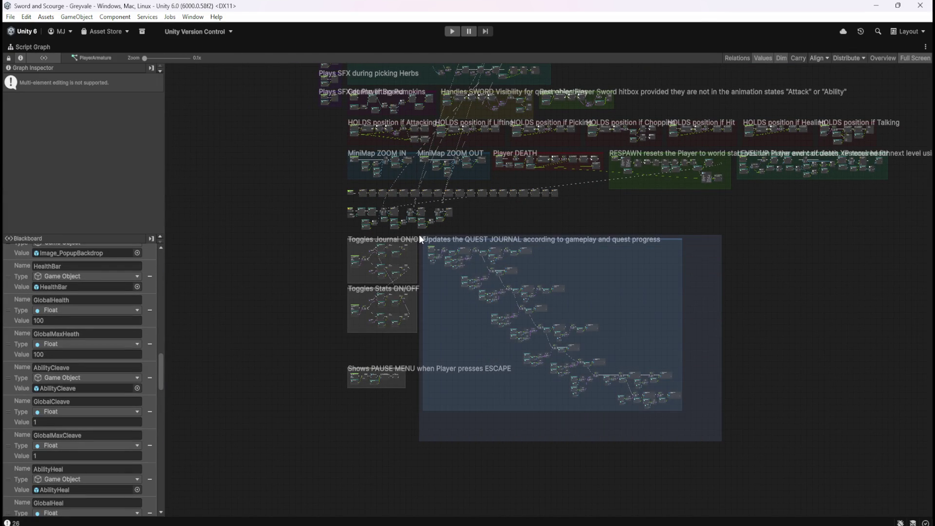
click(618, 207)
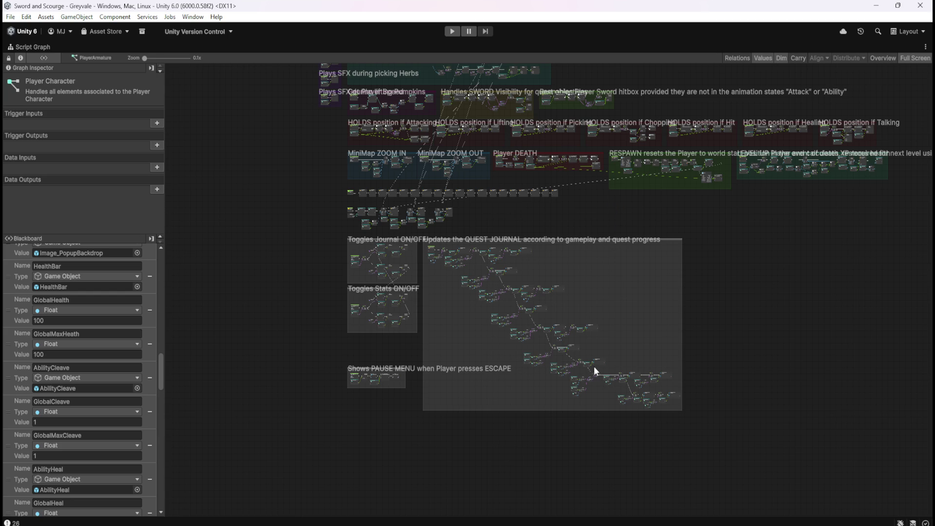
scroll(594, 366, up, 5)
scroll(408, 238, up, 3)
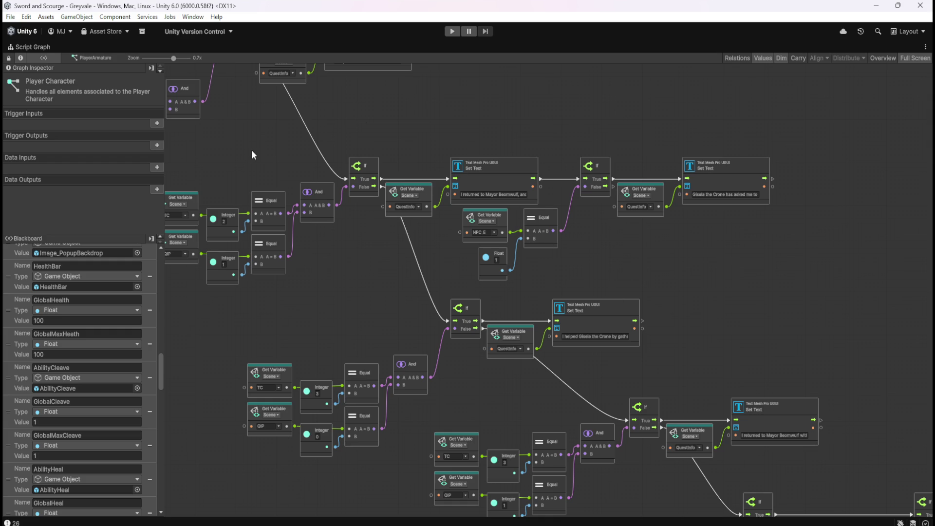
mouse_move(269, 143)
mouse_down()
mouse_move(312, 183)
mouse_move(466, 218)
mouse_move(563, 391)
mouse_up()
mouse_move(409, 195)
mouse_down()
mouse_move(560, 338)
mouse_move(615, 373)
mouse_up()
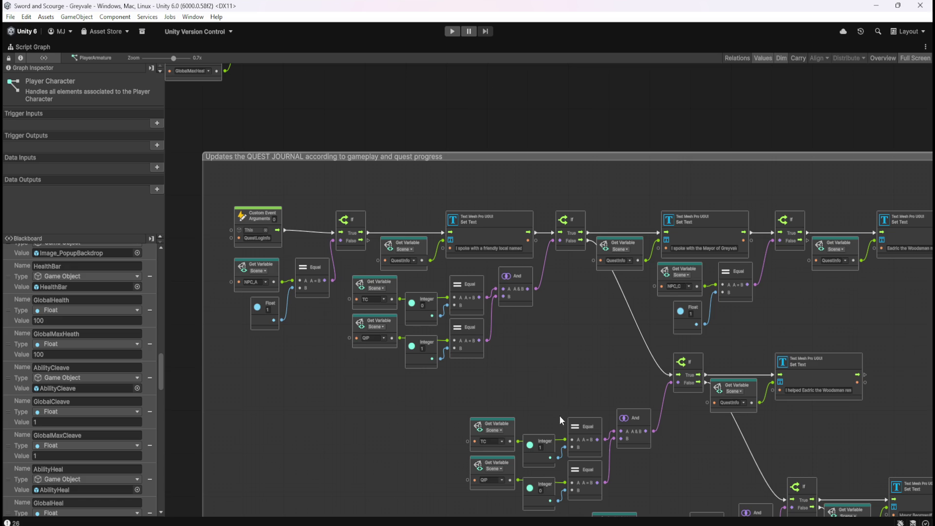
scroll(557, 394, down, 5)
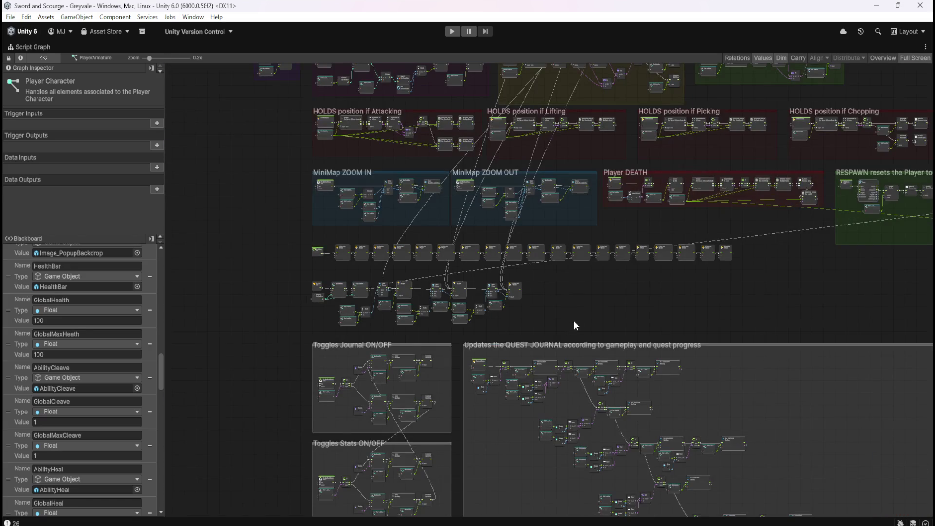
- Pan across the zoomed-out graph past the RESPAWN and LEVEL UP groups to the player animation groups
scroll(557, 370, right, 5)
scroll(557, 370, up, 3)
scroll(595, 379, right, 5)
scroll(594, 379, up, 1)
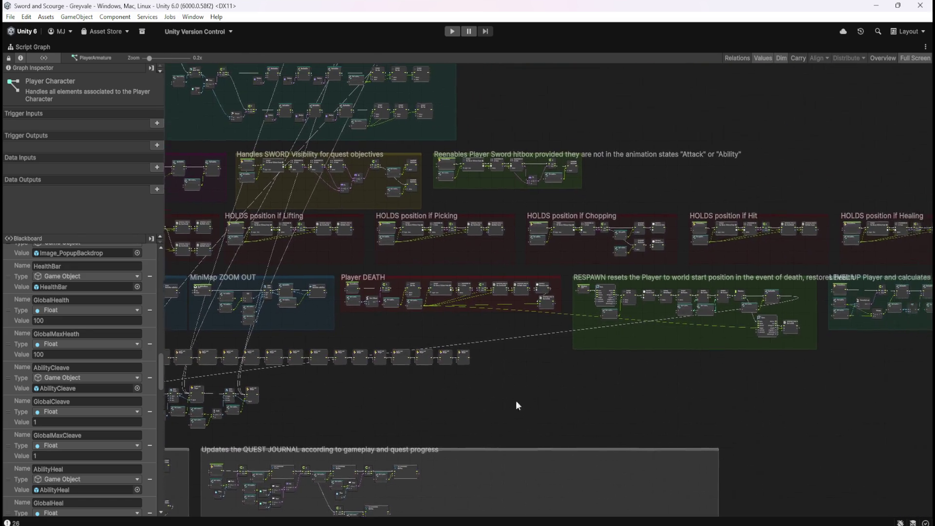
drag(723, 396, 527, 385)
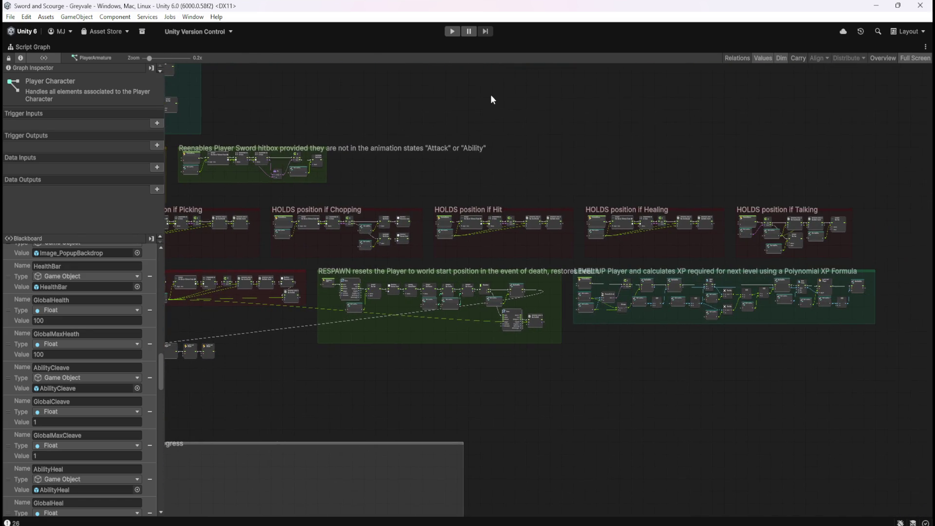
scroll(583, 279, up, 5)
scroll(583, 280, left, 5)
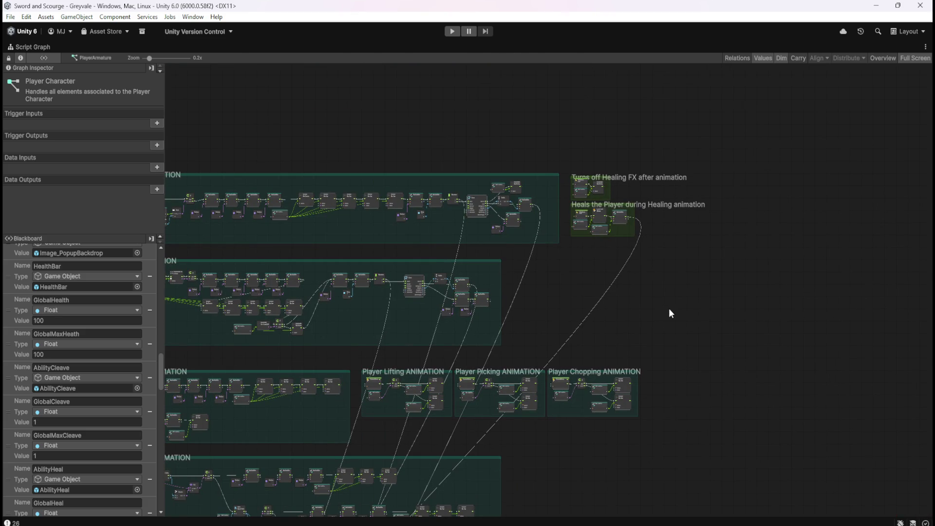
drag(670, 312, 857, 330)
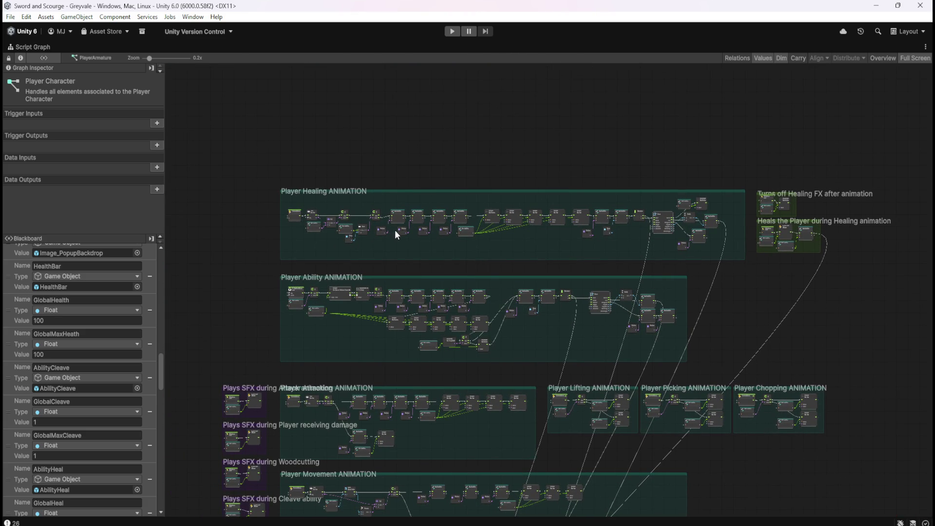
- Zoom in on the Heal Ability event and HealReady? healing logic, then start a playtest
scroll(292, 221, up, 8)
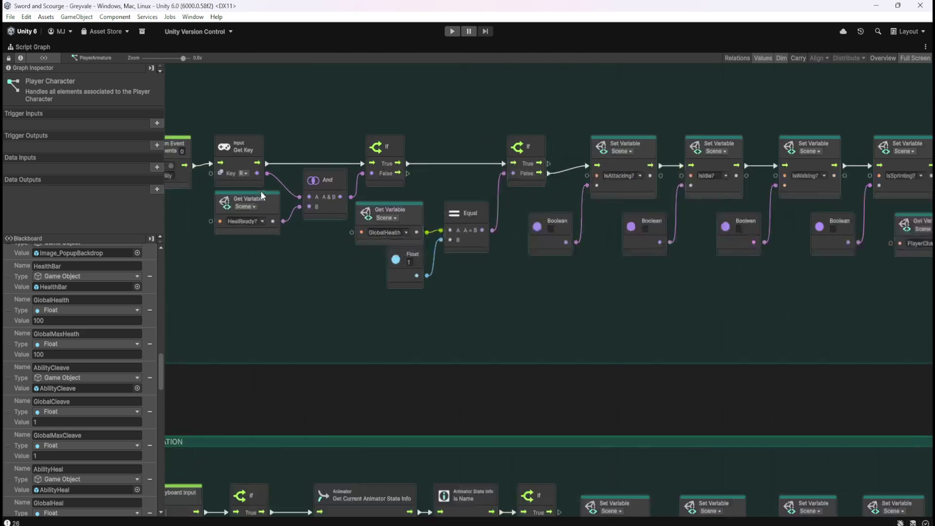
scroll(261, 191, up, 1)
drag(344, 305, 438, 344)
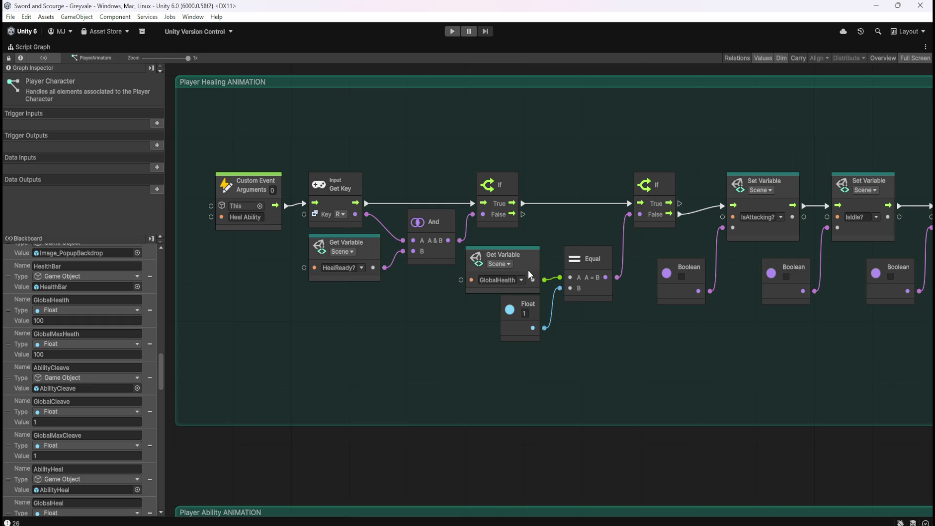
drag(606, 354, 487, 336)
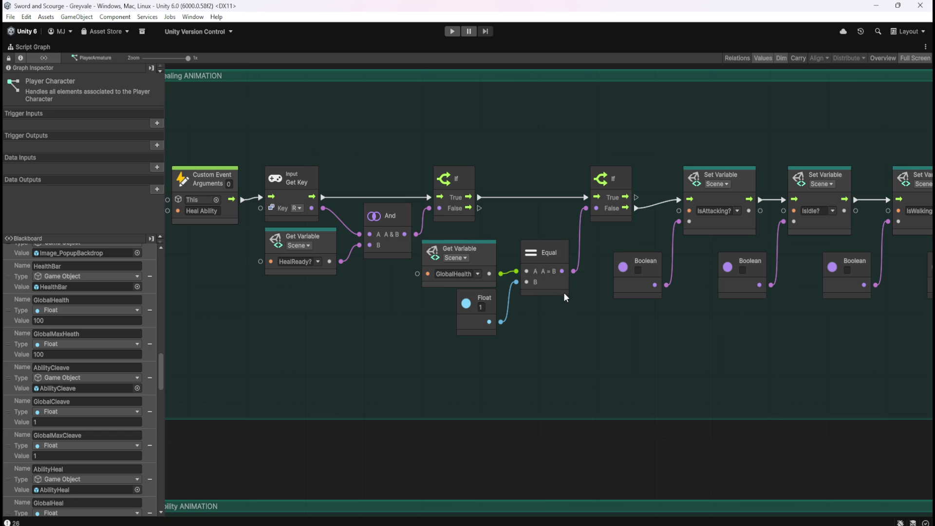
key(shift+space)
click(453, 30)
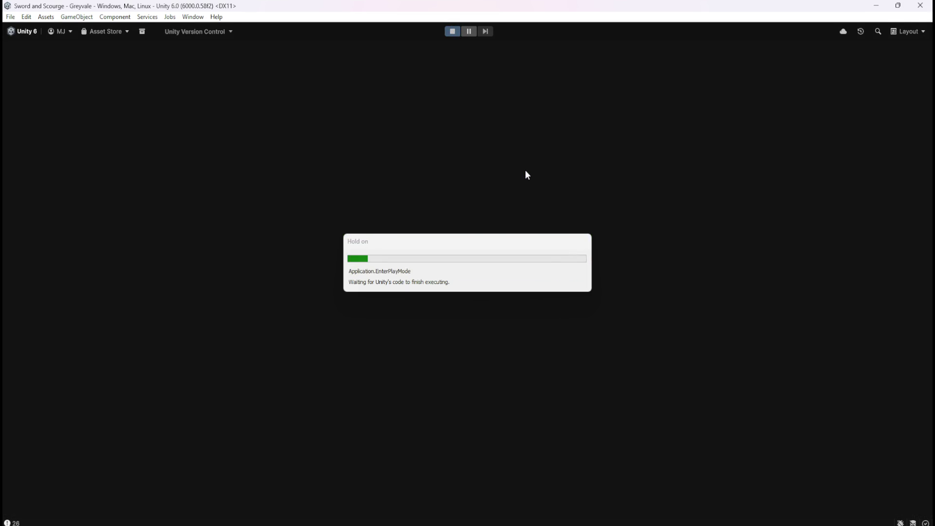
- Trigger the heal ability with key 2, stop the playtest, and maximize the Player Character script graph
key(2)
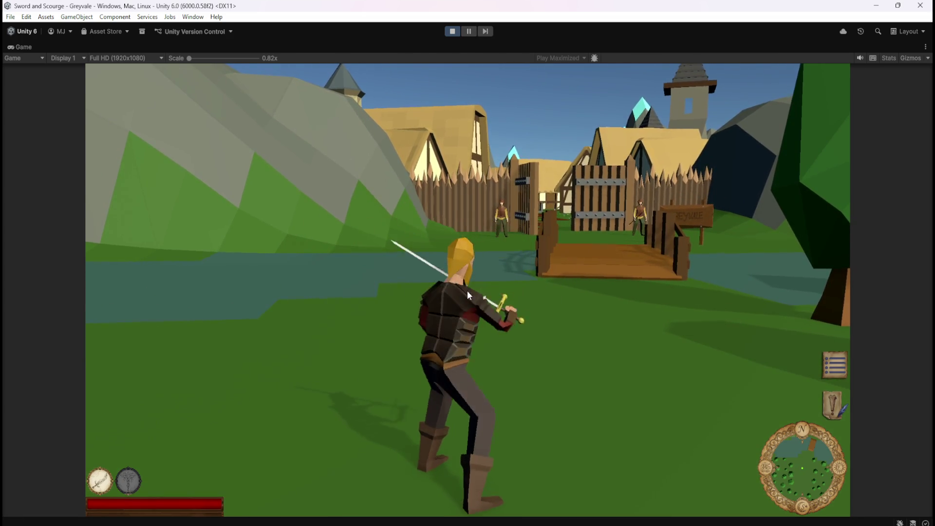
key(Escape)
click(458, 33)
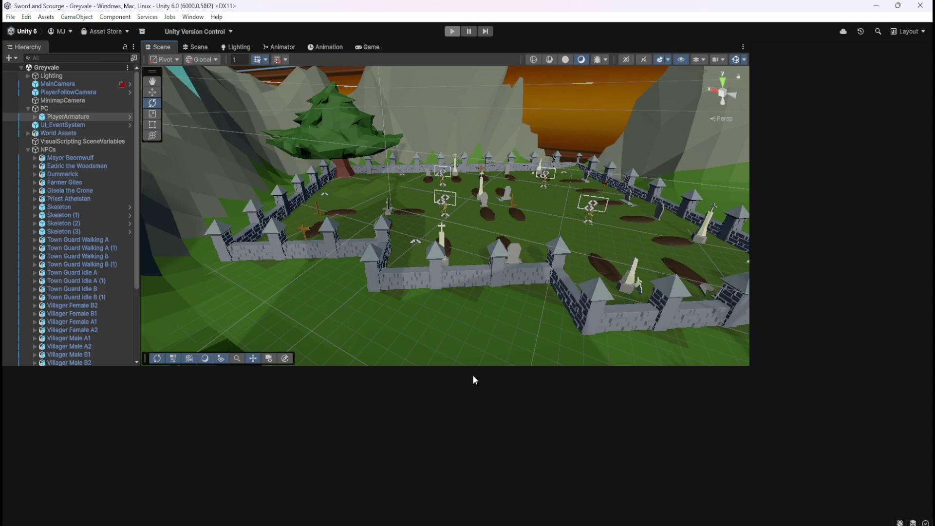
key(shift+space)
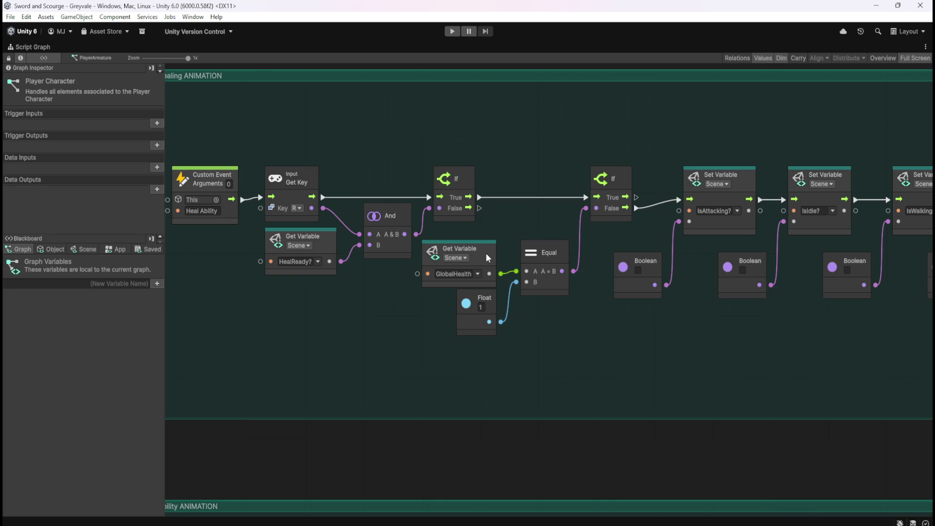
- Drop a GlobalMaxHeath getter from the Scene variables into the graph, replacing the deleted Float 1 node
click(76, 249)
mouse_move(162, 282)
mouse_down()
mouse_move(160, 393)
mouse_move(168, 381)
mouse_up()
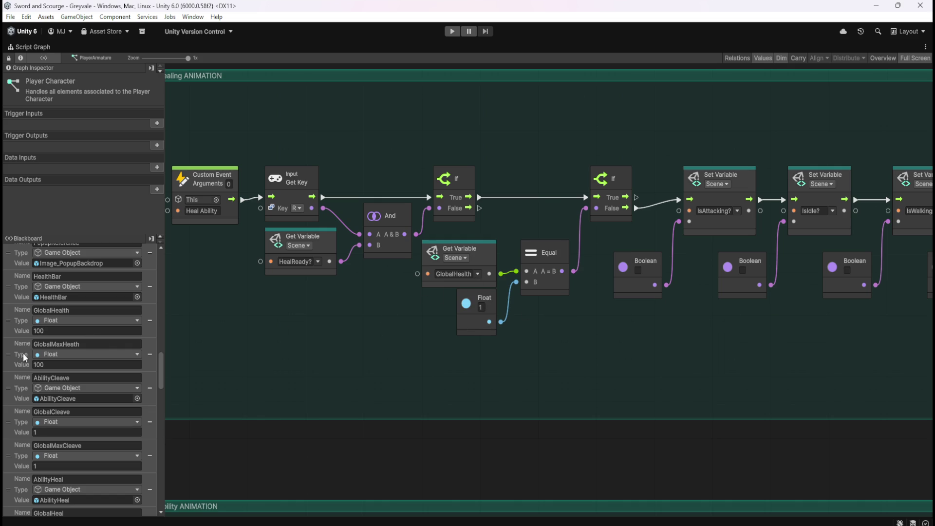
mouse_move(8, 354)
mouse_down()
mouse_move(375, 318)
mouse_move(346, 331)
mouse_up()
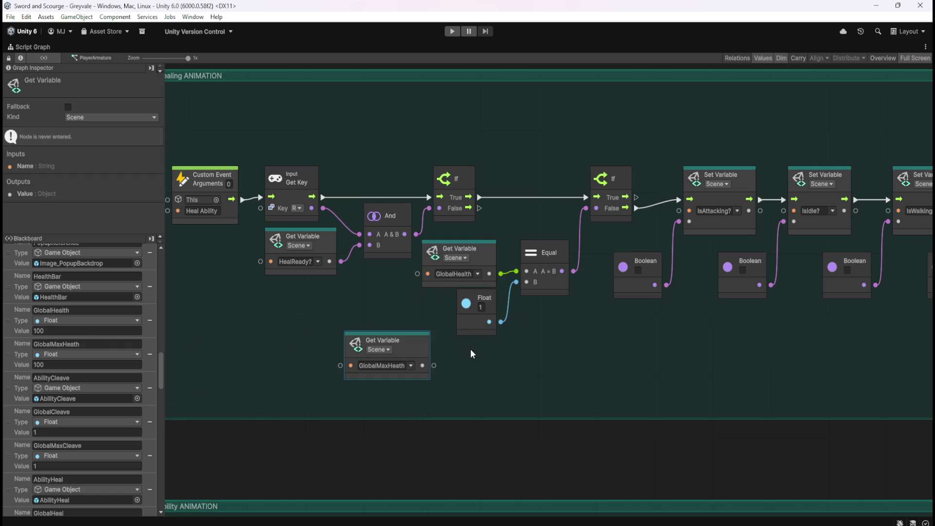
click(478, 328)
key(Delete)
mouse_move(412, 350)
mouse_down()
mouse_move(476, 309)
mouse_move(504, 318)
mouse_move(526, 282)
mouse_up()
- Wire GlobalMaxHeath into the Equal node's B input, align it, and restore the normal editor layout
click(517, 344)
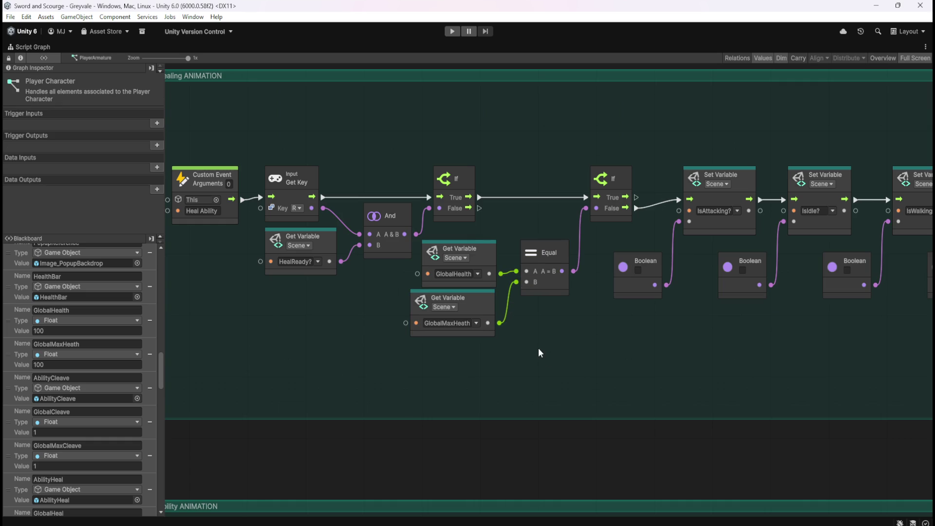
drag(485, 306, 500, 306)
click(614, 340)
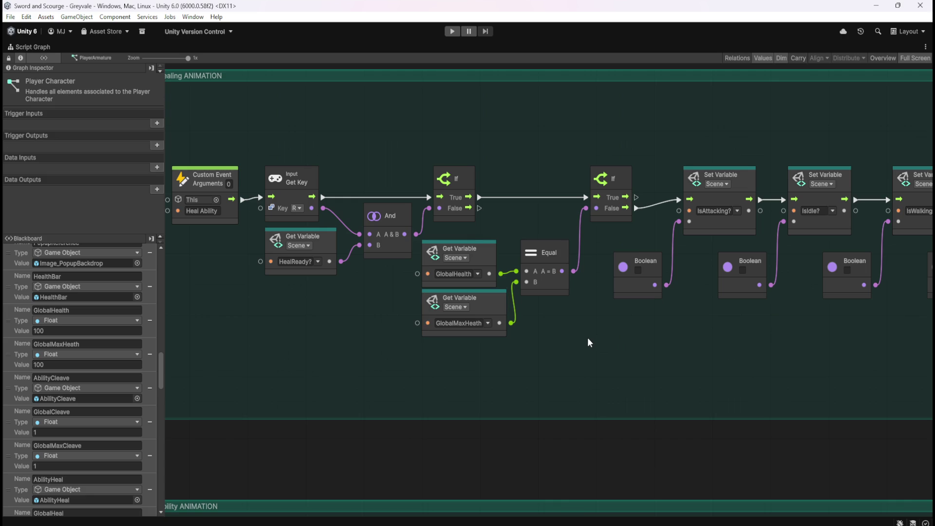
key(shift+space)
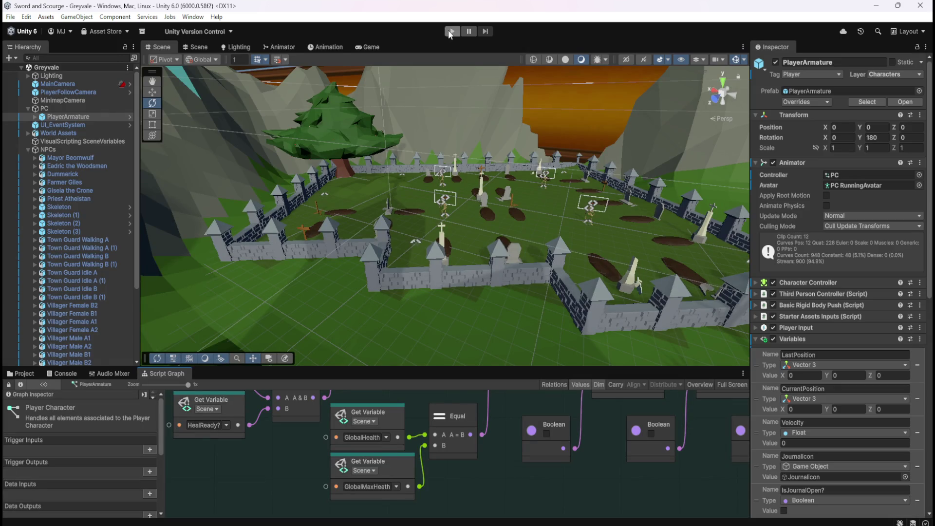
- Start the game and run the hero over the bridge, through Greyvale past the well, into the bare-tree forest
click(450, 31)
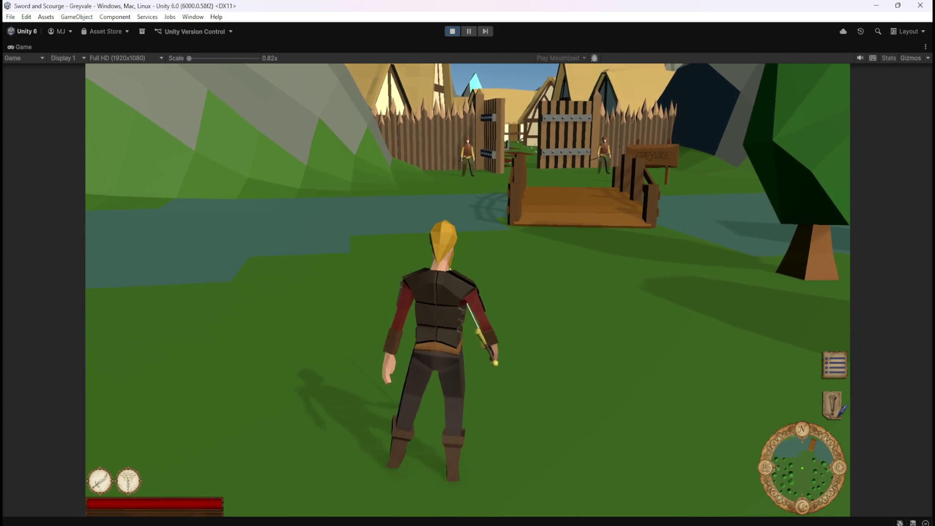
key(w)
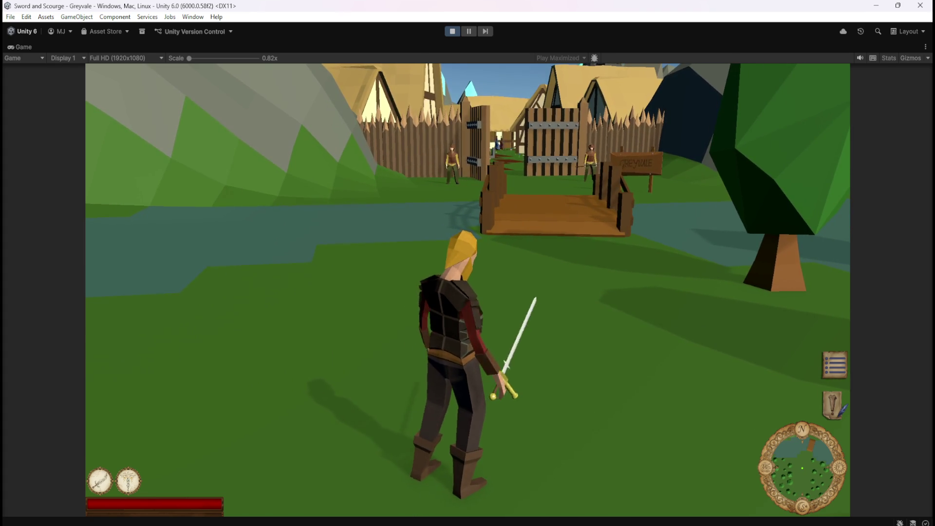
key(w)
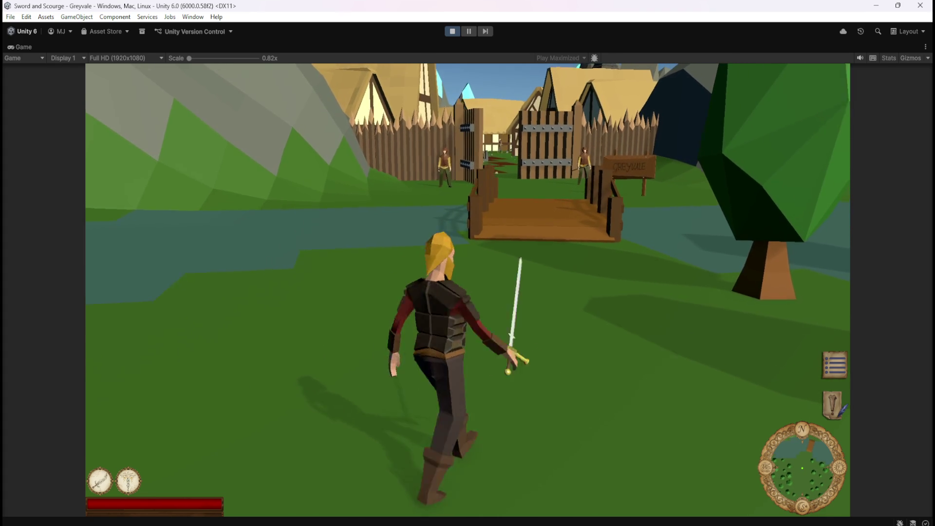
key(w)
key(w)
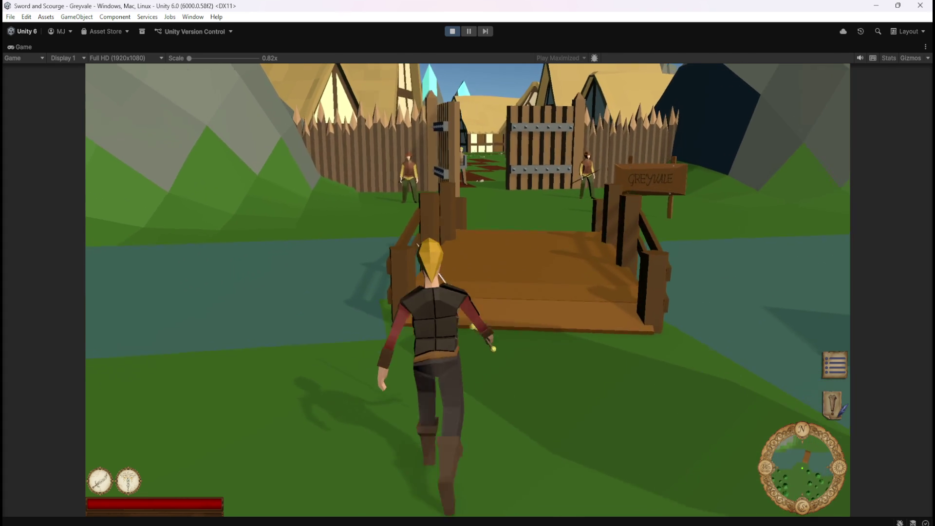
key(w)
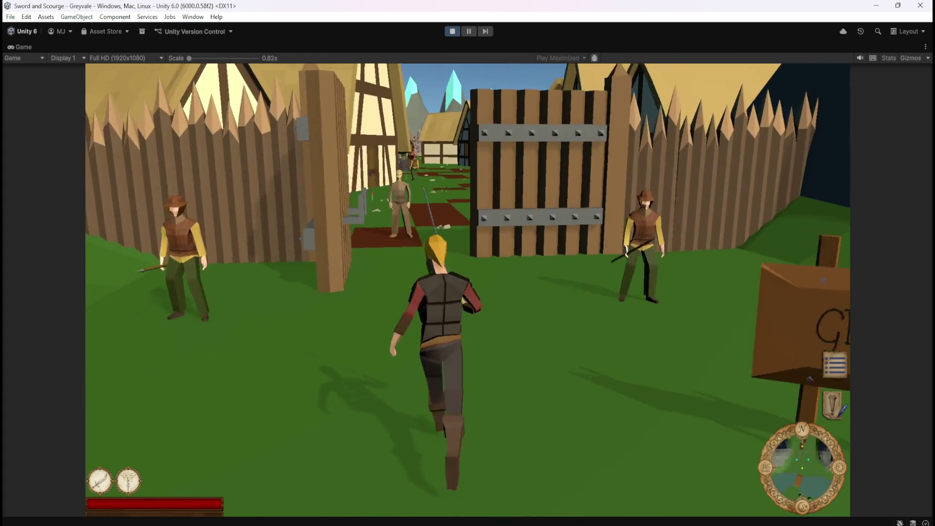
key(w)
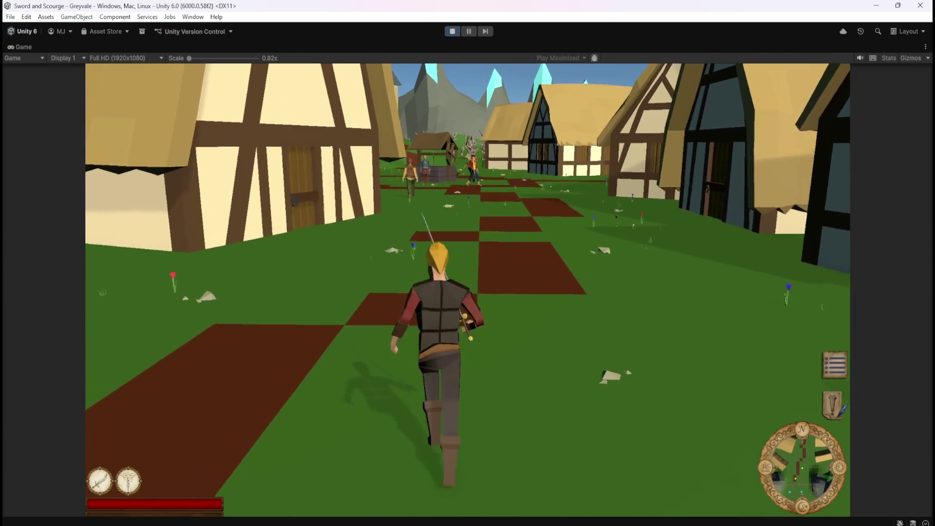
key(w)
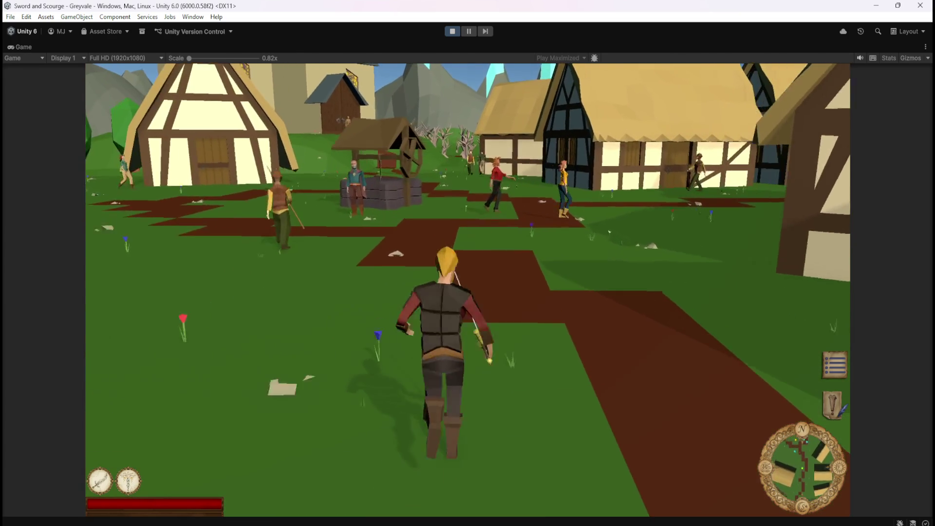
key(w)
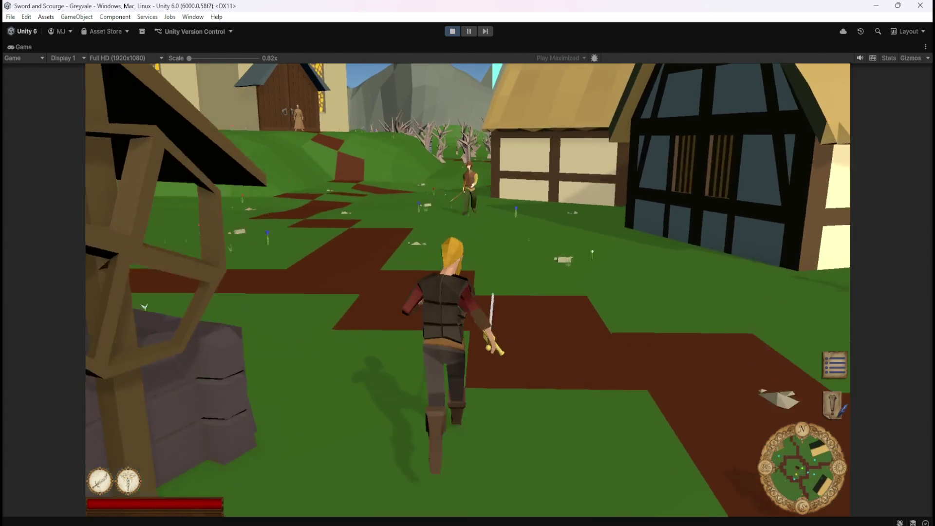
key(w)
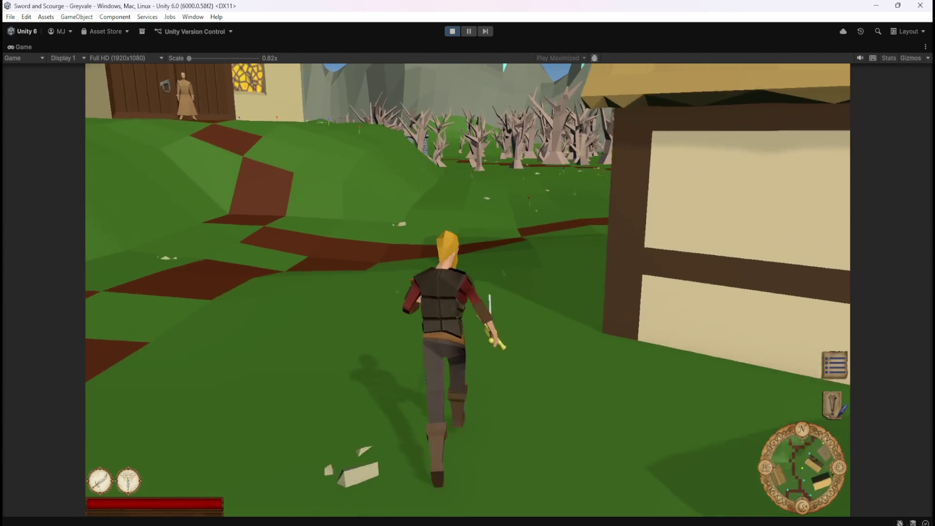
key(w)
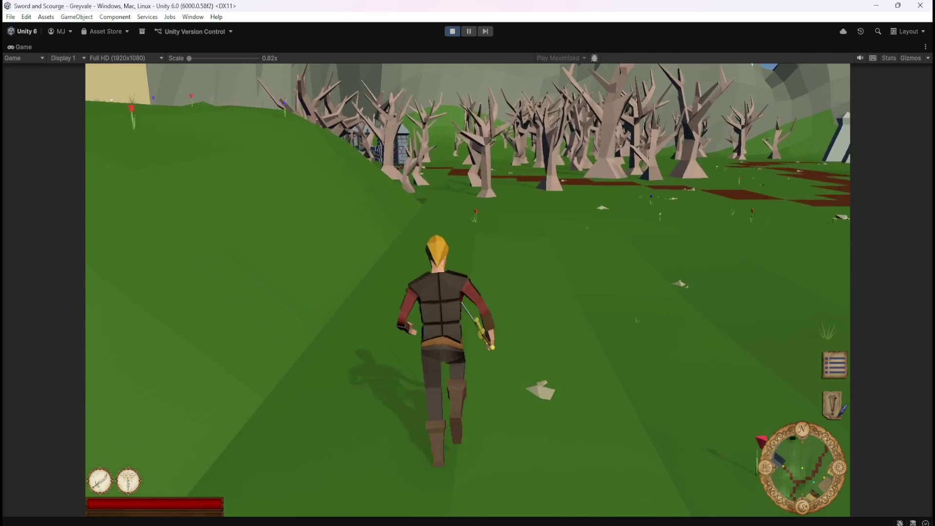
key(w)
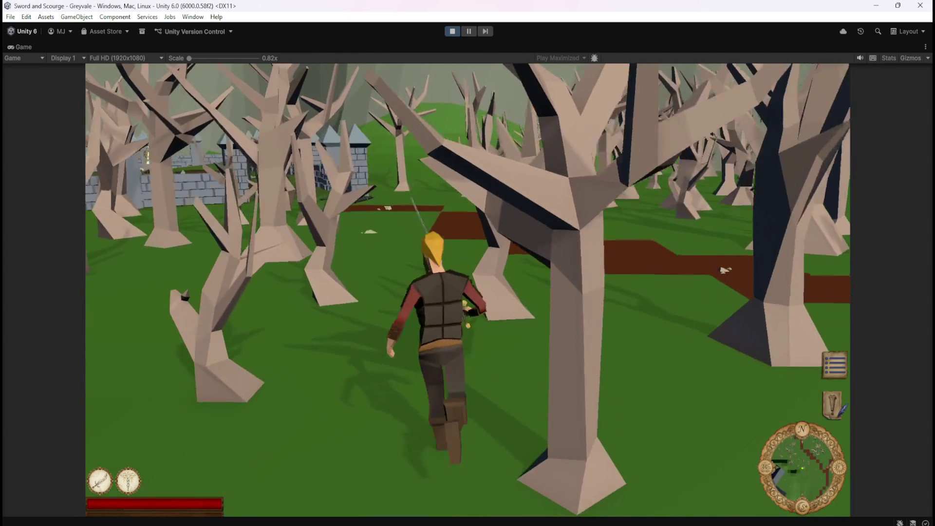
key(w)
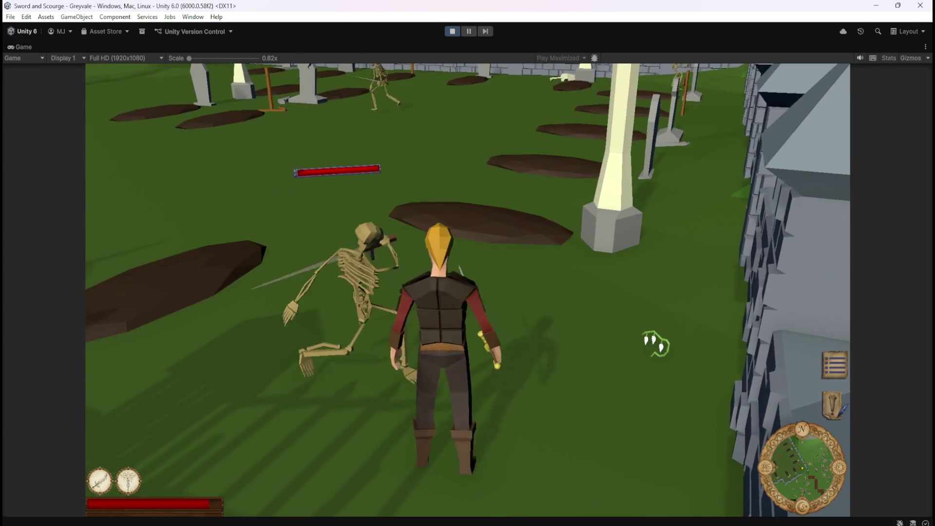
- Hit the graveyard skeleton with the ring skill (2) and sword skill (1), retreat to the gate, and pause
key(2)
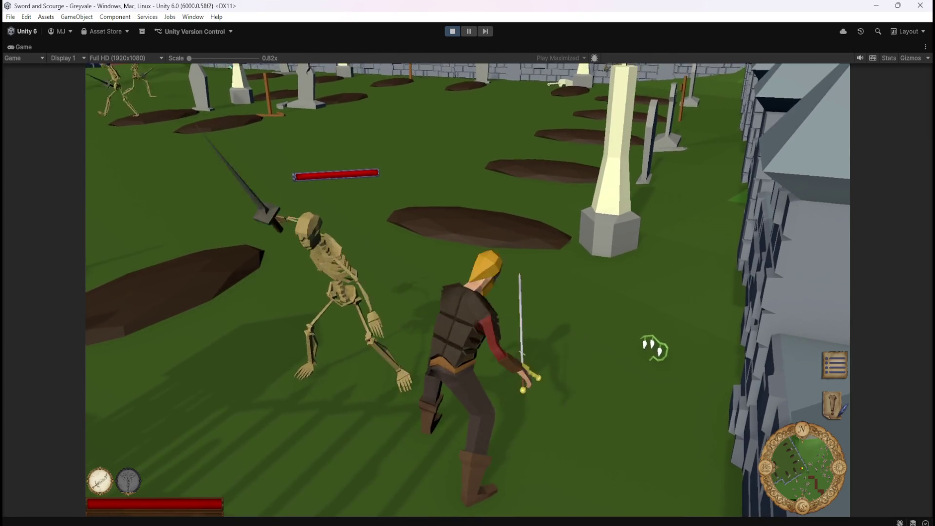
key(1)
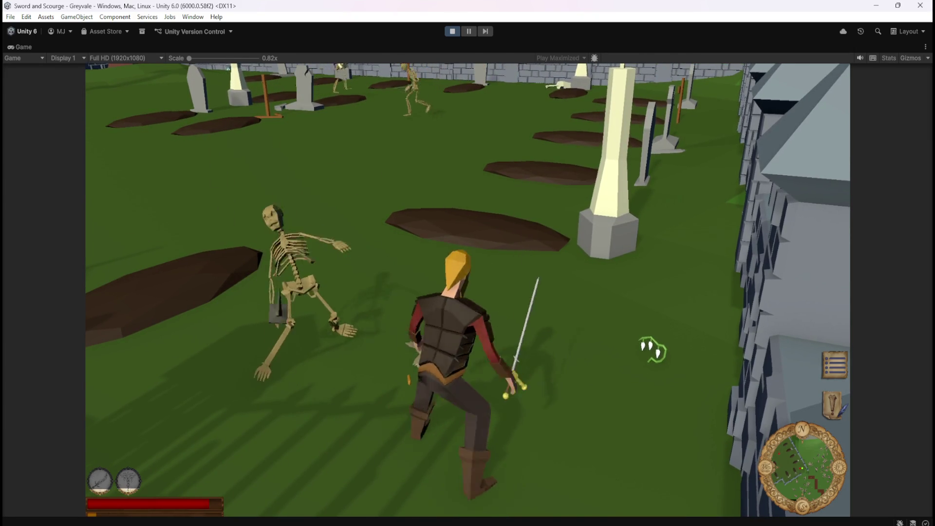
key(s)
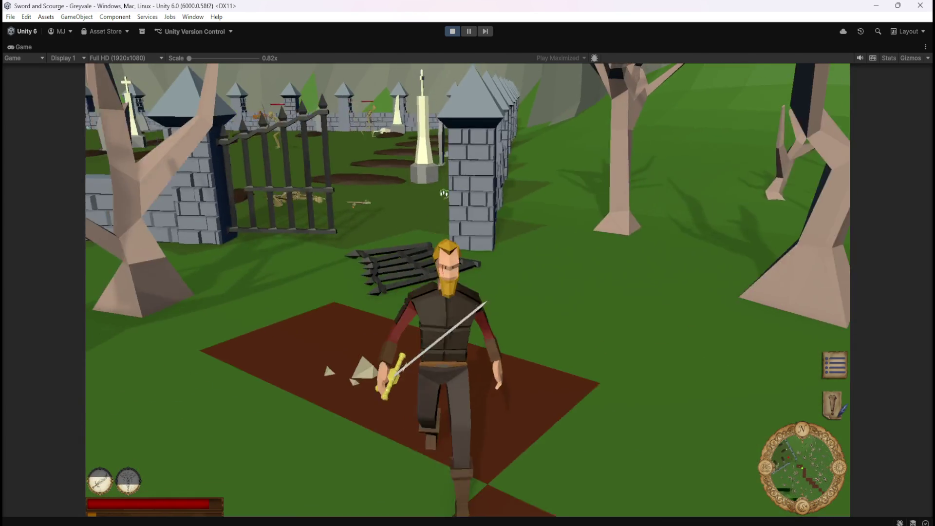
key(Escape)
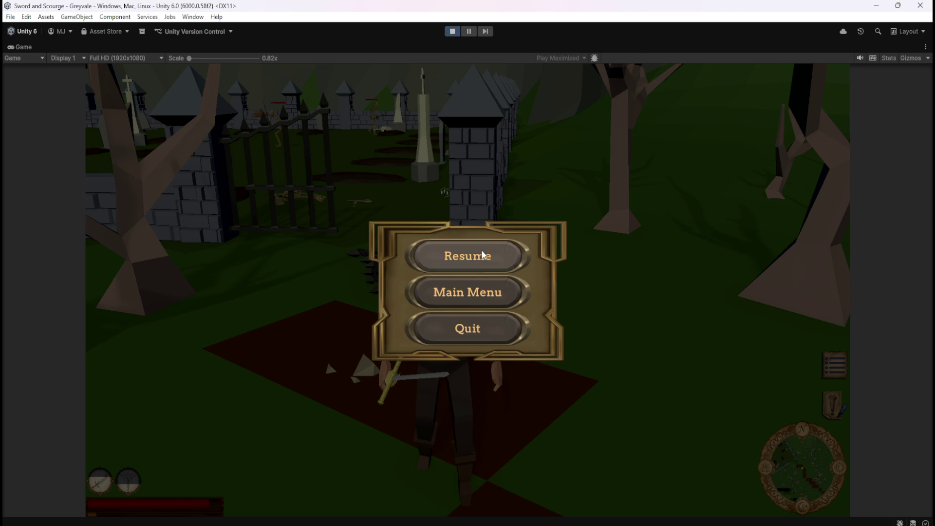
- Resume the game and walk the hero along the dirt path and through the graveyard gate
click(467, 256)
key(w)
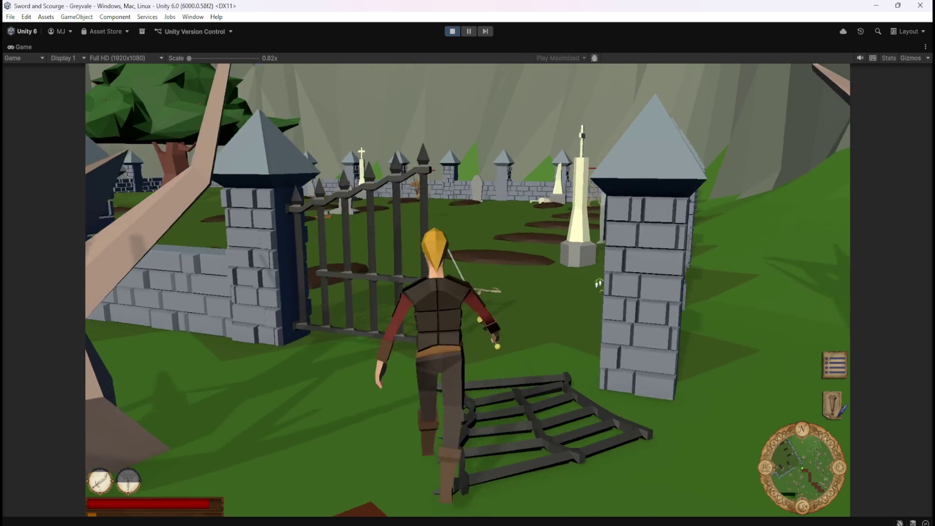
key(w)
key(a)
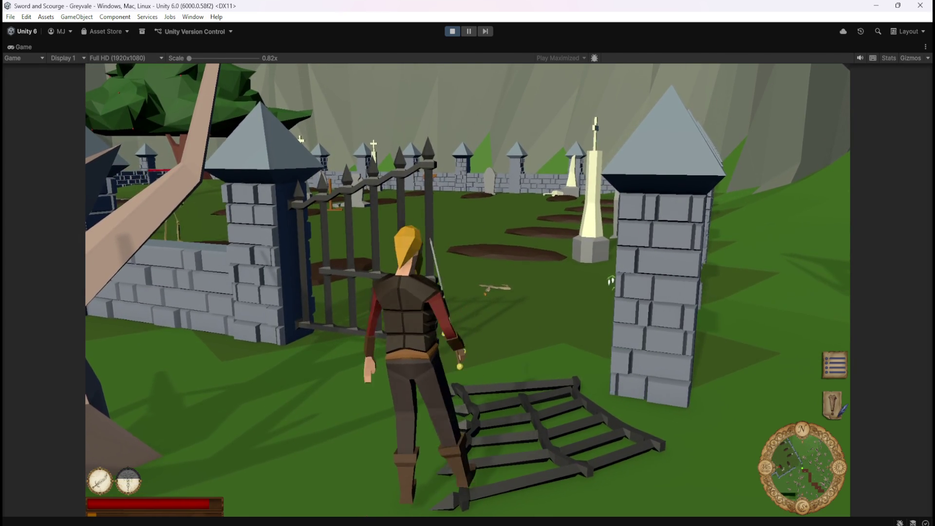
key(s)
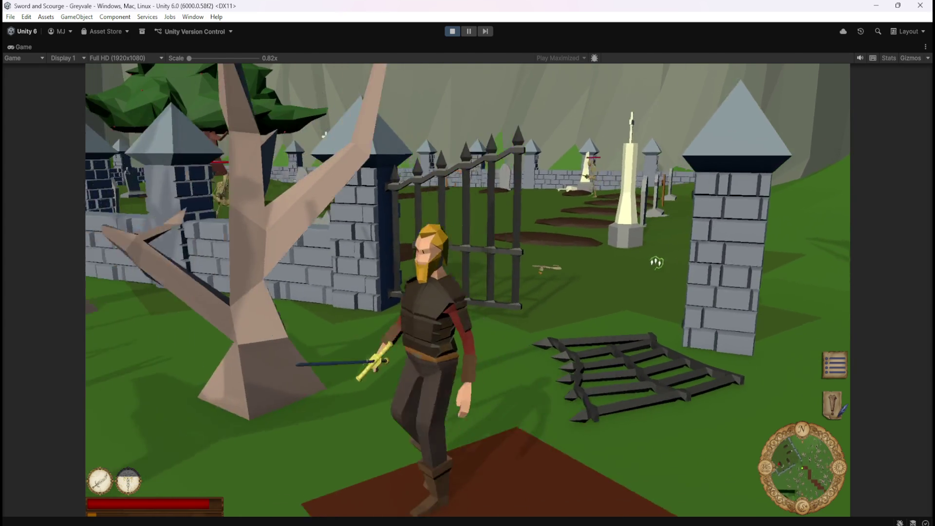
key(s)
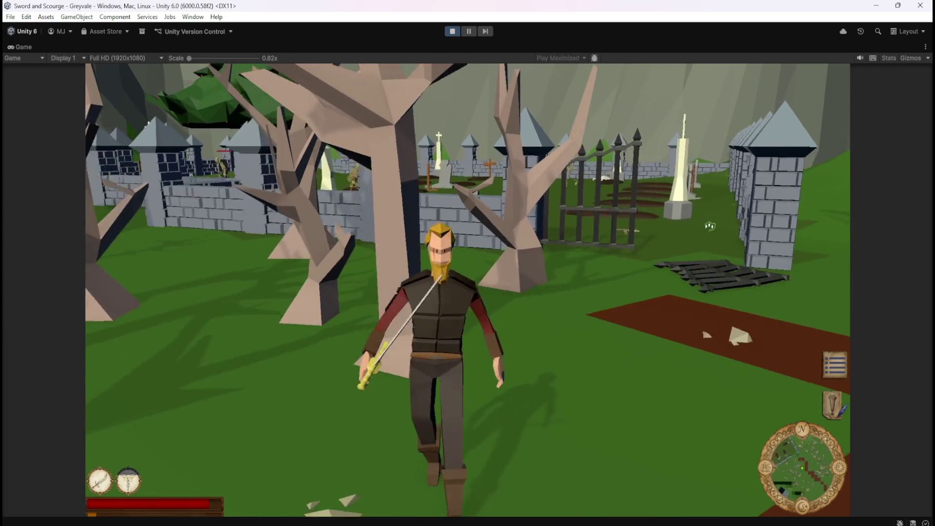
key(a)
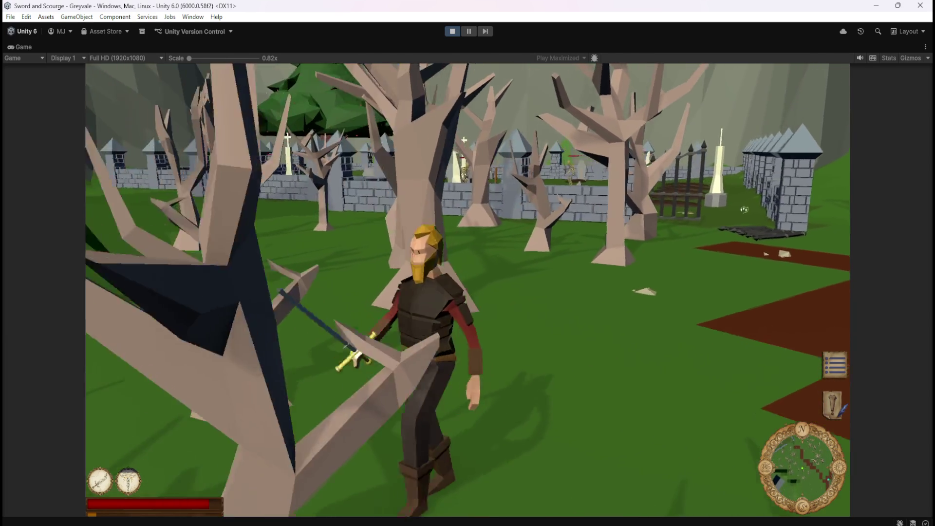
key(d)
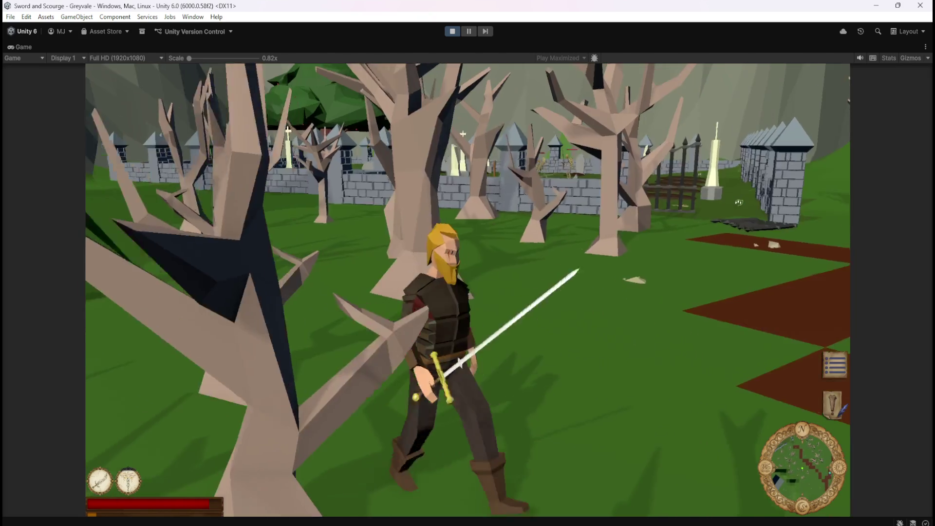
key(d)
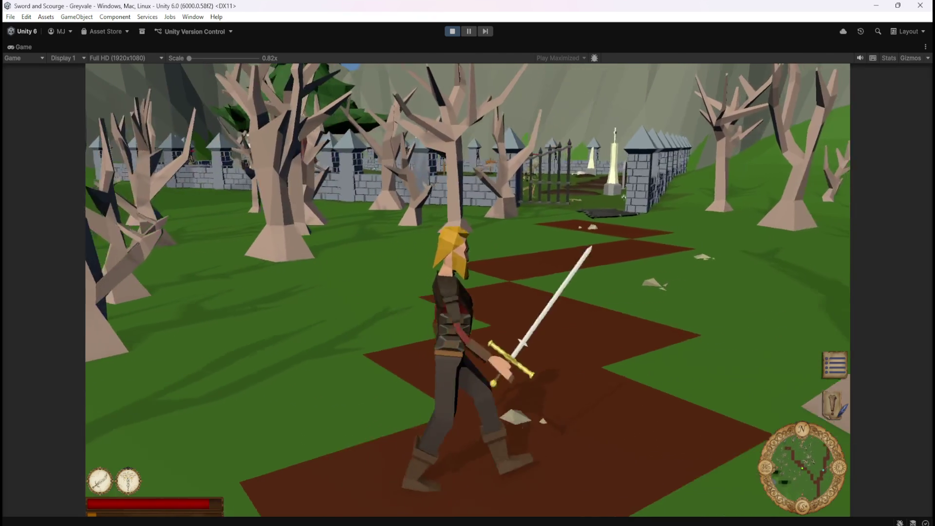
key(w)
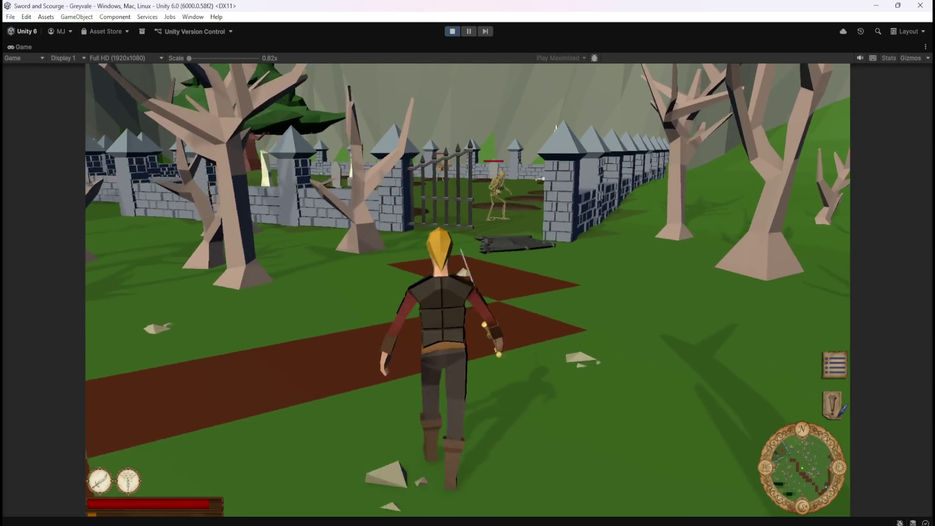
key(w)
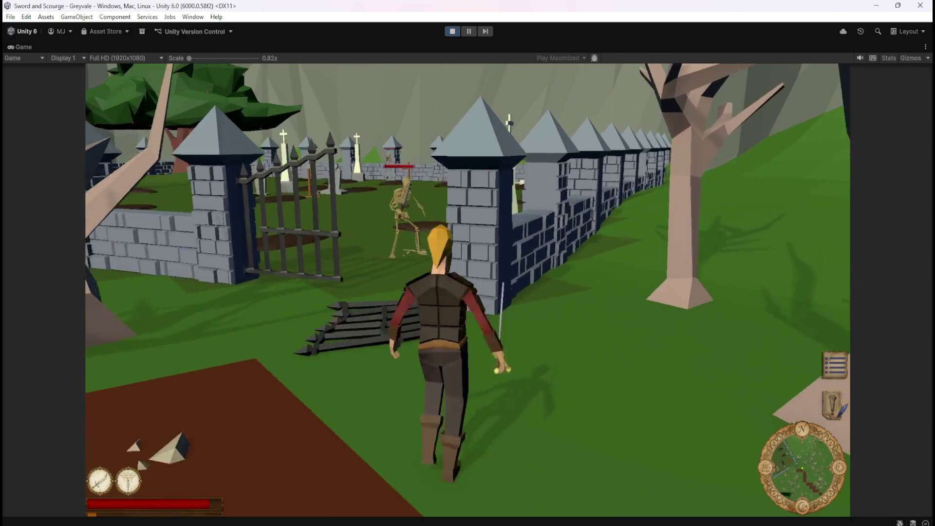
key(w)
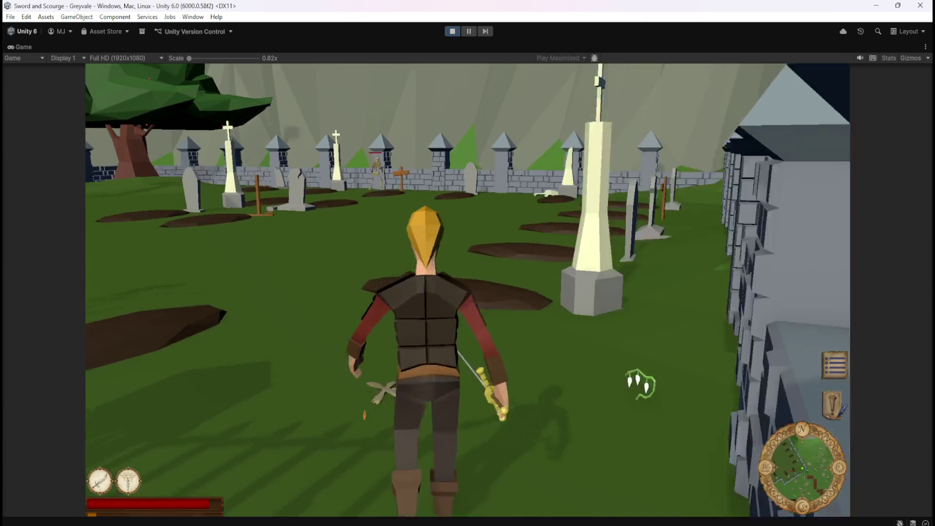
- Cast a heal with key 2 and swing the sword at a skeleton near the gate
key(s)
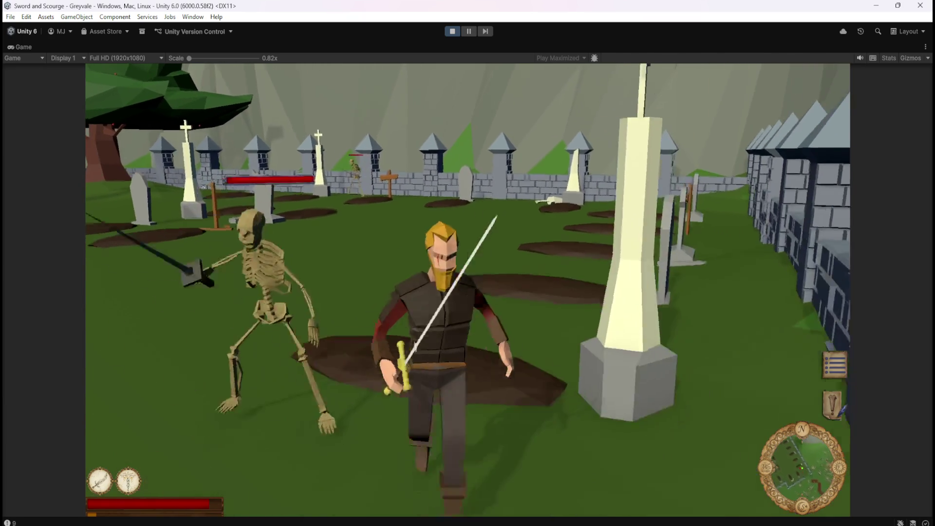
key(s)
key(2)
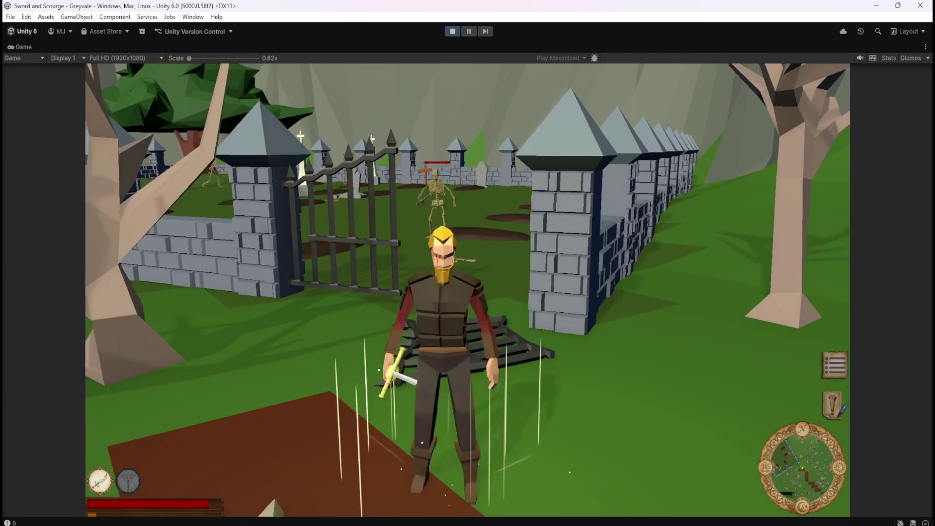
key(1)
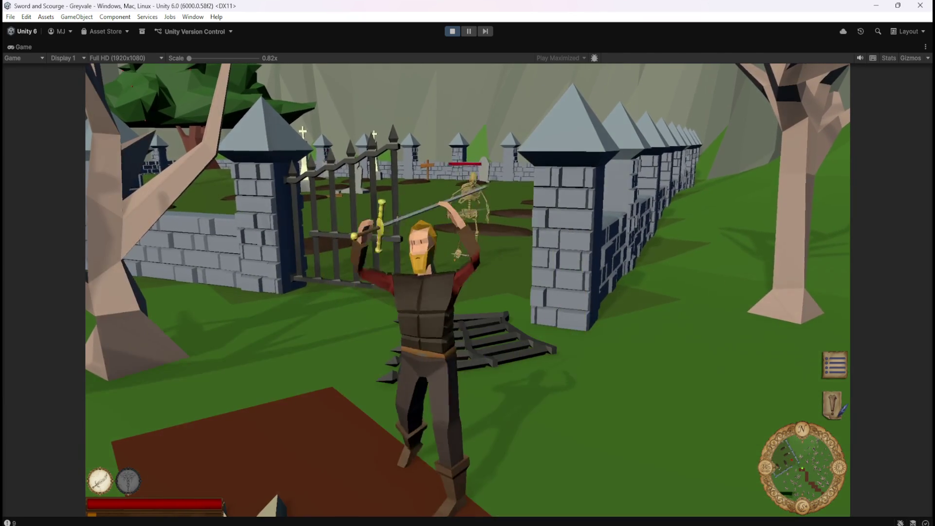
key(s)
key(a)
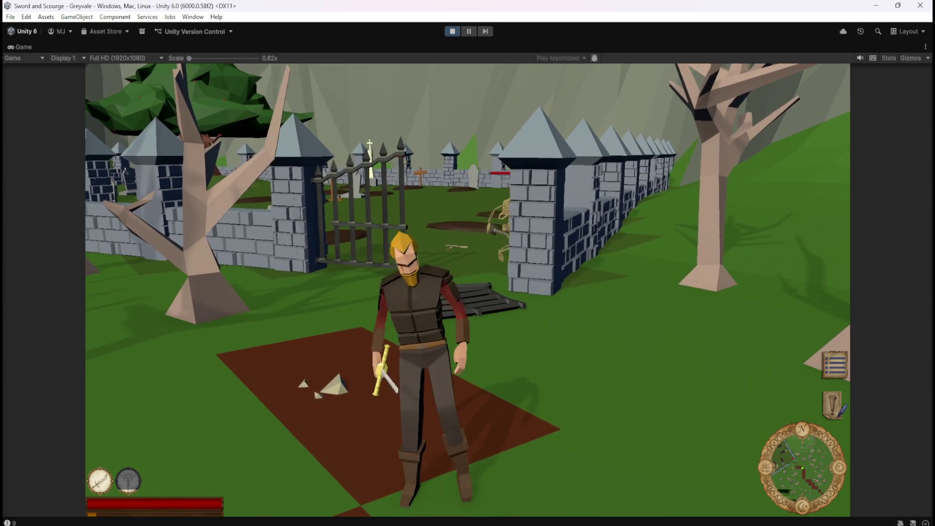
key(a)
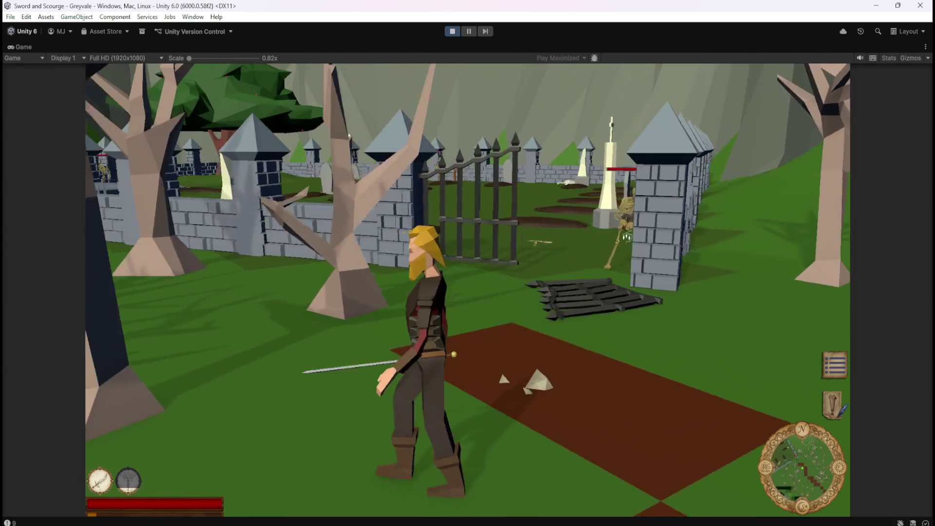
key(d)
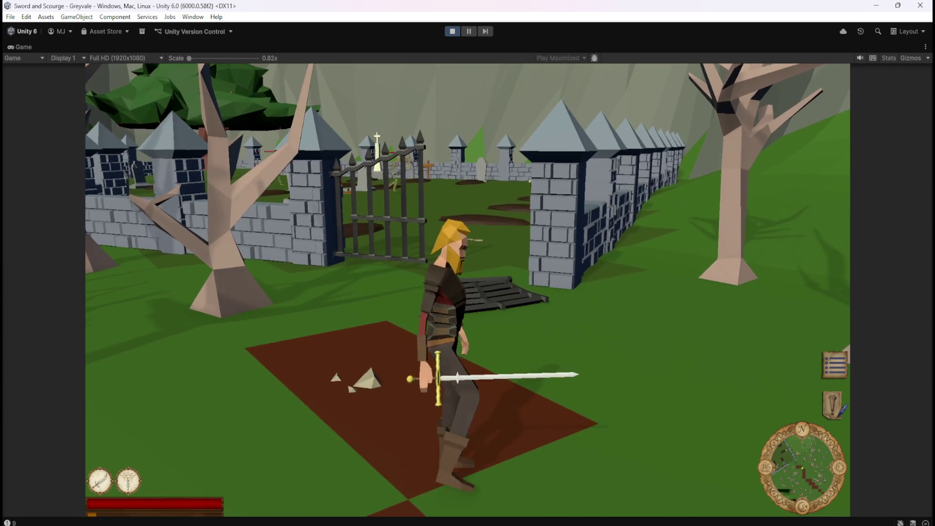
- Charge into the graveyard, attack two skeletons with the sword, then back away from them
key(w)
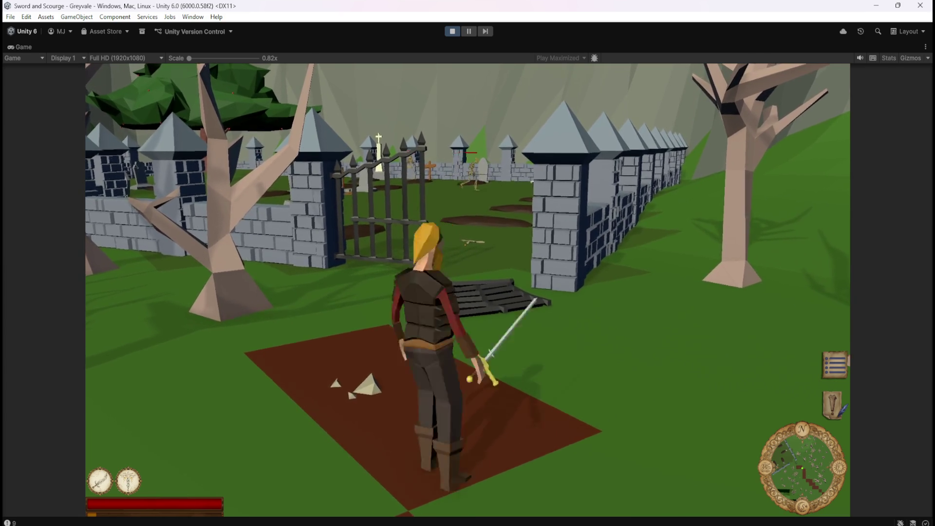
key(w)
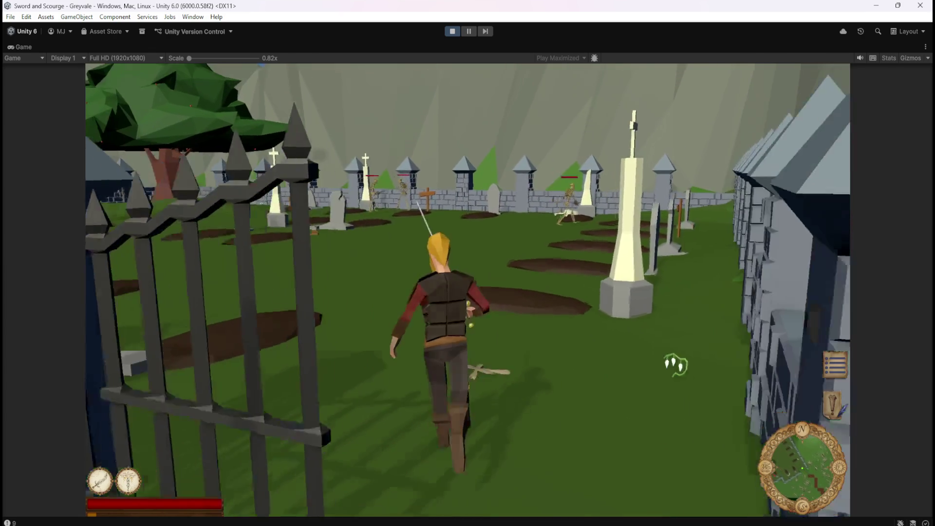
key(w)
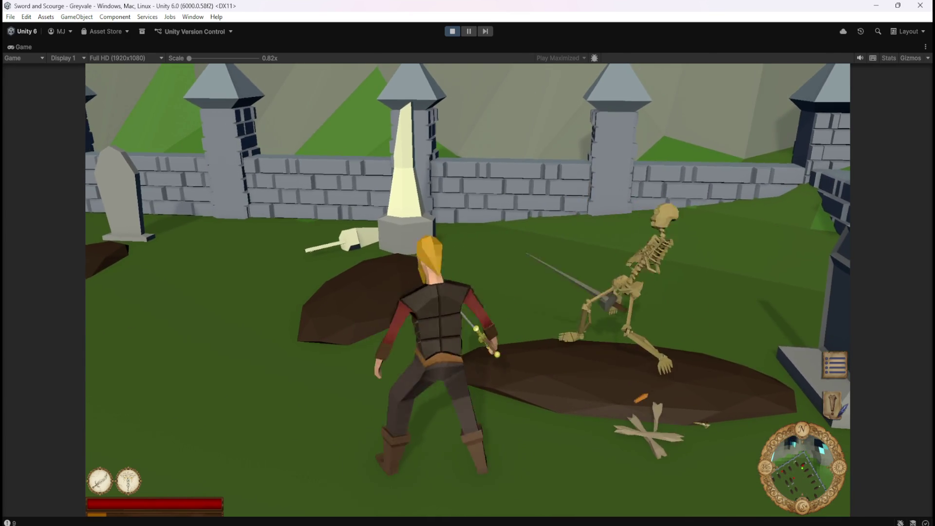
key(s)
key(a)
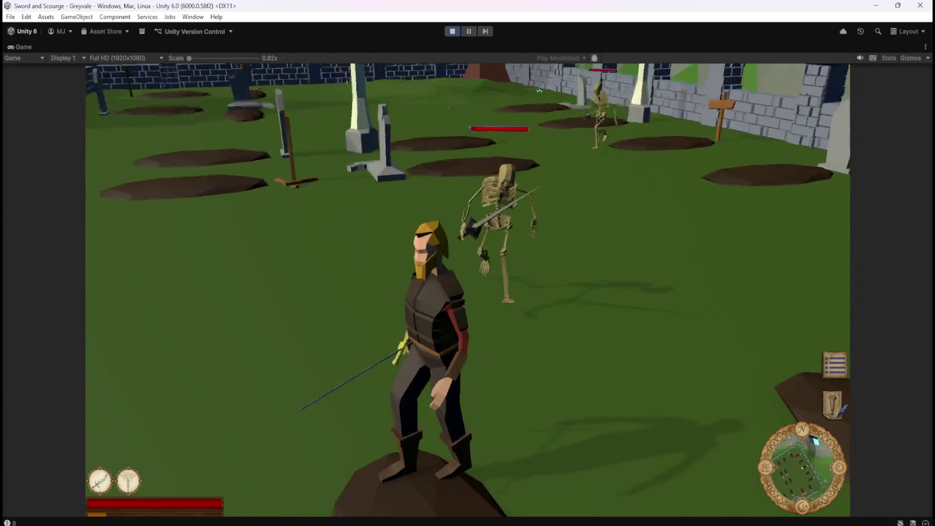
key(w)
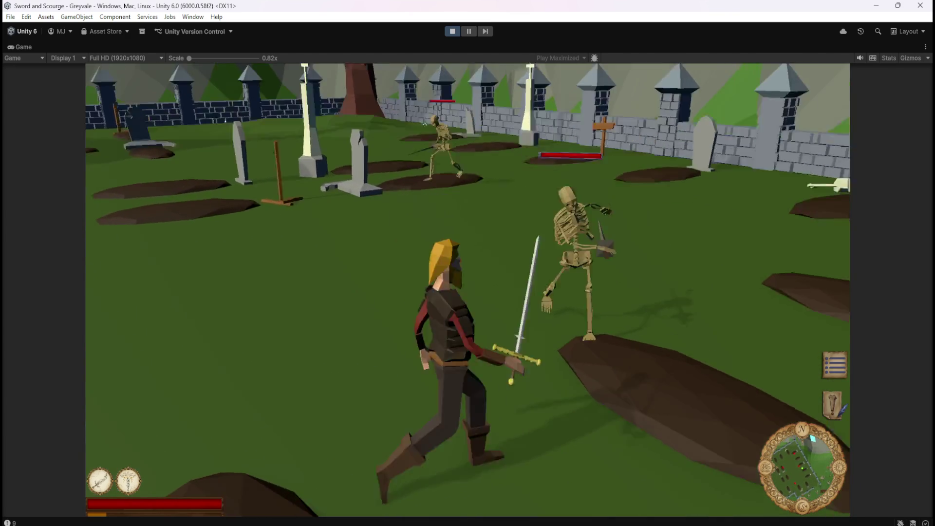
key(s)
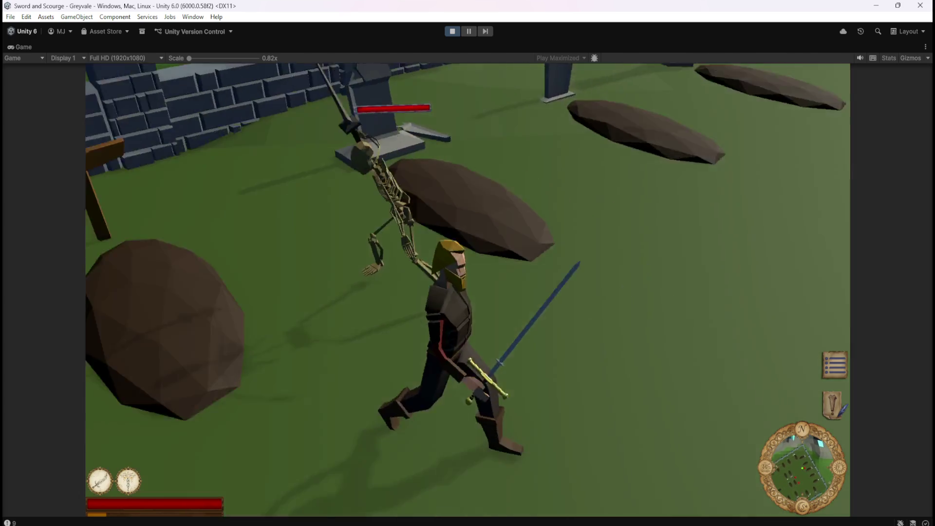
key(a)
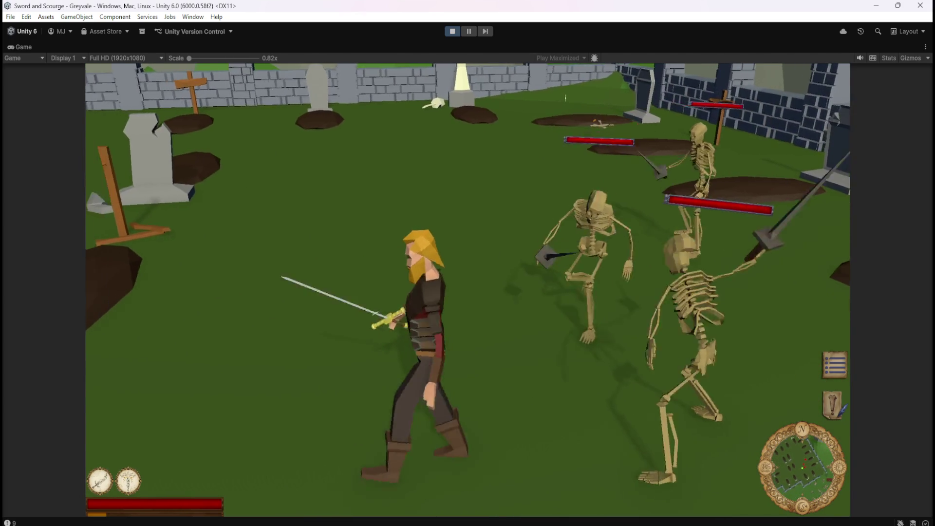
key(a)
key(d)
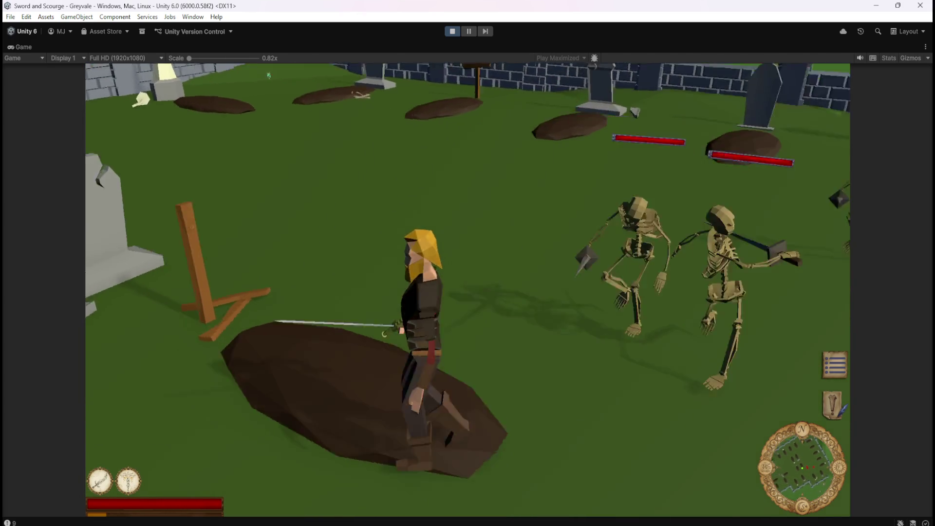
- Keep stepping away from the skeletons, then pause the game and stop play mode
key(s)
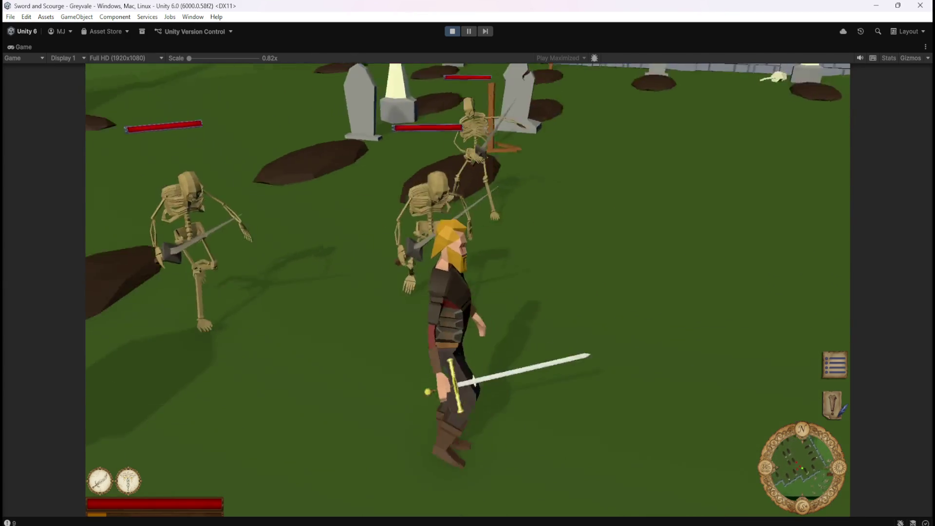
key(d)
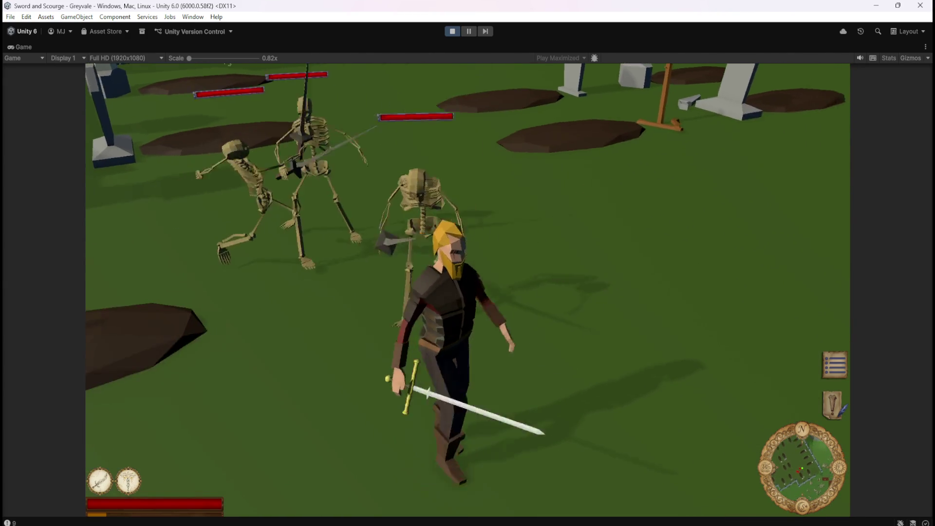
key(a)
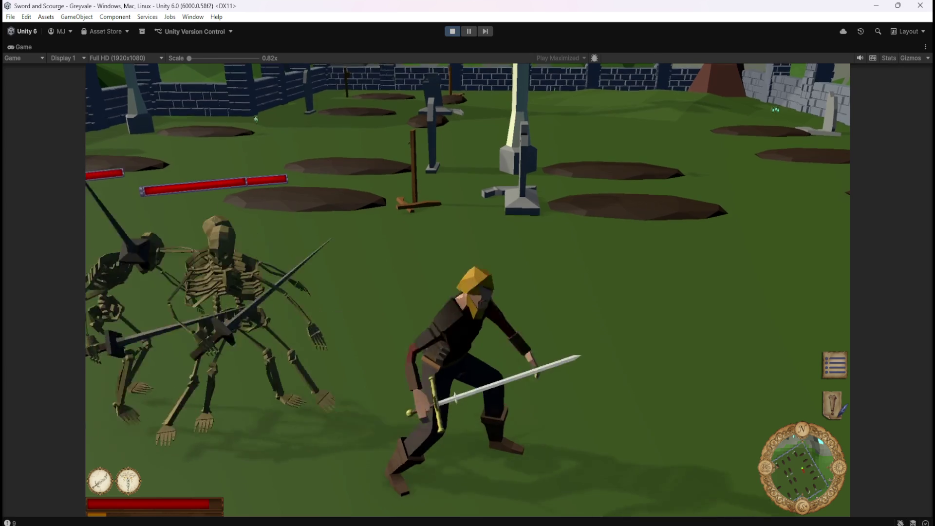
key(d)
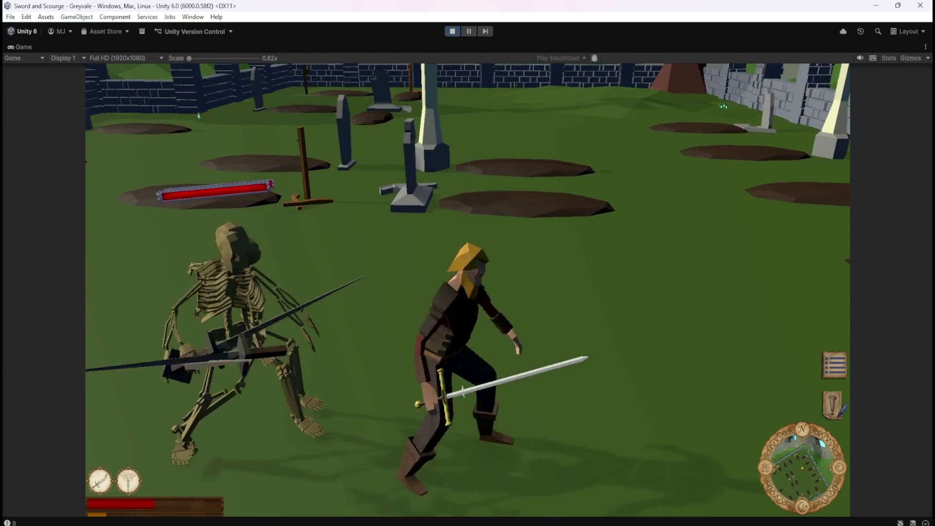
key(Escape)
click(448, 31)
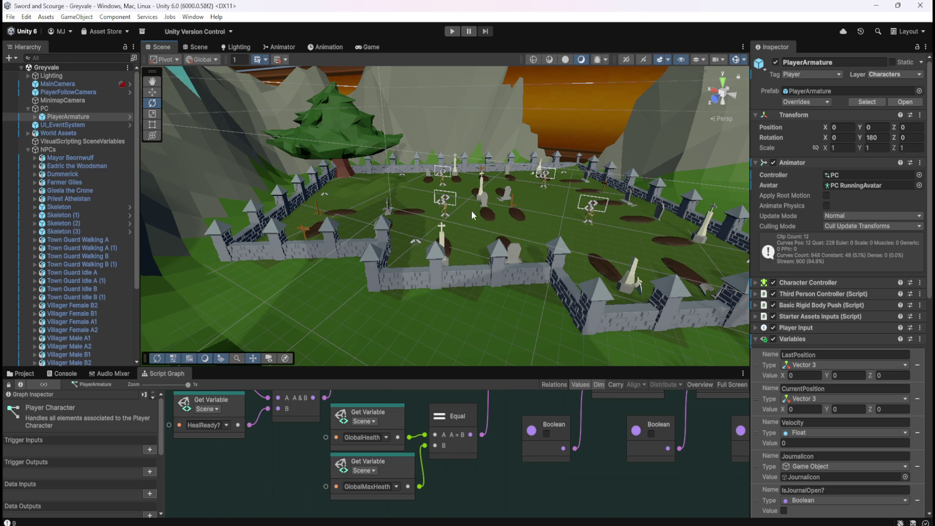
- Open Assets > Prefabs > Loot and inspect Bone Stack, Coin Stack and the gem prefabs, ending on Gem Topaz
click(31, 373)
click(139, 395)
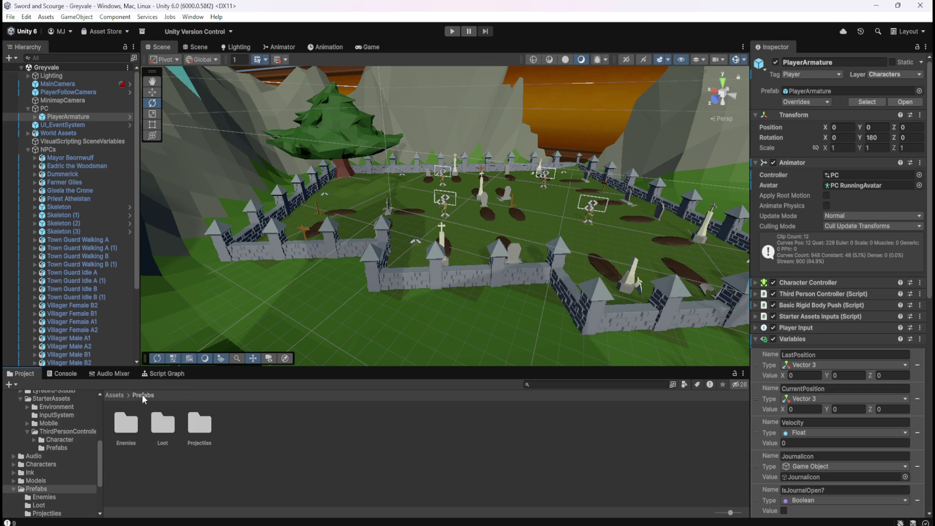
double_click(157, 422)
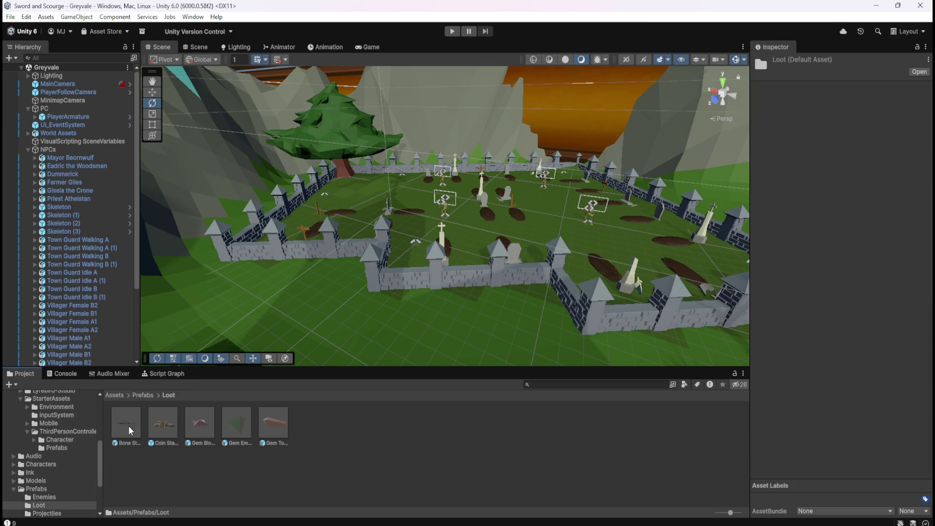
click(138, 423)
click(162, 424)
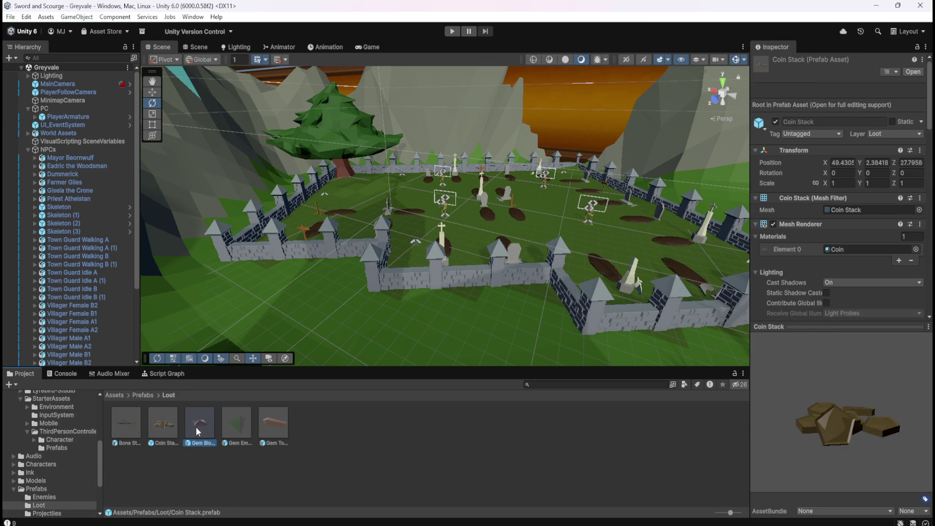
click(197, 426)
click(232, 418)
click(282, 422)
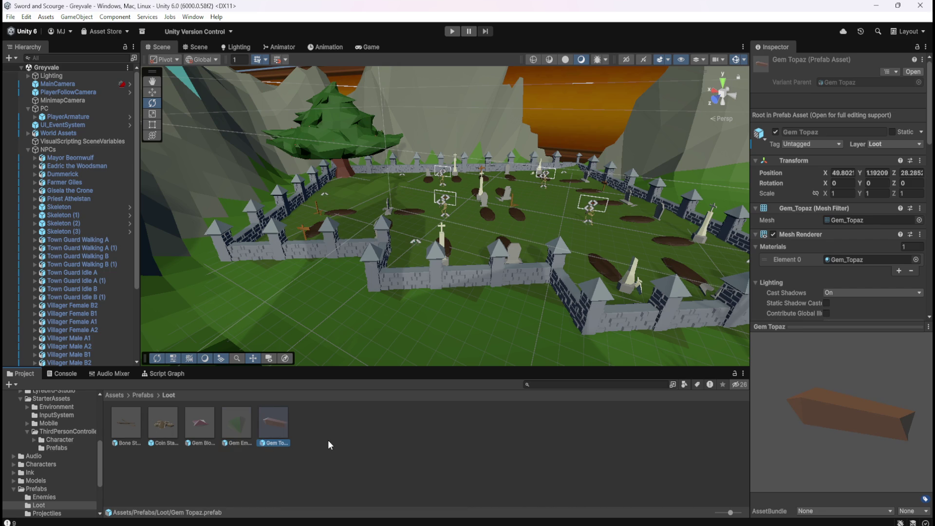
- Open Bone Stack in Prefab Mode, zooming and orbiting to see its whole trigger sphere collider
double_click(118, 422)
scroll(478, 283, down, 5)
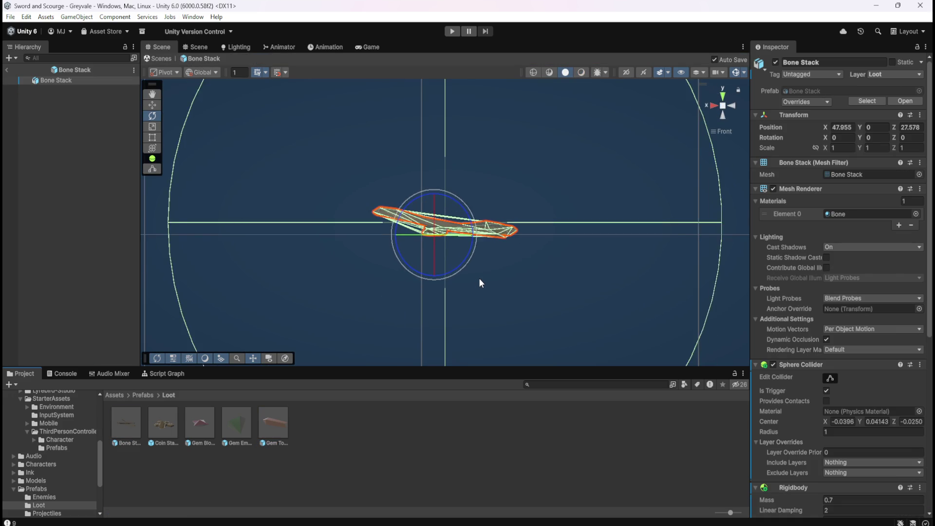
mouse_move(505, 248)
alt+mouse_down()
mouse_move(545, 281)
mouse_move(547, 250)
alt+mouse_up()
scroll(785, 403, down, 3)
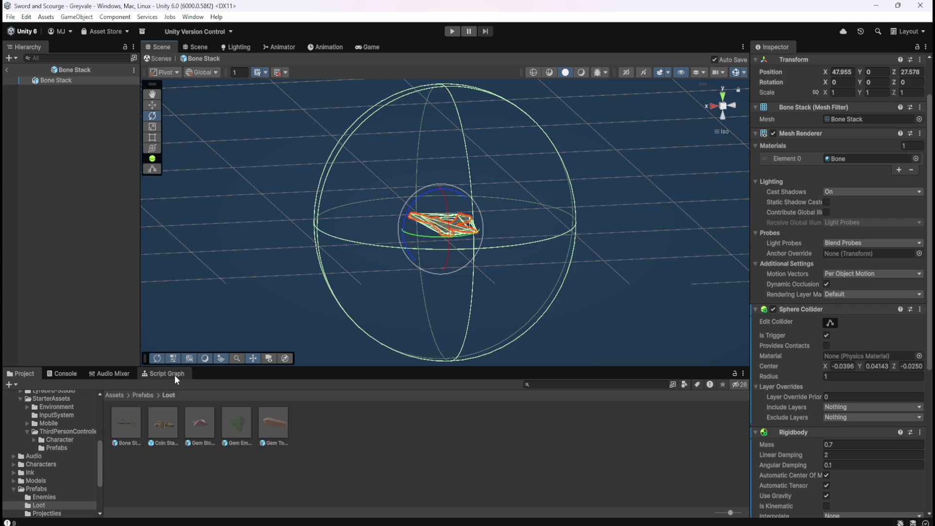
scroll(787, 388, down, 10)
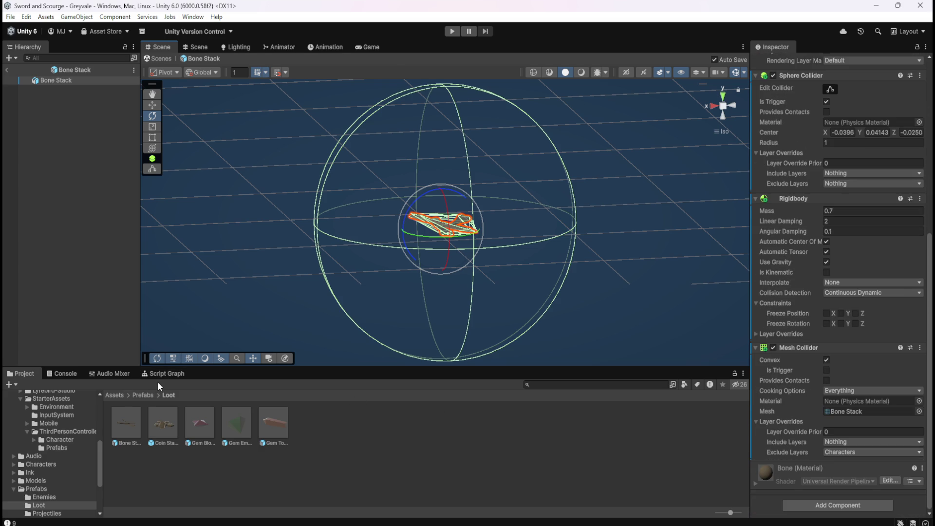
scroll(779, 391, up, 12)
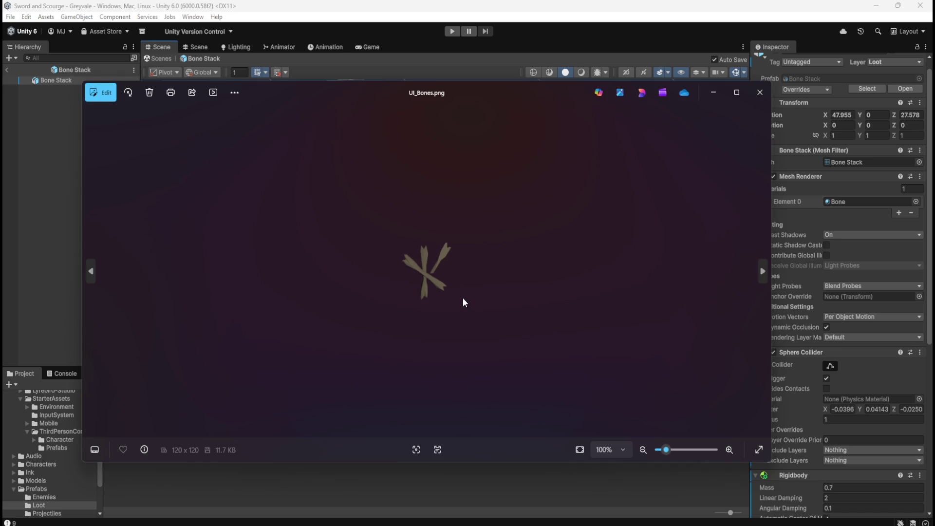
- Cycle through the UI loot icons in Photos: bones, coin, topaz and blood ruby
key(Right)
key(Right)
key(Right)
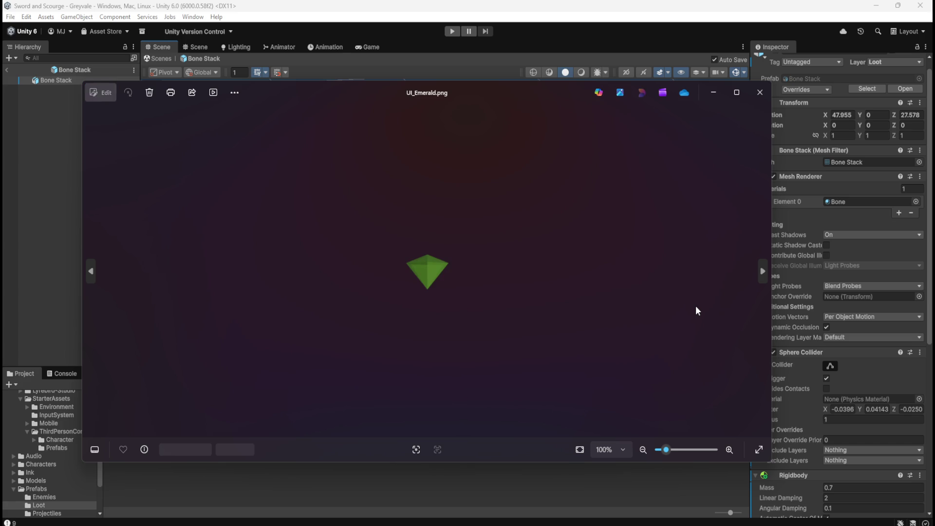
key(Left)
key(Left)
key(Left)
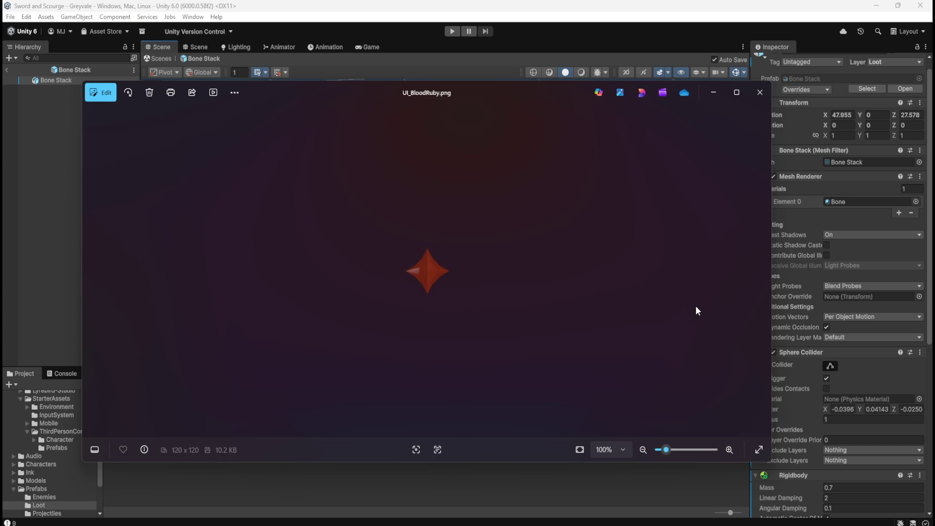
key(Right)
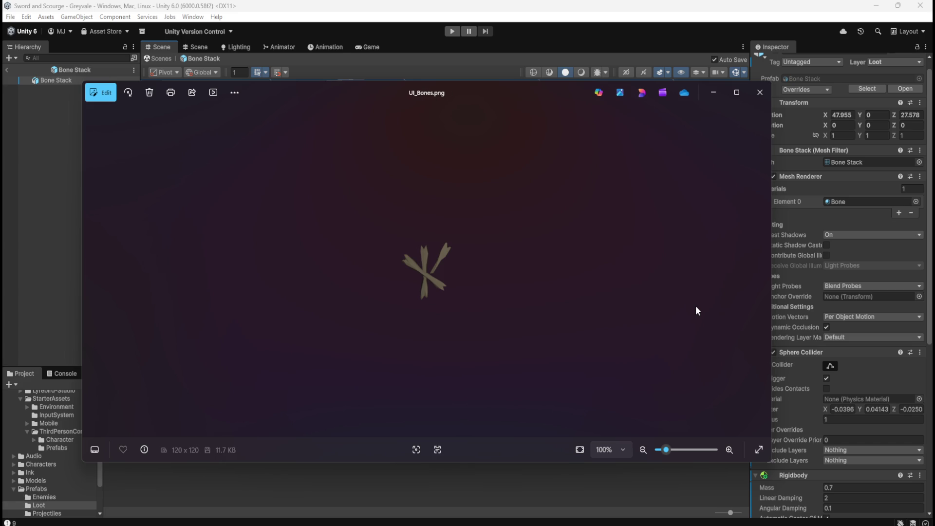
key(Right)
key(Right)
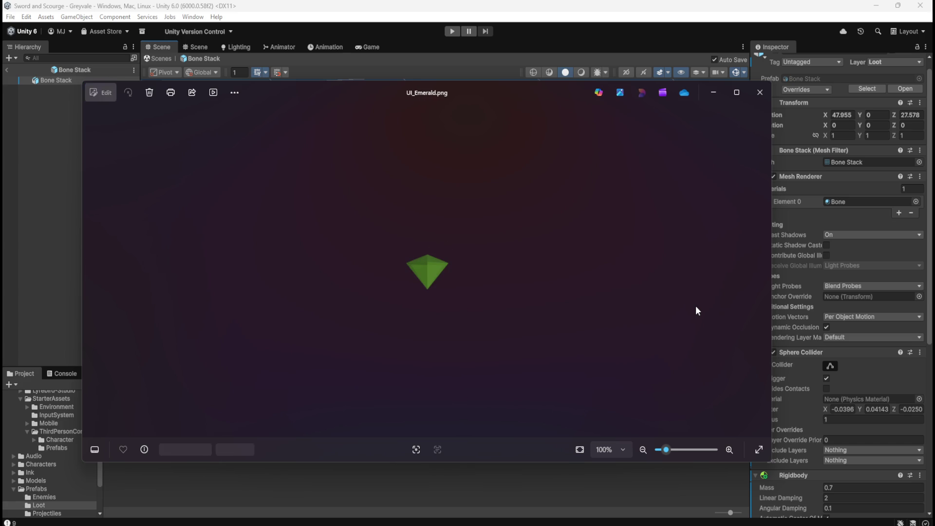
key(Right)
key(Right)
key(Right)
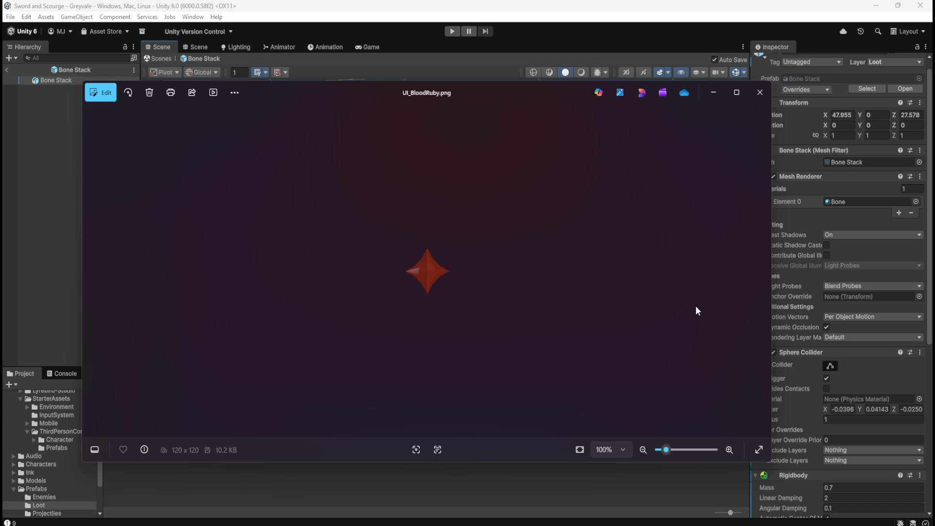
key(Left)
key(Left)
key(Left)
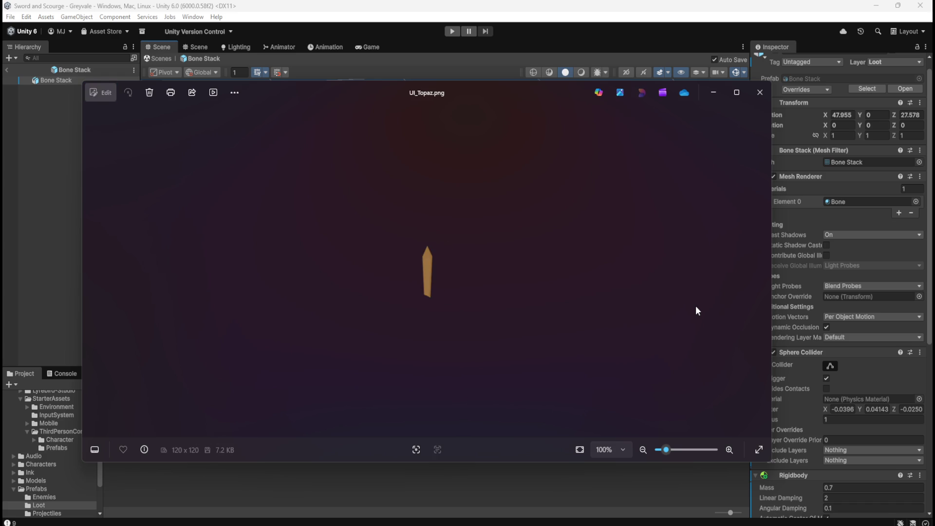
key(Right)
key(Right)
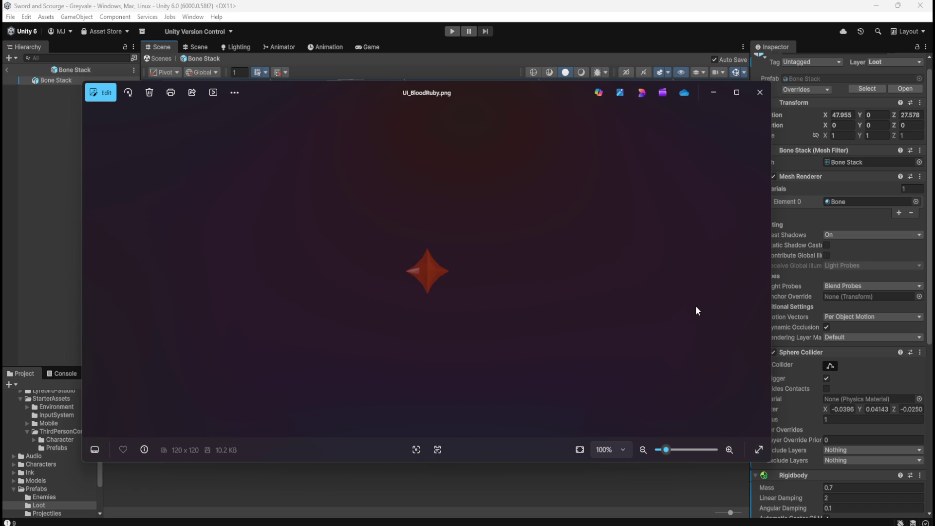
- Zoom the image, step through the bone, coin and topaz icons again, then close Photos
scroll(492, 269, up, 5)
scroll(548, 274, down, 5)
scroll(545, 270, down, 1)
key(Right)
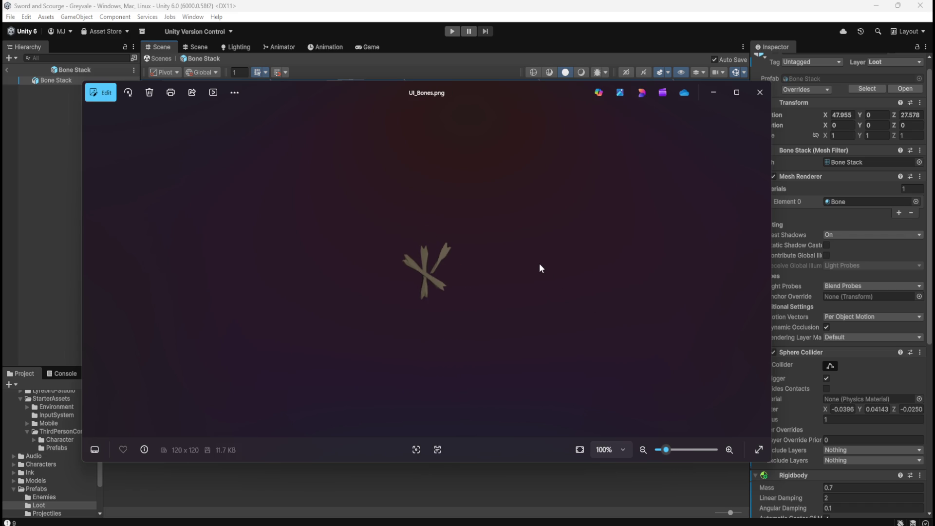
key(Right)
key(Right)
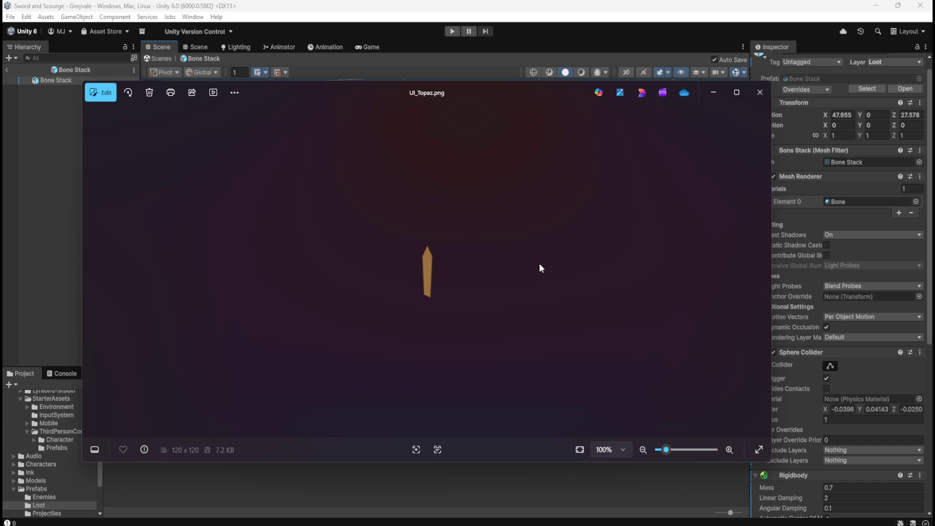
key(Right)
key(Right)
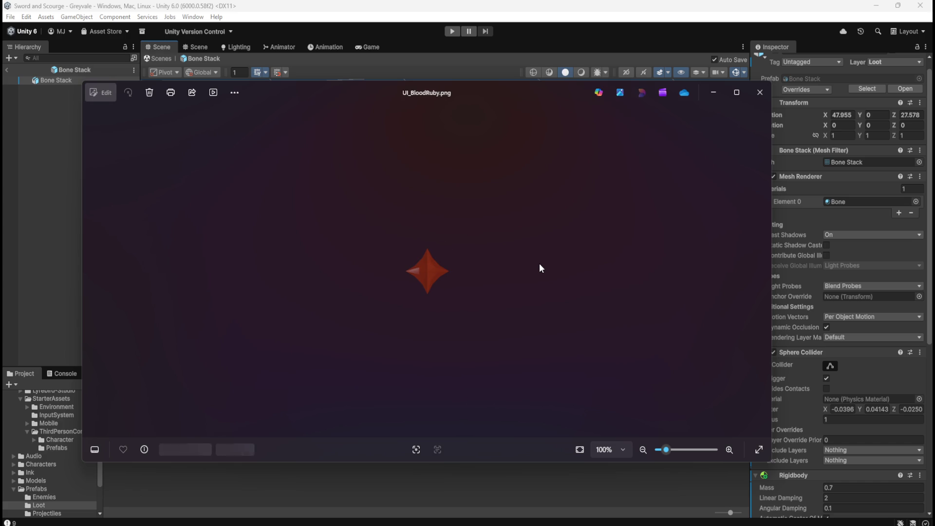
key(Left)
key(Left)
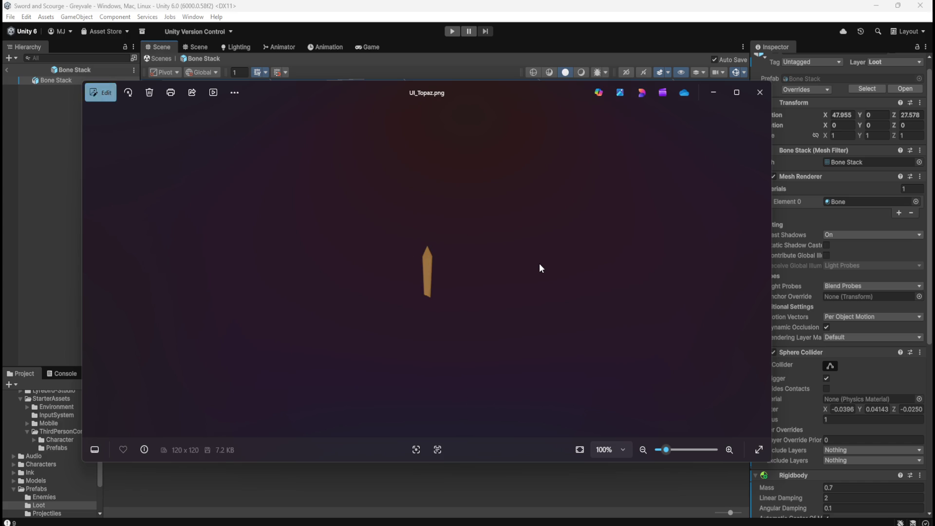
click(751, 100)
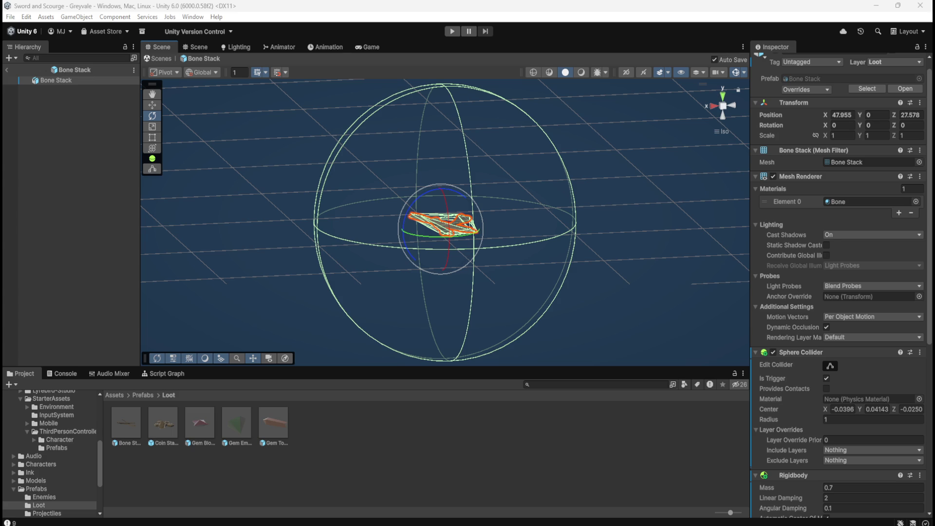
- Open the Coin Stack prefab from Prefabs/Loot and show its script graph maximized
double_click(166, 422)
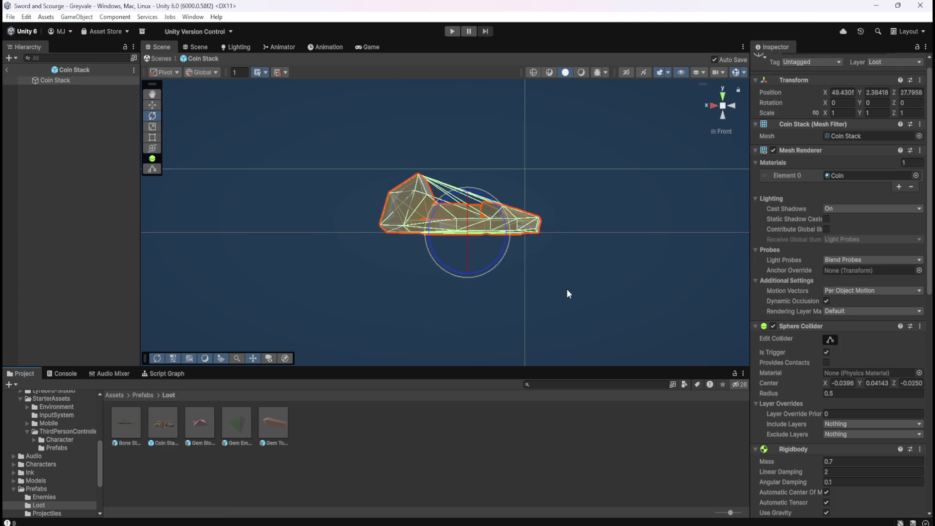
scroll(531, 270, down, 10)
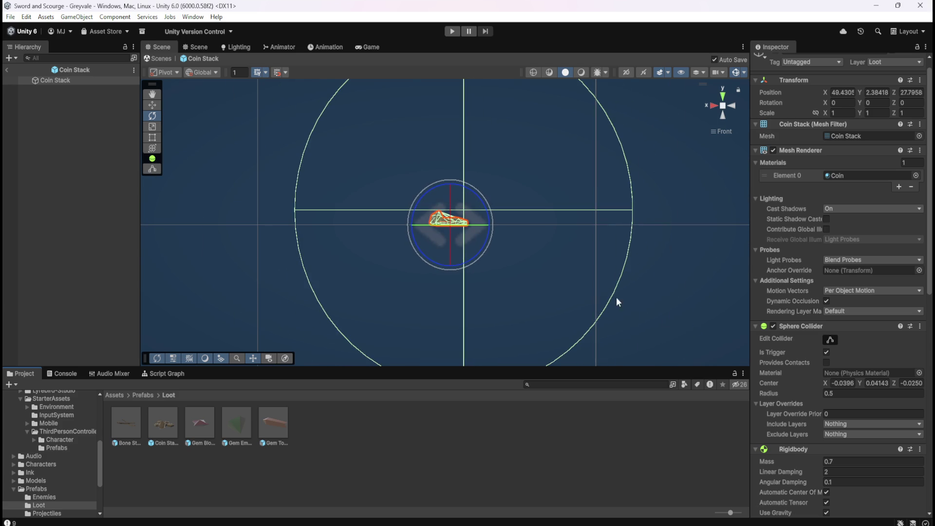
scroll(792, 393, down, 15)
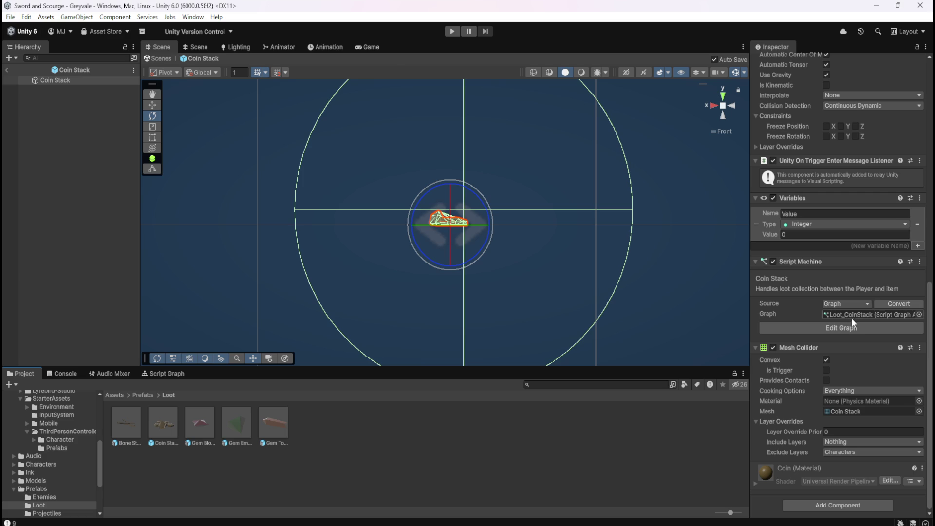
mouse_move(547, 238)
mouse_down()
mouse_move(570, 267)
mouse_move(624, 281)
mouse_up()
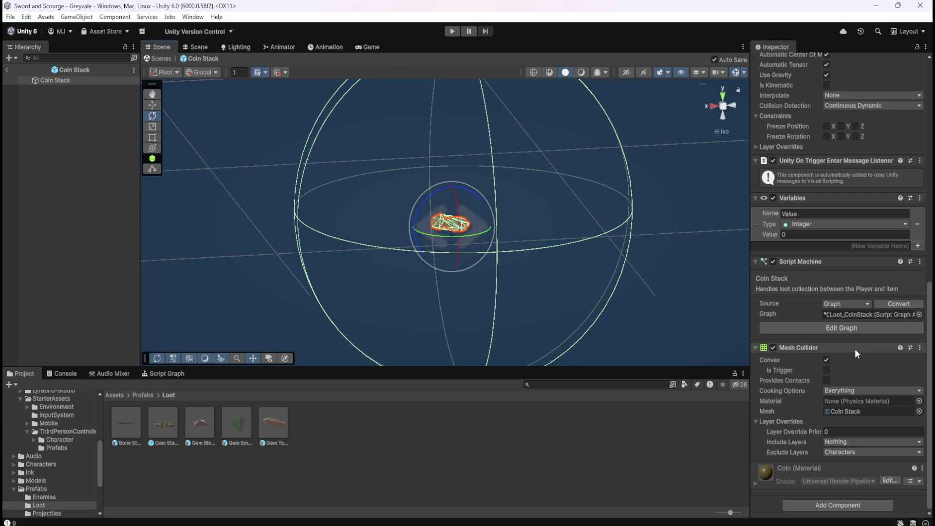
click(172, 373)
key(shift+space)
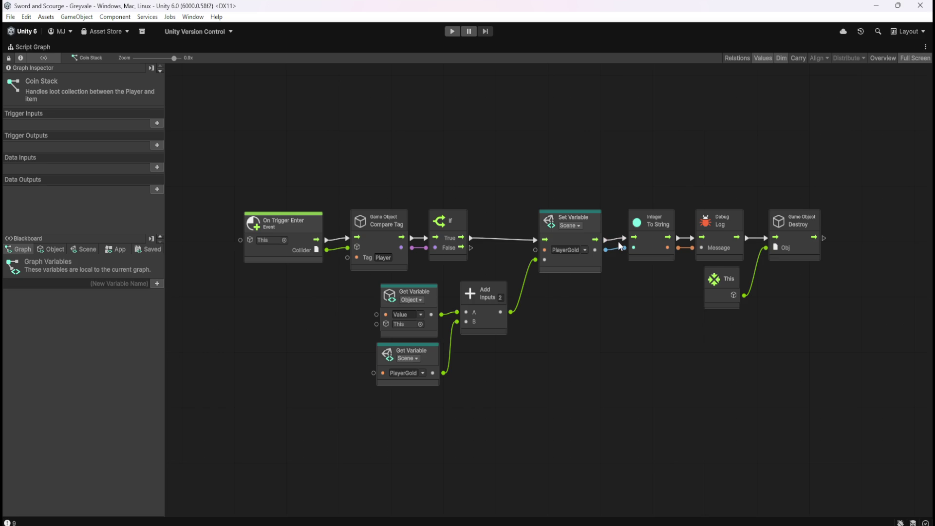
scroll(832, 229, up, 1)
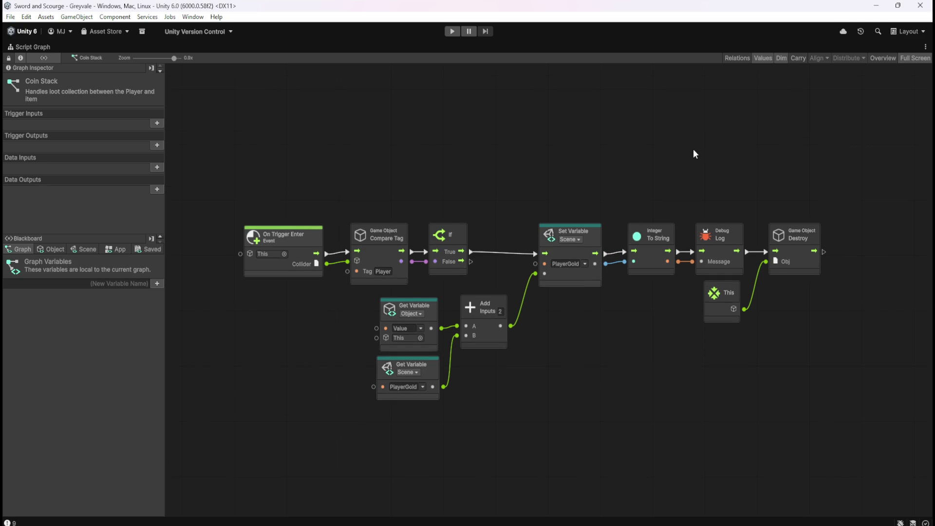
mouse_move(639, 150)
mouse_down()
mouse_move(732, 269)
mouse_move(736, 260)
mouse_up()
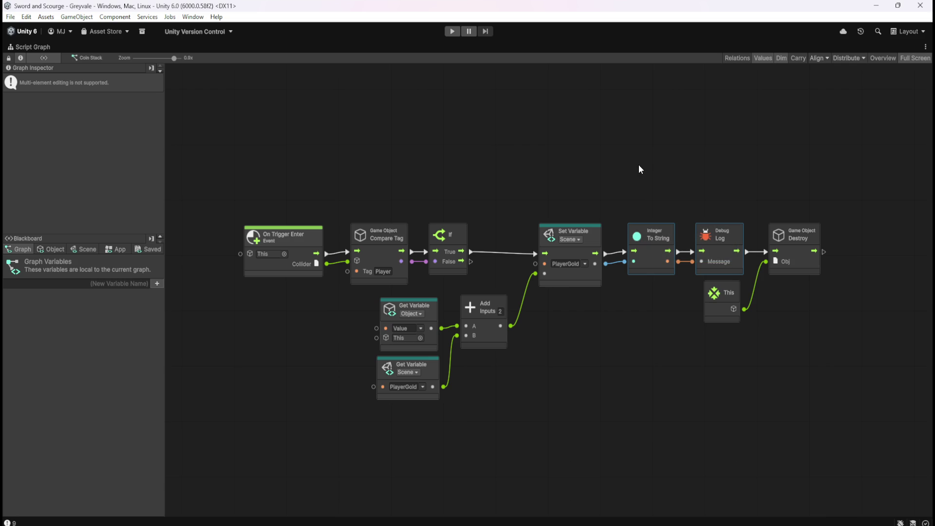
click(631, 147)
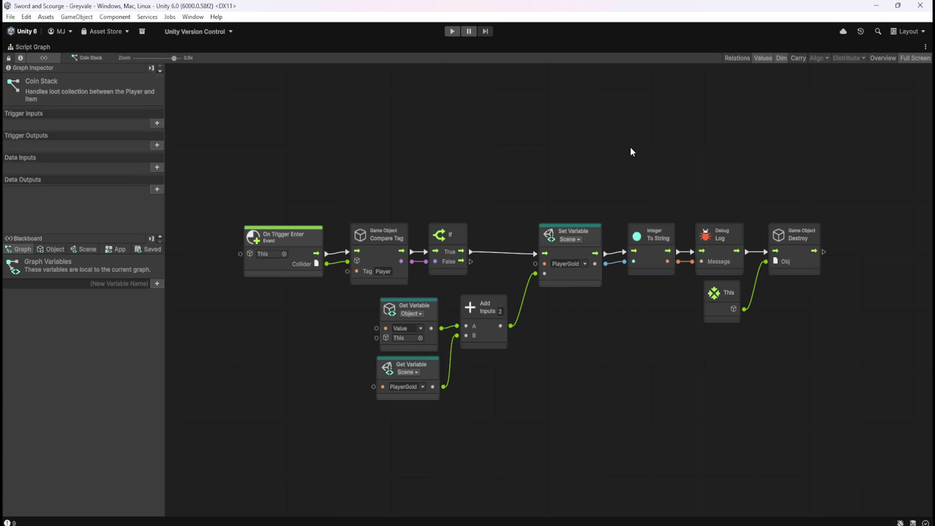
- Restore the normal editor layout and open the Gem Topaz prefab from Prefabs/Loot
key(shift+space)
click(31, 376)
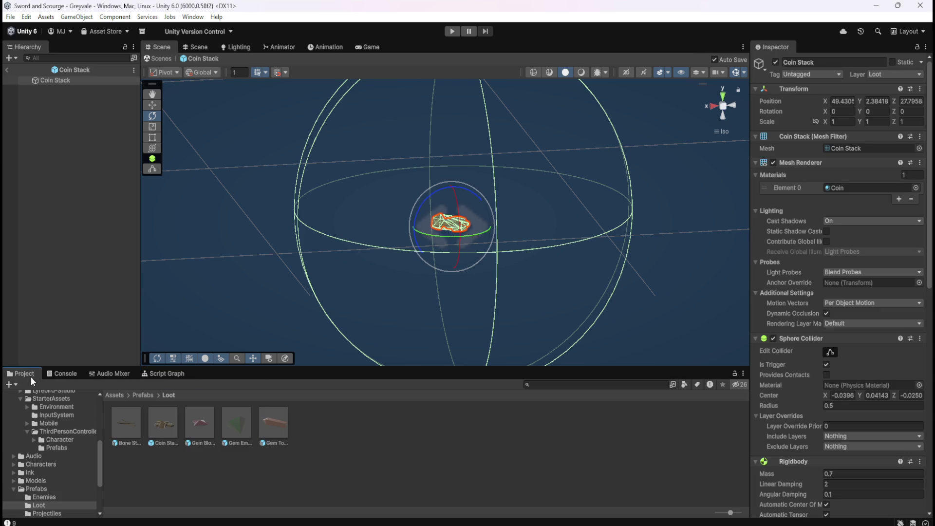
double_click(270, 421)
scroll(778, 300, down, 10)
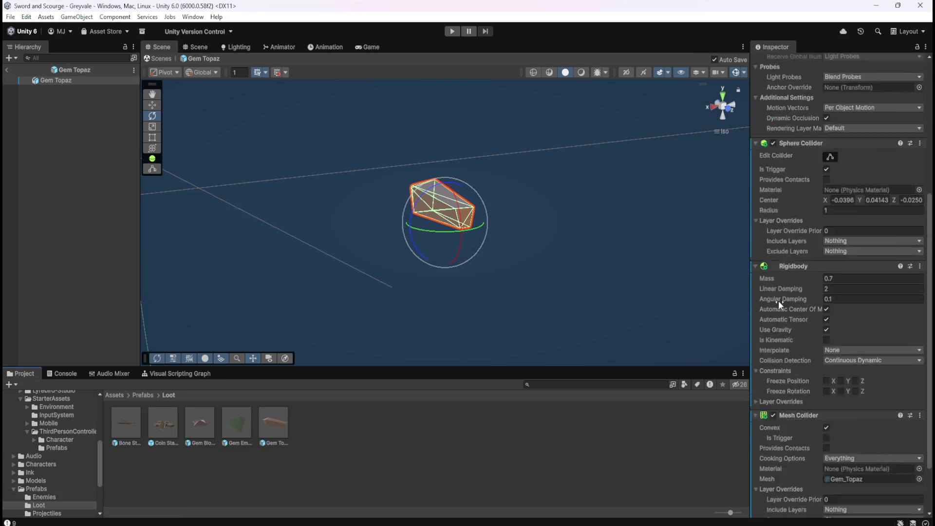
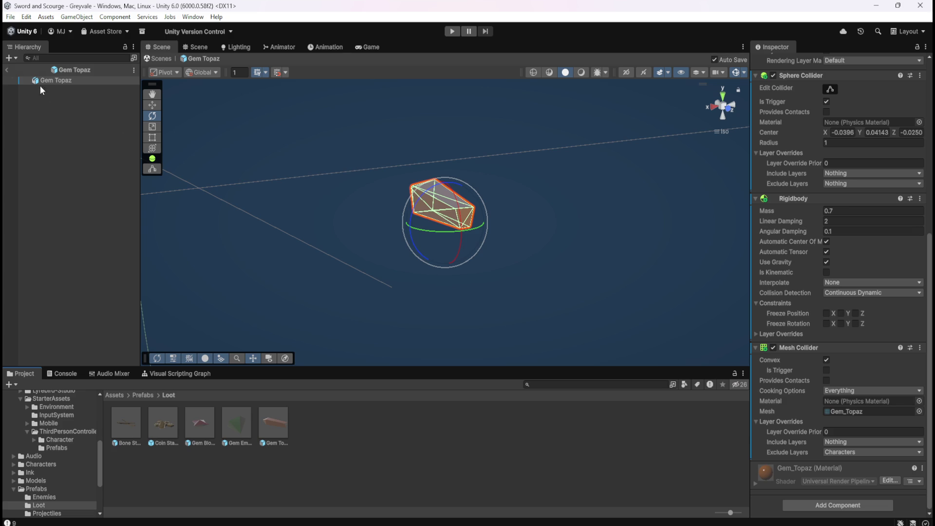
- Exit Prefab Mode for Gem Topaz and return to the Greyvale scene
click(7, 70)
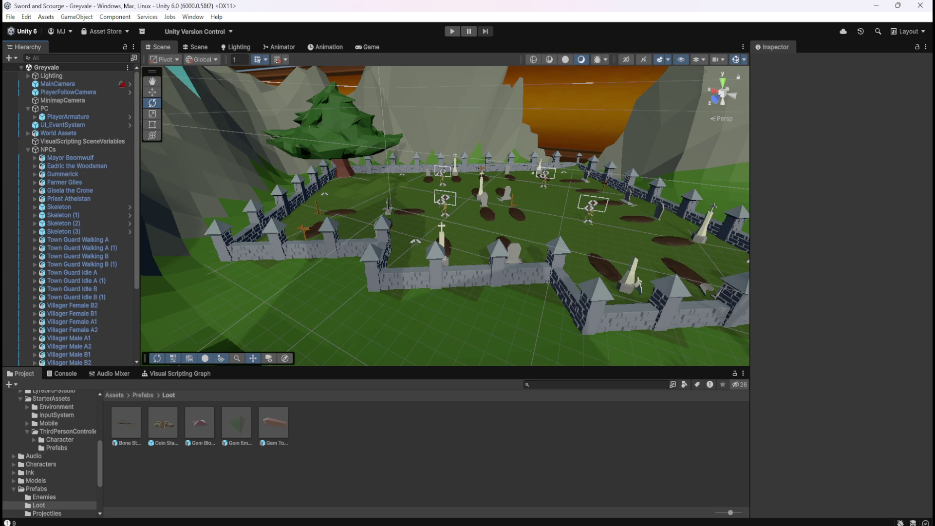
- Navigate from Prefabs/Loot up to Assets and into the UI folder
click(147, 395)
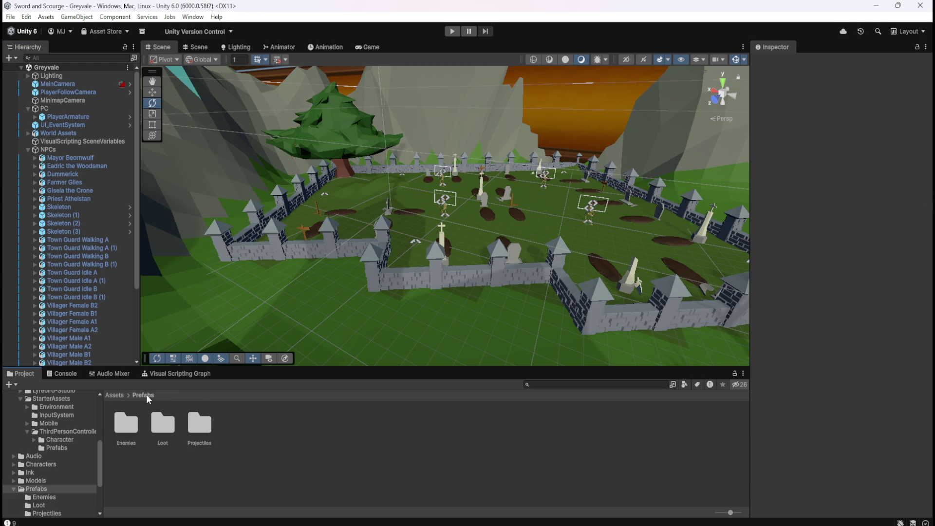
click(118, 397)
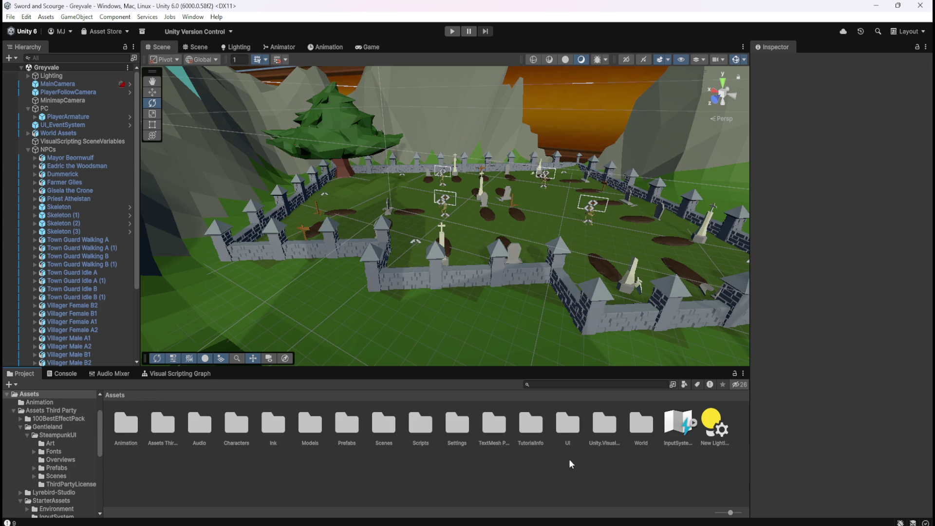
double_click(567, 433)
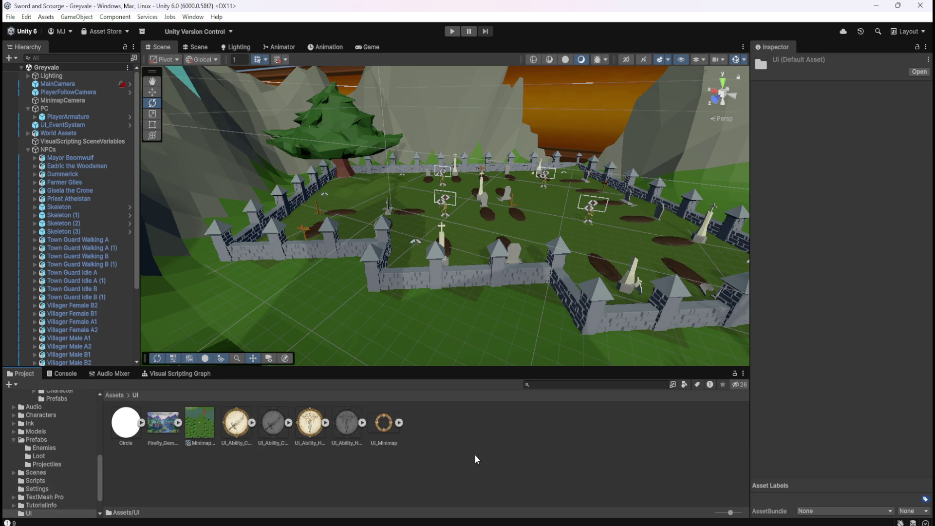
click(142, 423)
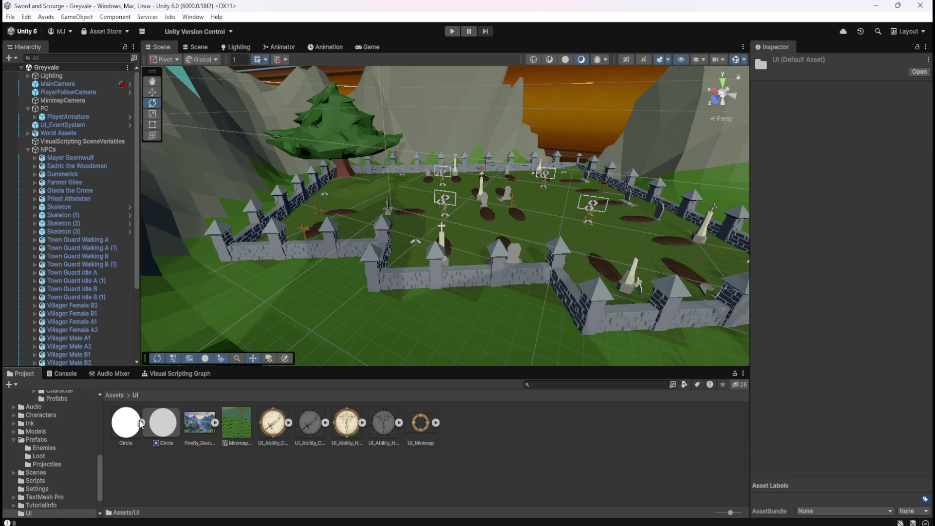
click(142, 423)
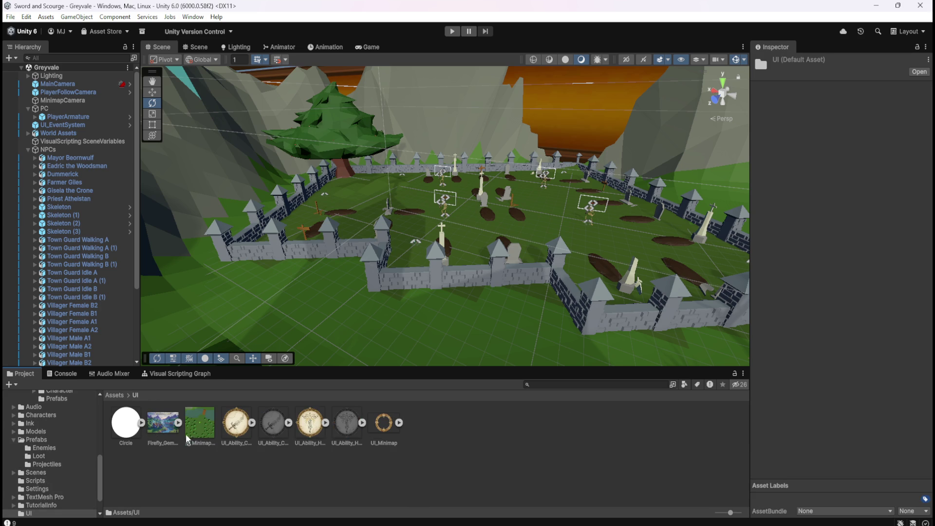
- Create a new folder named Inventory in Assets/UI and open it
right_click(487, 448)
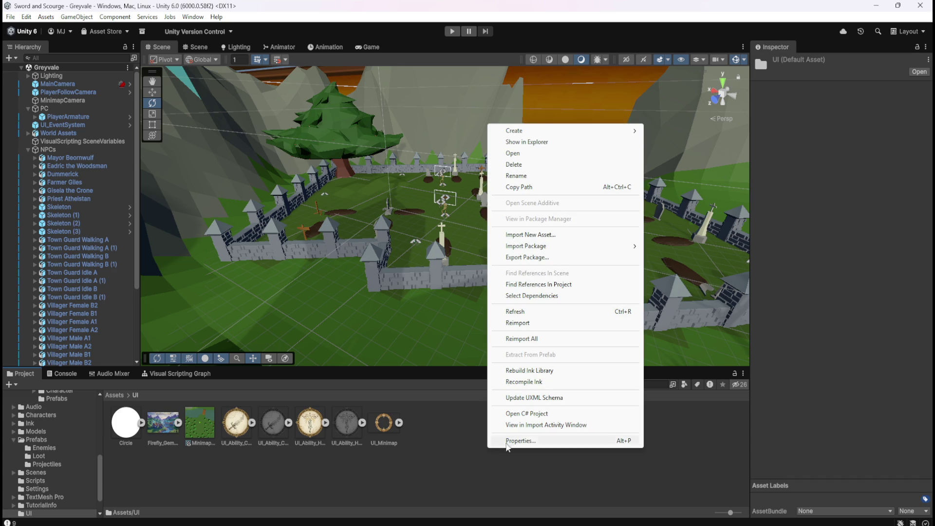
mouse_move(565, 131)
click(667, 131)
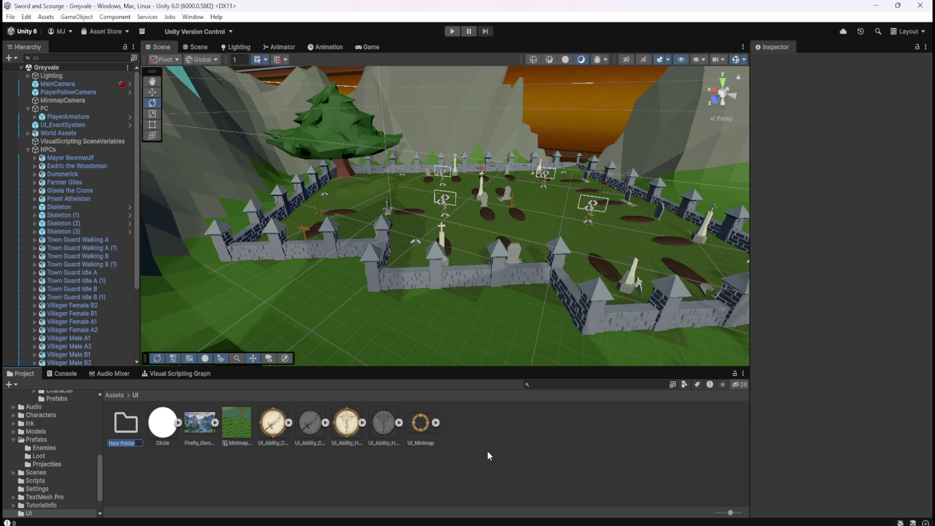
key(BackSpace)
text(nventor)
key(BackSpace)
key(BackSpace)
key(Return)
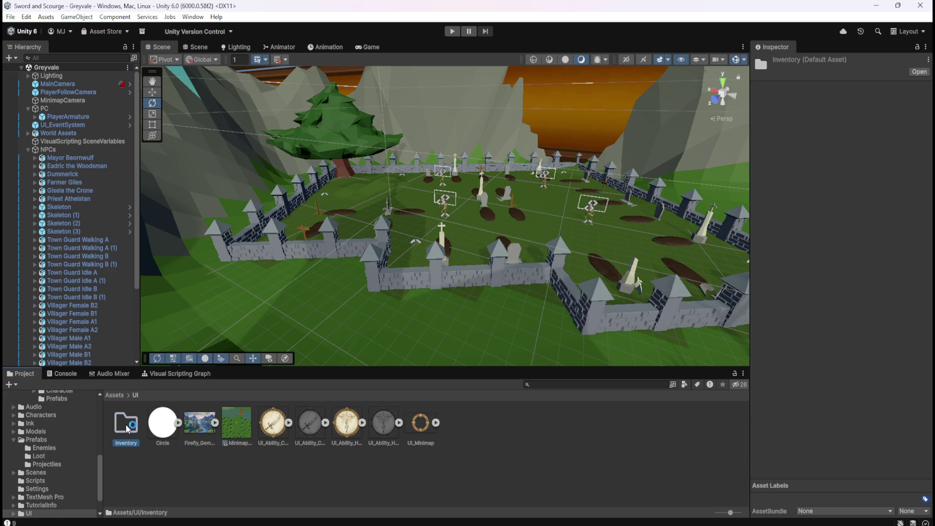
double_click(127, 422)
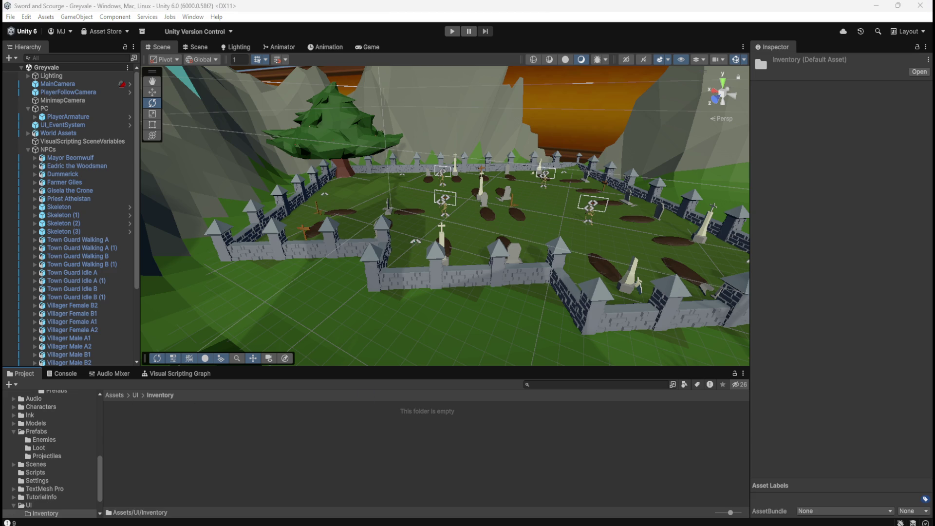
- Import the five inventory icons and apply Sprite, Single mode to UI_BloodRuby
drag(446, 462, 192, 441)
click(135, 426)
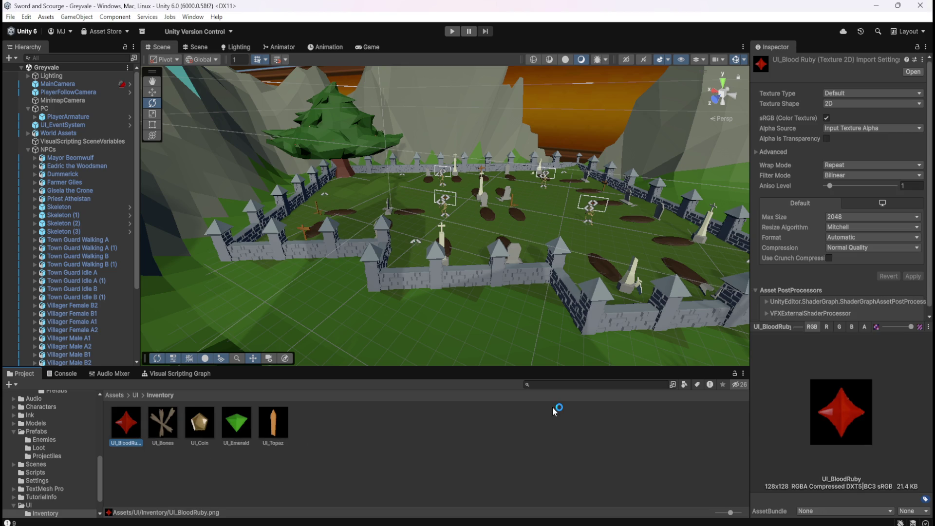
click(871, 94)
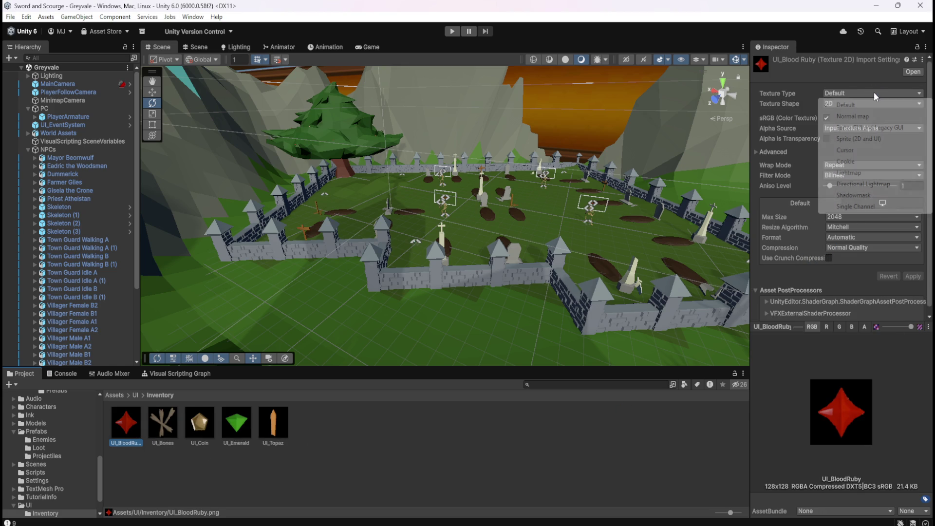
click(859, 139)
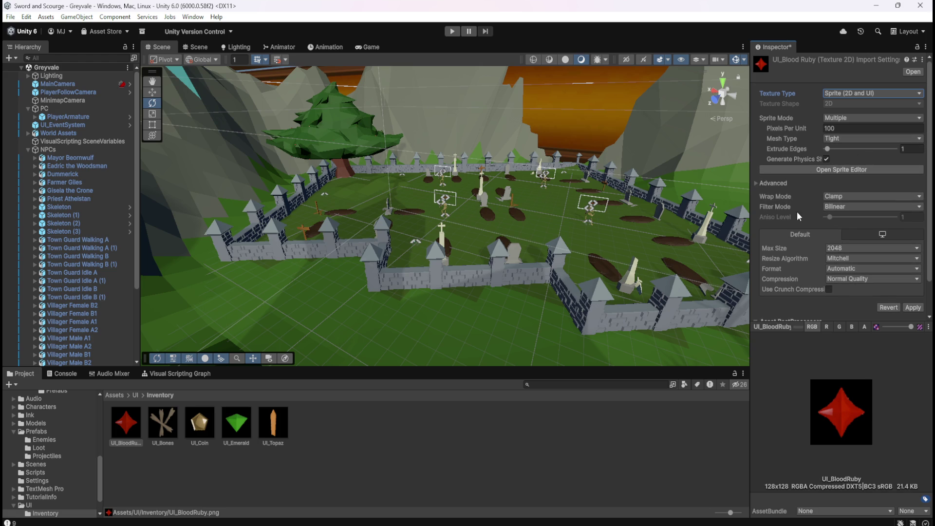
click(846, 118)
click(844, 129)
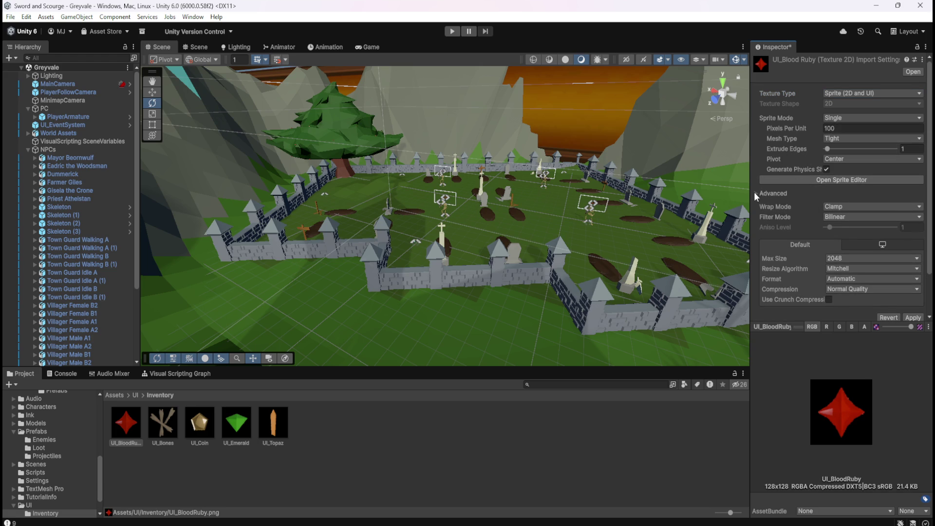
scroll(808, 278, down, 3)
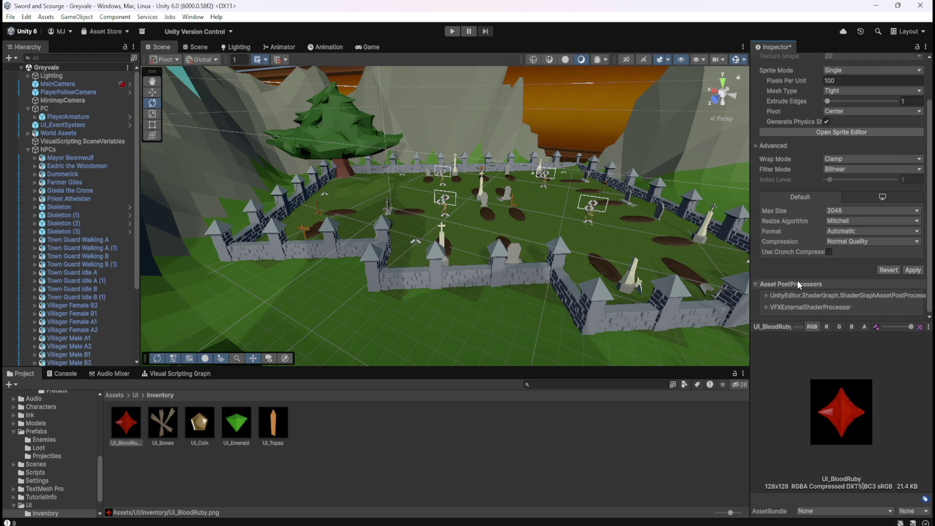
click(863, 326)
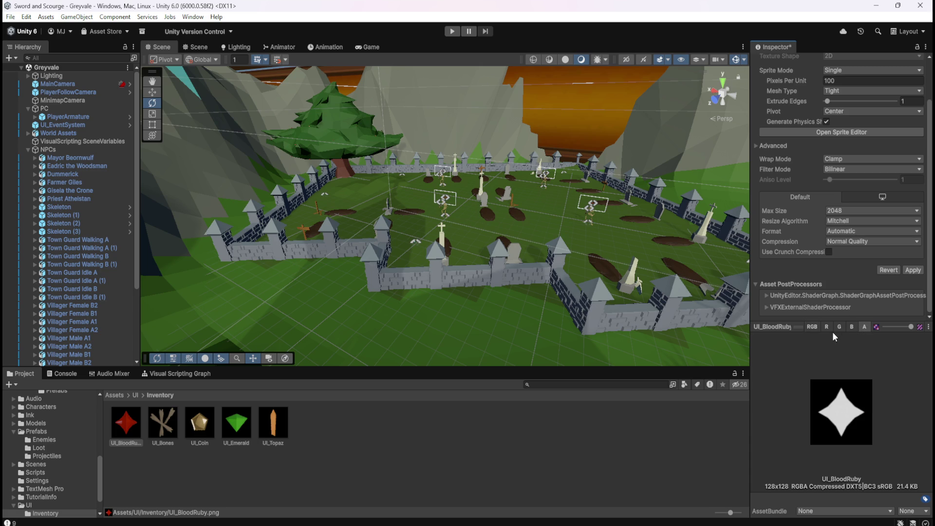
click(812, 327)
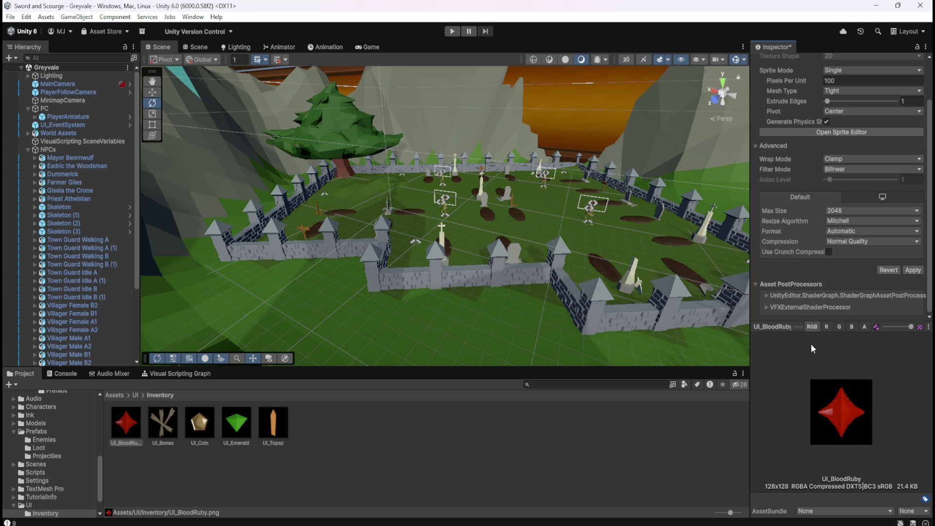
click(909, 272)
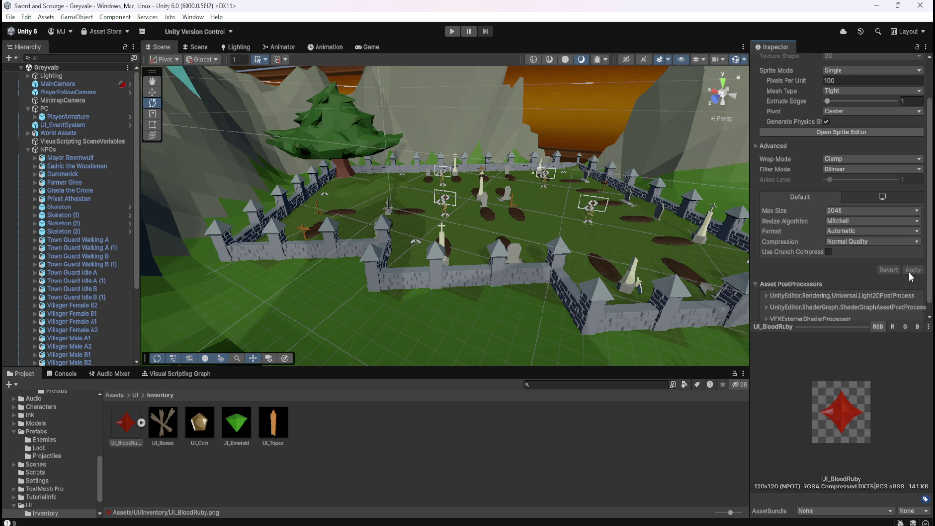
- Set UI_Bones to import as a Single-mode Sprite and apply
click(162, 422)
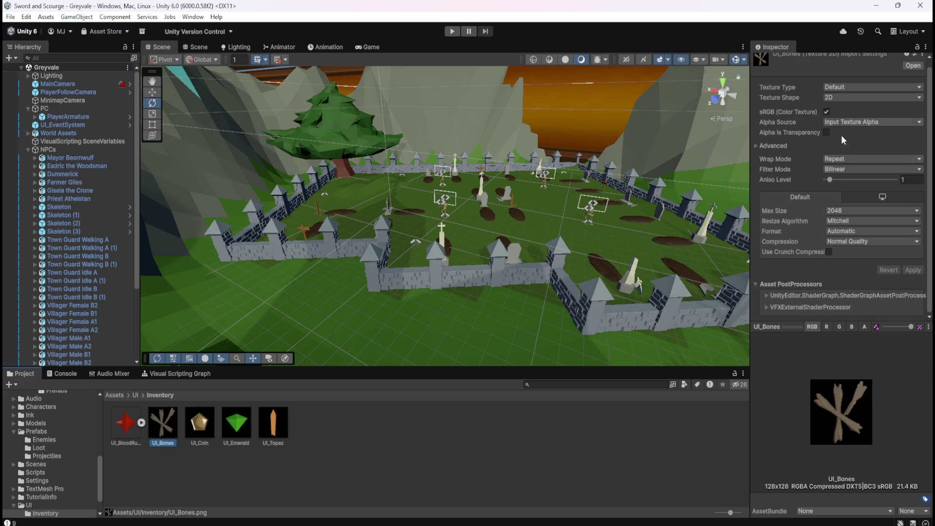
click(860, 87)
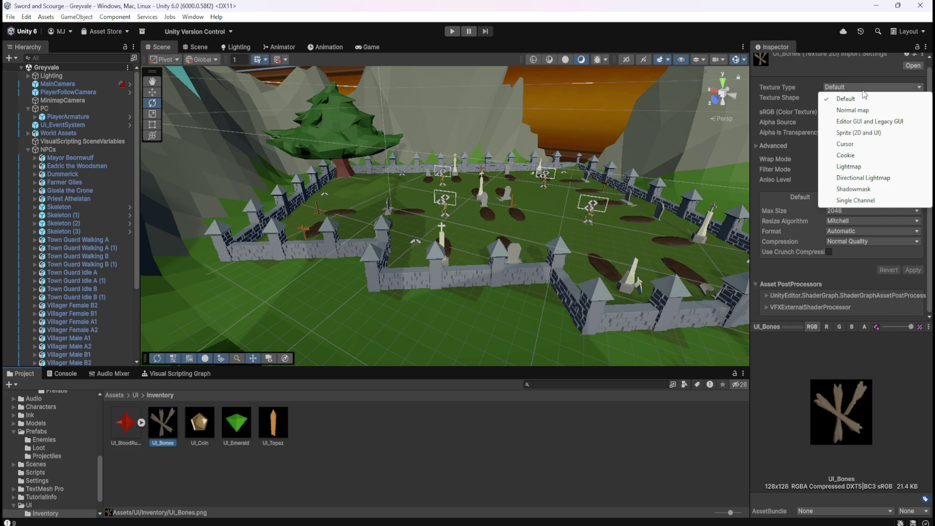
click(859, 134)
click(849, 120)
click(849, 130)
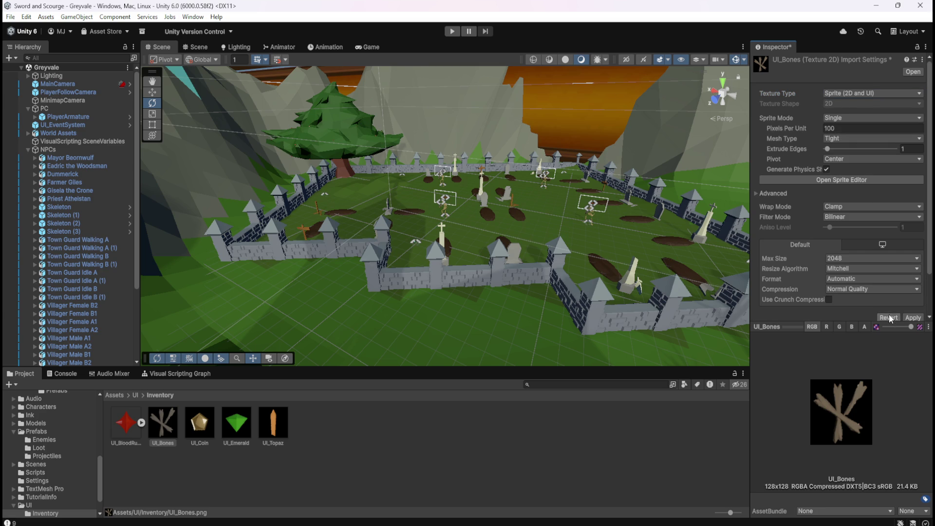
click(909, 319)
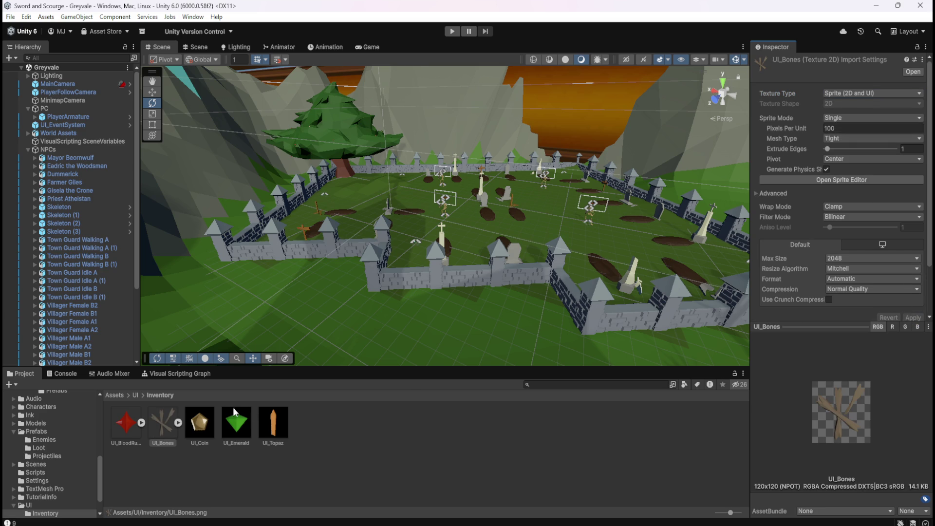
- Set UI_Coin to import as a Single-mode Sprite and apply
click(201, 427)
click(869, 94)
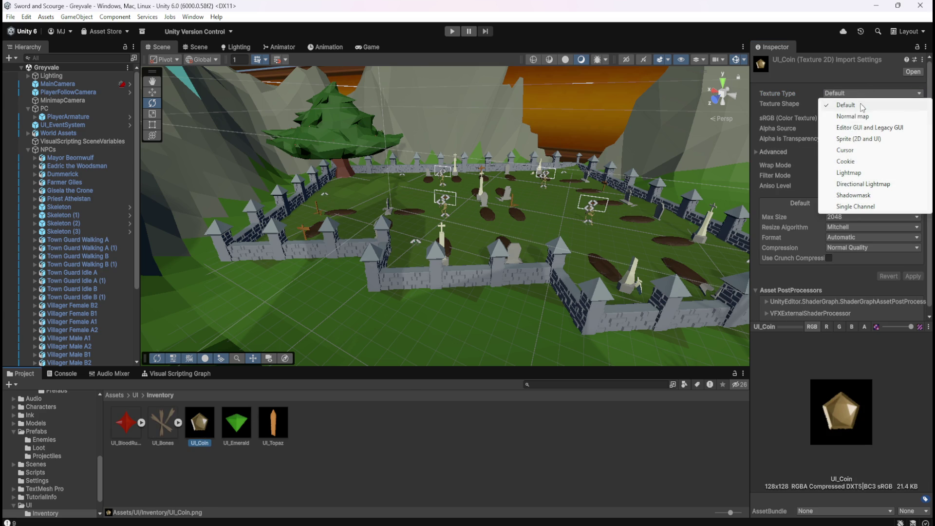
click(852, 138)
click(852, 118)
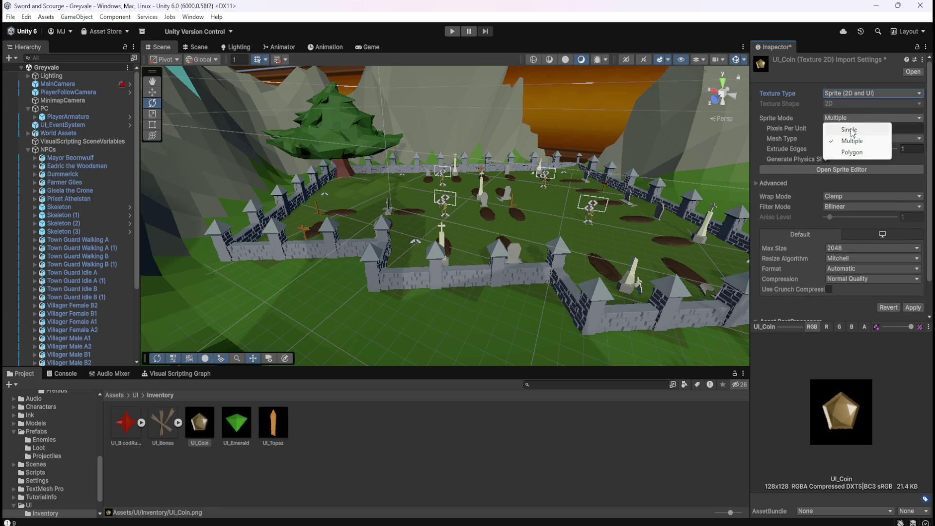
click(852, 125)
click(909, 318)
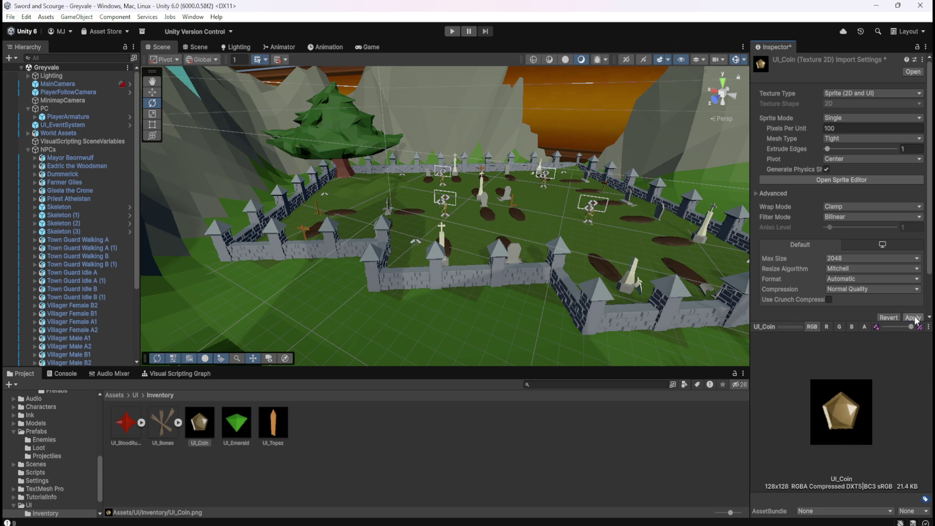
- Set UI_Emerald to import as a Single-mode Sprite and apply
click(242, 431)
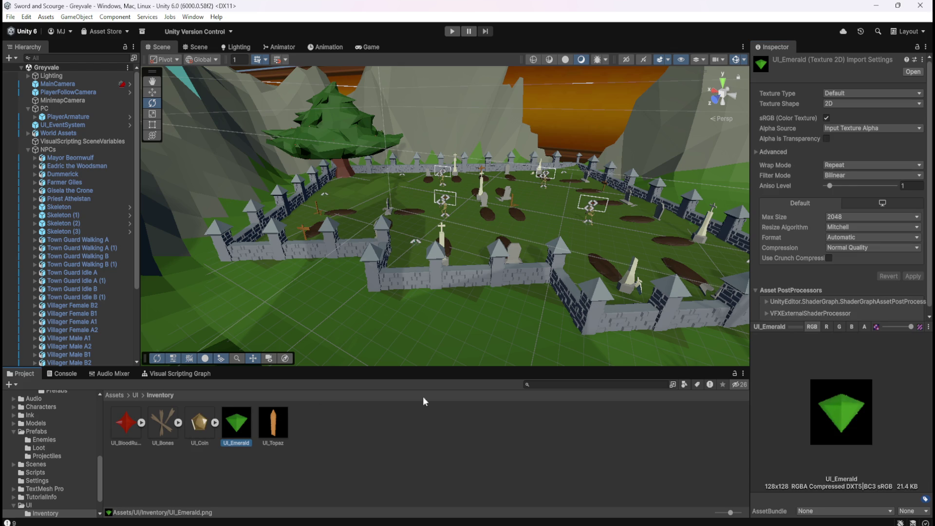
click(869, 95)
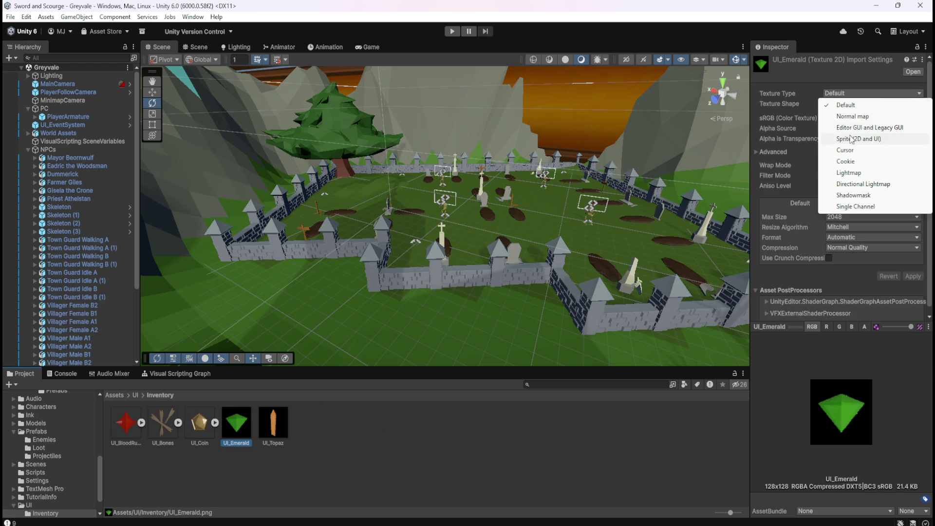
click(851, 135)
click(851, 118)
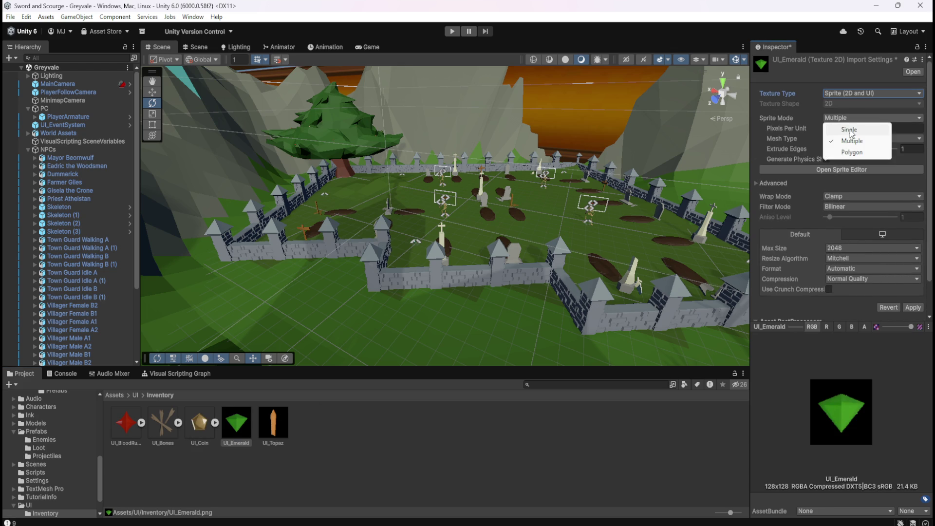
click(847, 127)
click(913, 317)
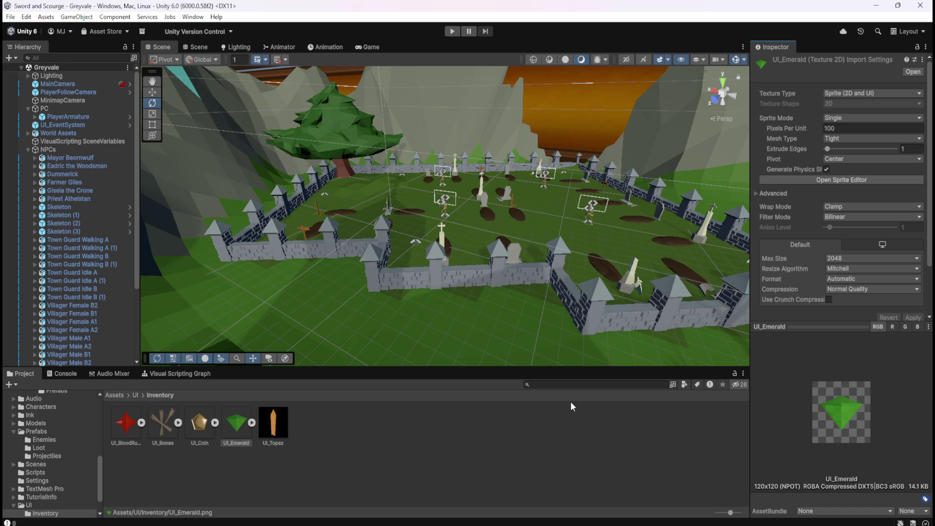
- Set UI_Topaz to a Single-mode Sprite, apply, and check its child sprite
click(273, 423)
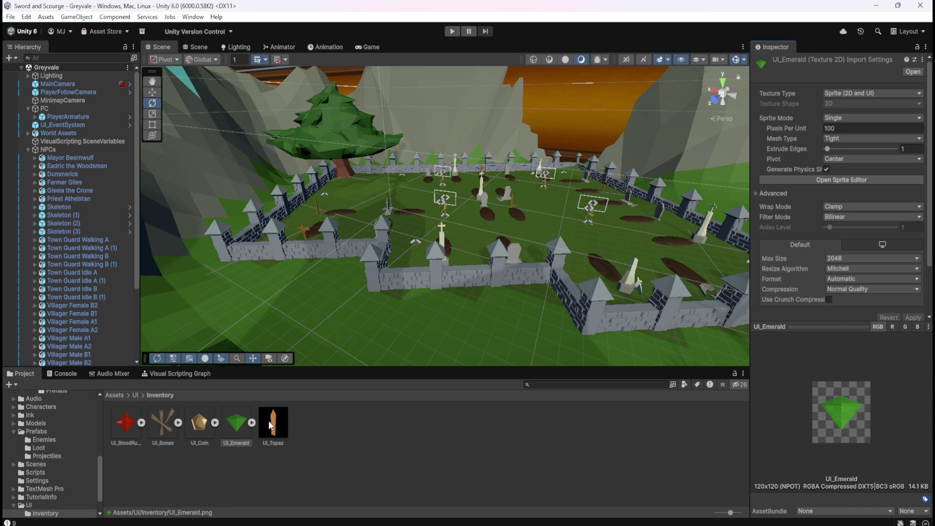
click(874, 92)
click(852, 138)
click(877, 119)
click(881, 130)
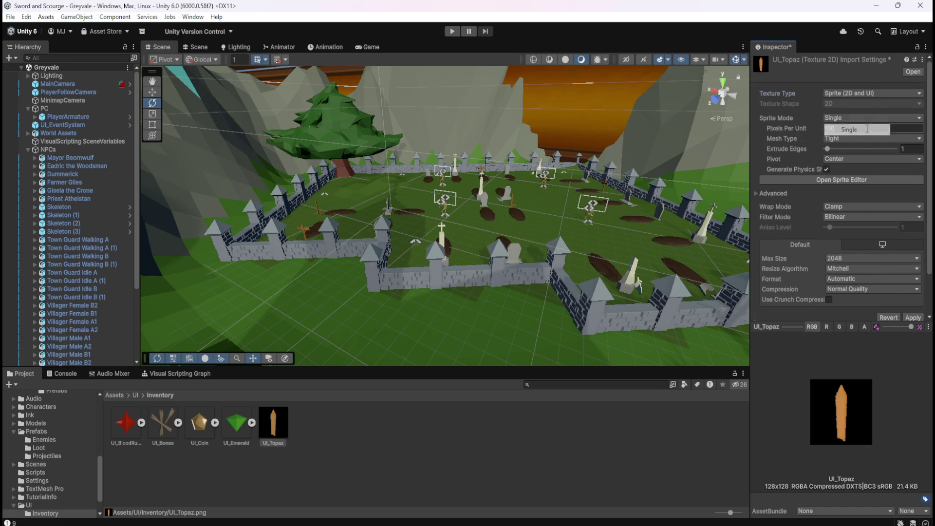
click(909, 317)
click(356, 448)
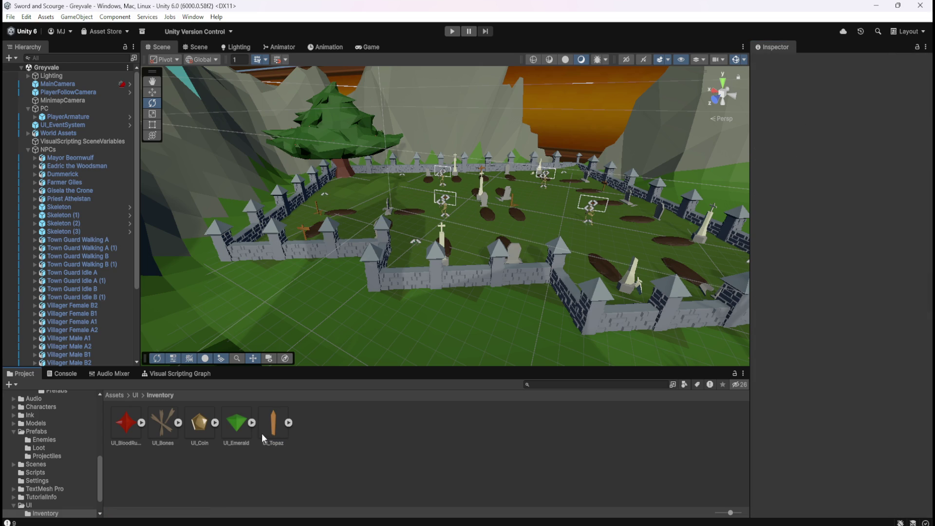
click(290, 422)
click(288, 423)
click(136, 395)
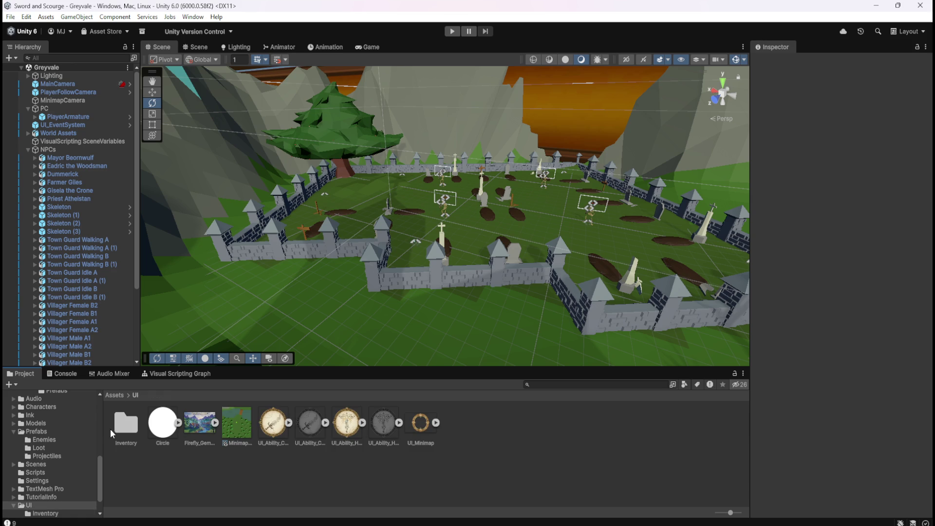
double_click(127, 424)
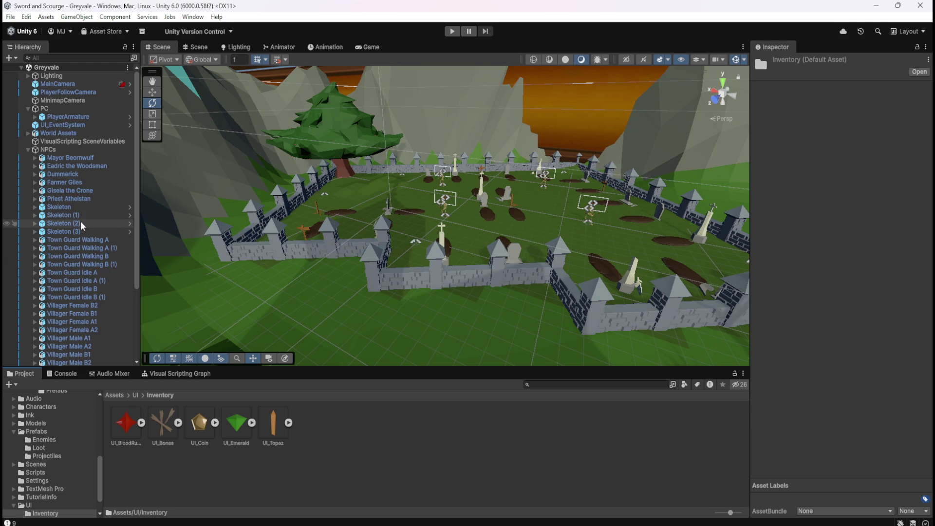
scroll(82, 228, down, 4)
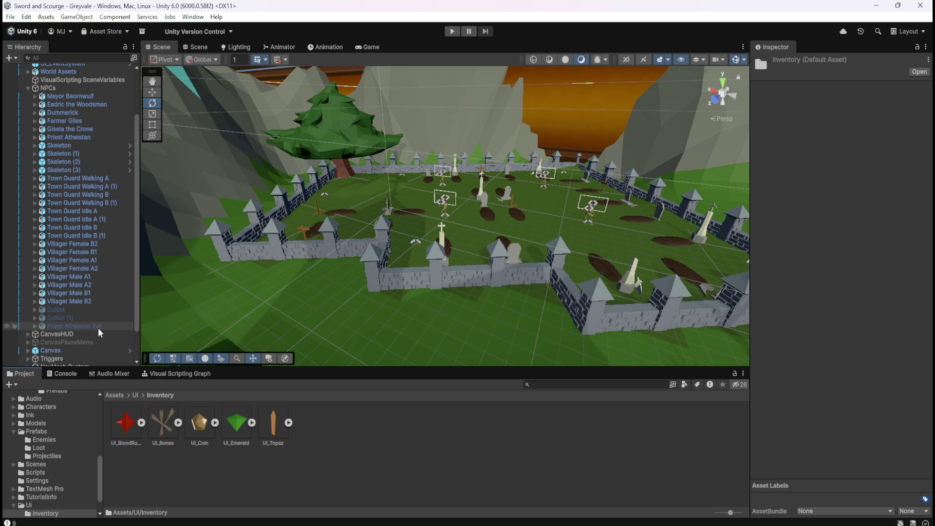
scroll(98, 328, down, 2)
scroll(98, 329, down, 1)
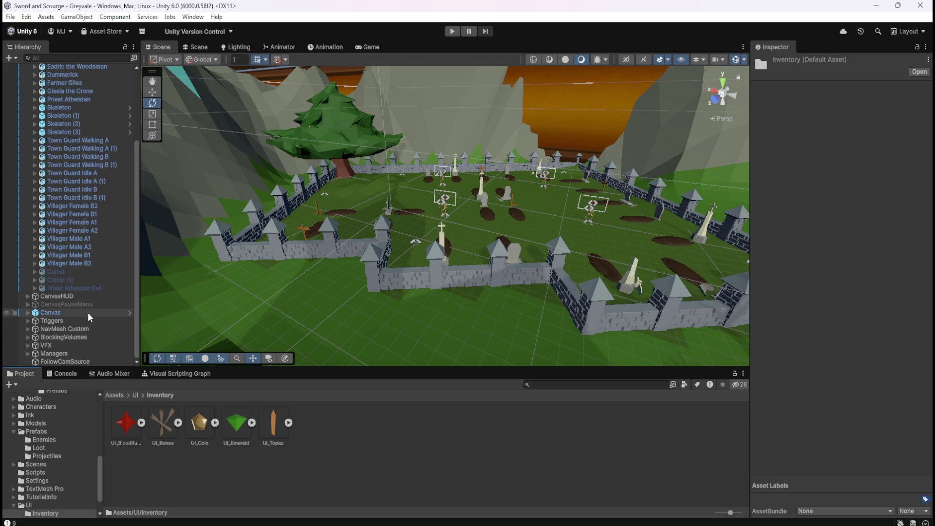
scroll(85, 312, up, 6)
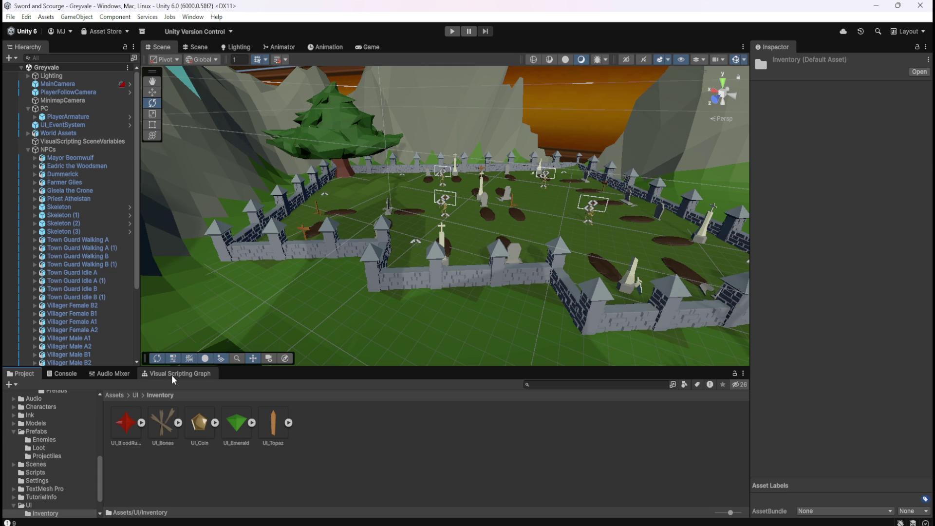
- Browse the Enemies and Projectiles prefab folders, then open the Loot folder
click(110, 395)
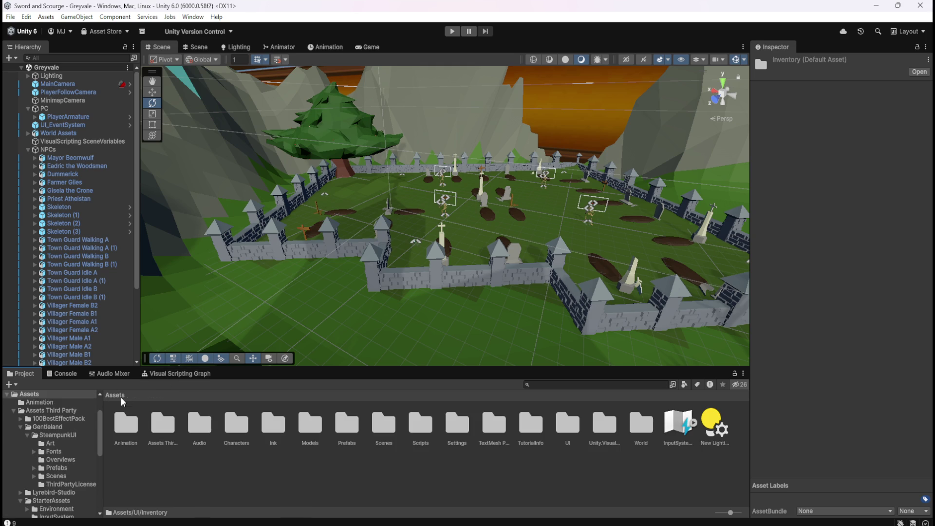
double_click(347, 434)
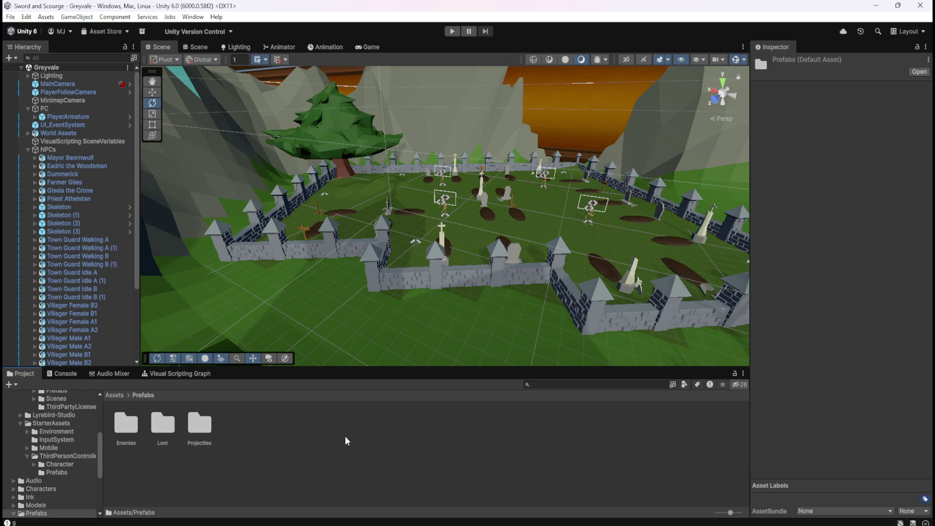
click(167, 431)
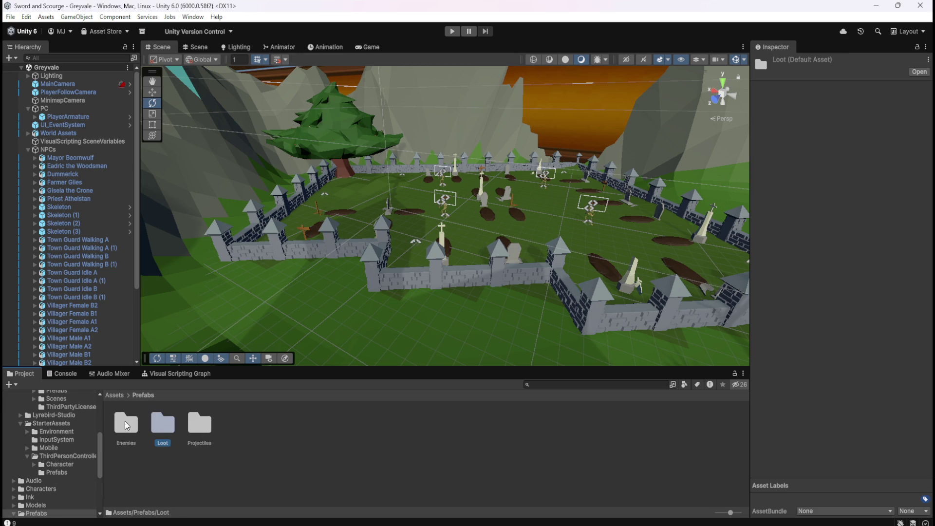
double_click(124, 420)
click(143, 395)
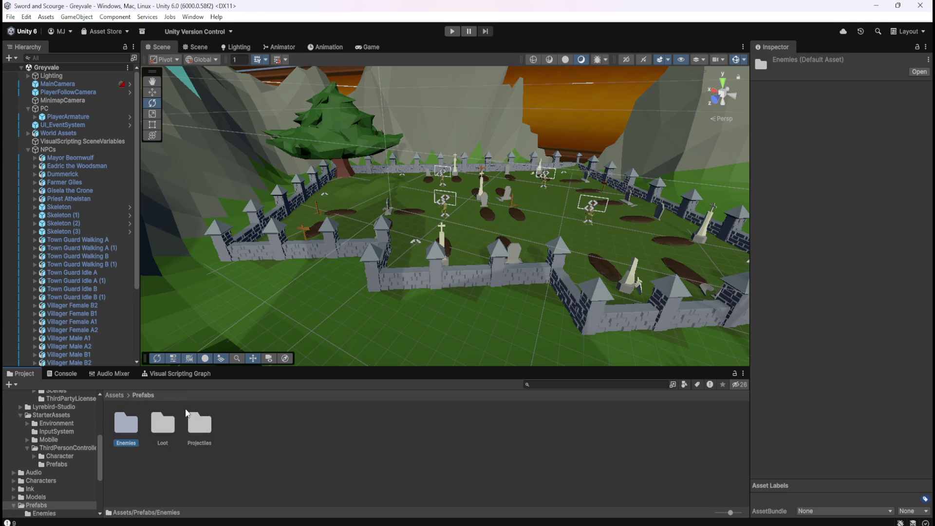
double_click(204, 430)
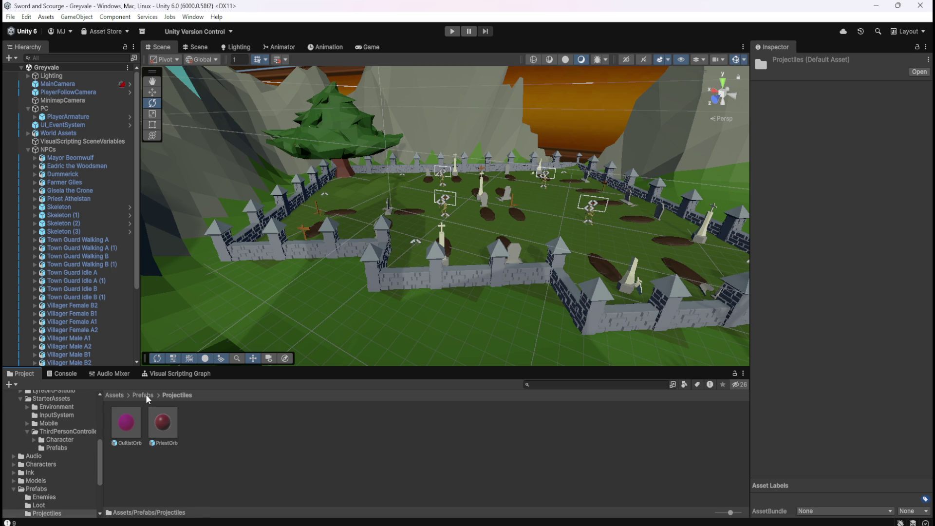
click(145, 394)
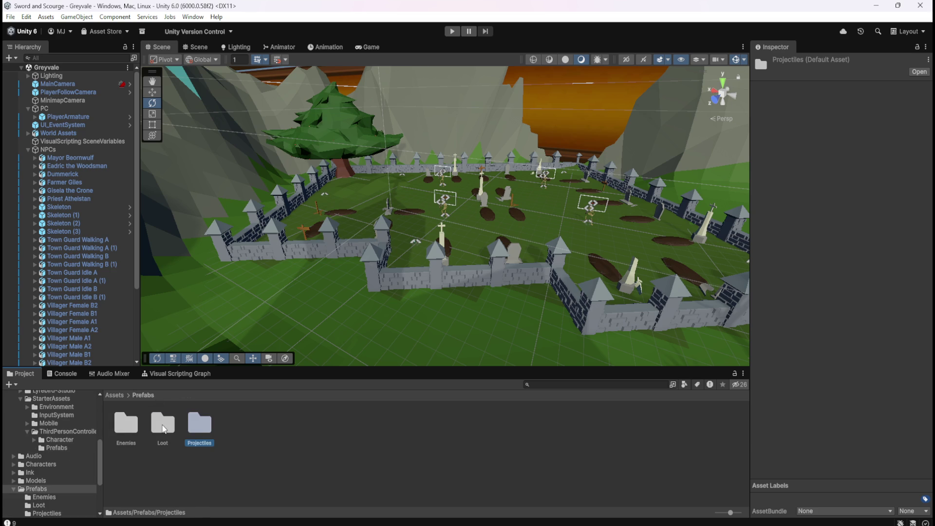
double_click(159, 412)
- Open the Coin Stack prefab, select its root, and return to Greyvale
double_click(163, 416)
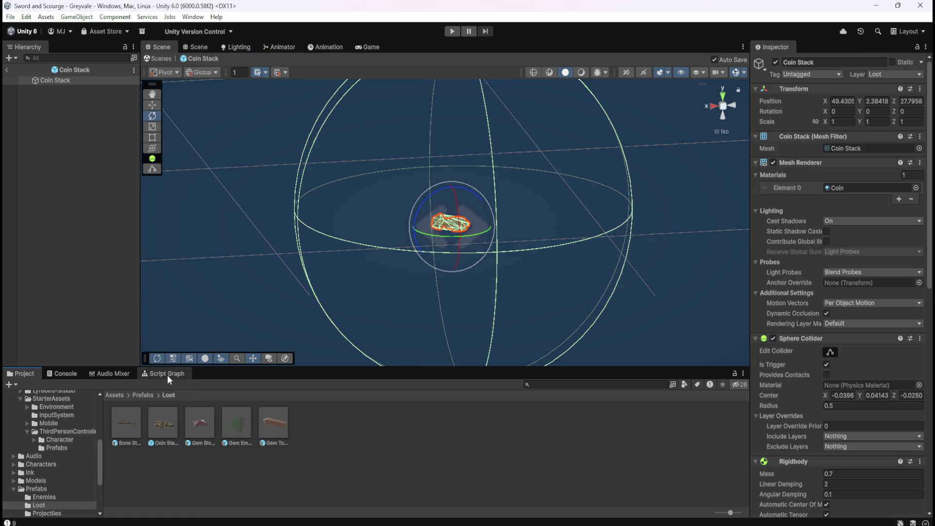
click(81, 123)
click(62, 80)
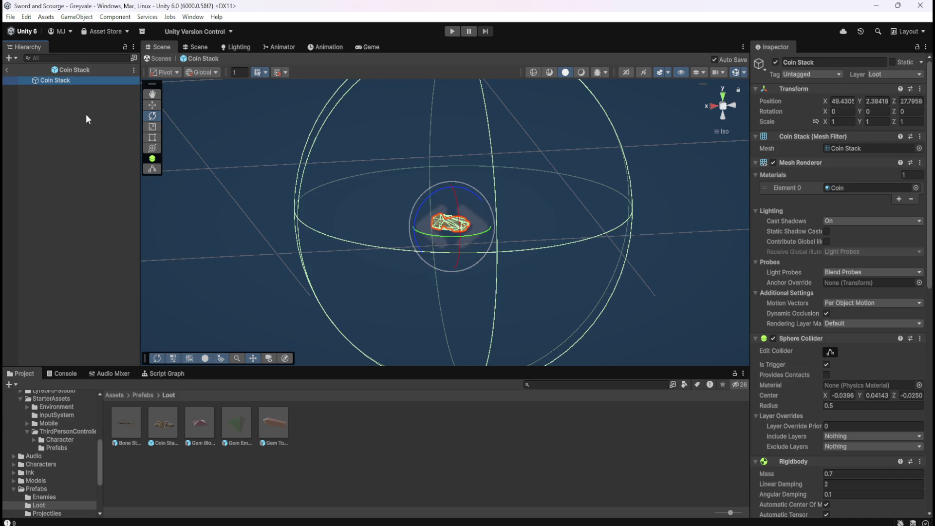
click(7, 70)
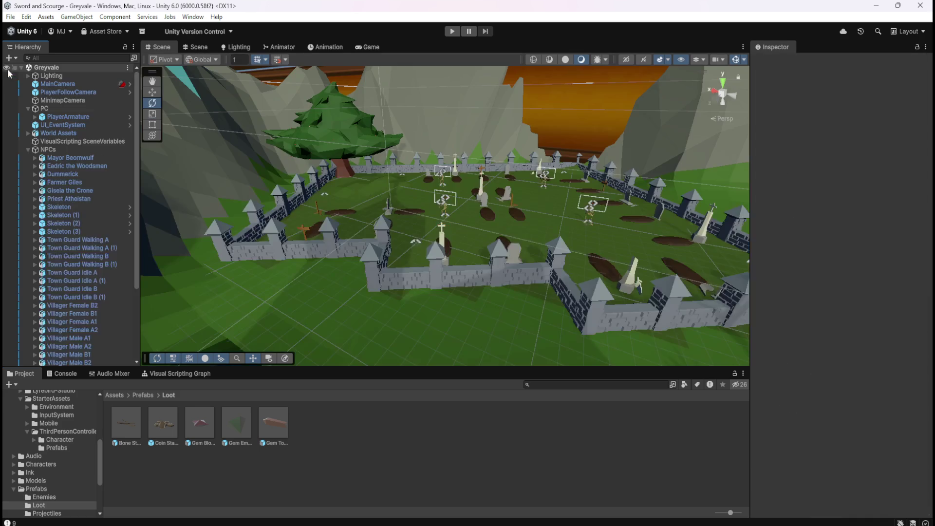
- Select the Skeleton's SkeletonHealthBar canvas and expand it to show HP Bar
click(35, 207)
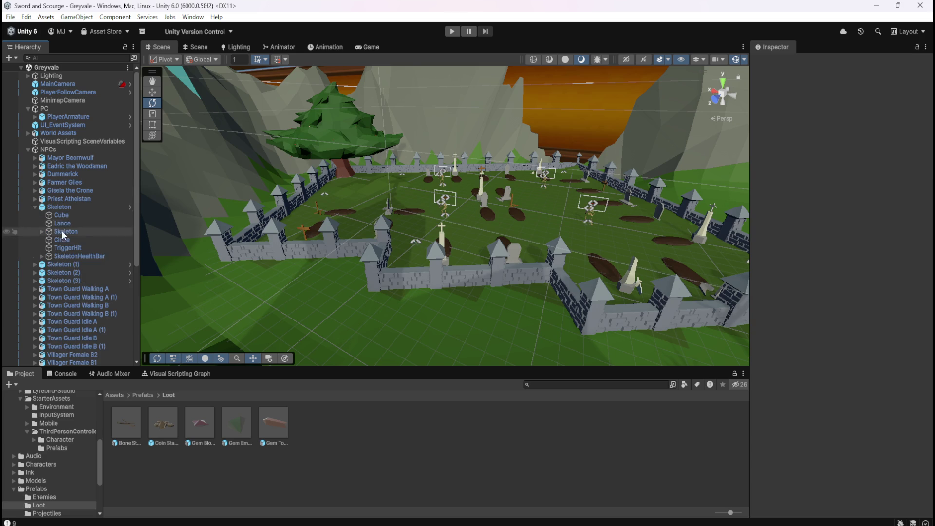
click(67, 257)
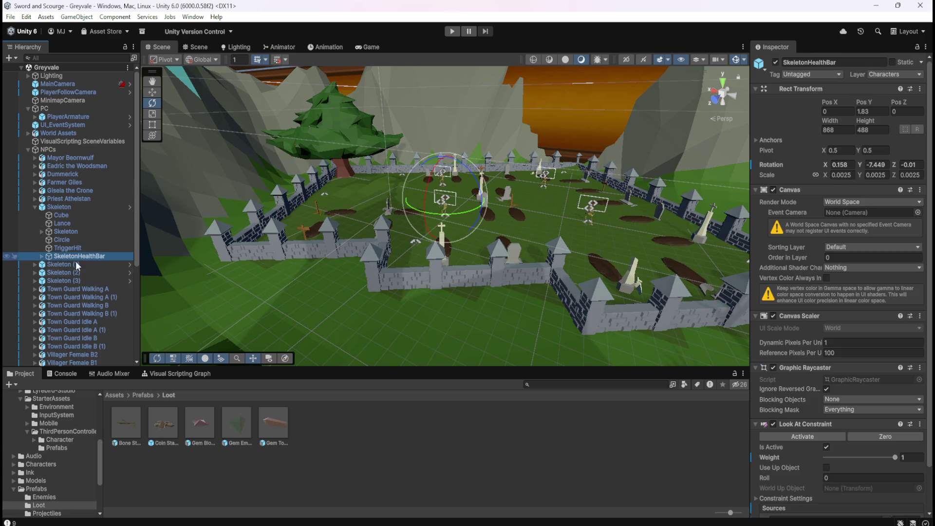
click(183, 373)
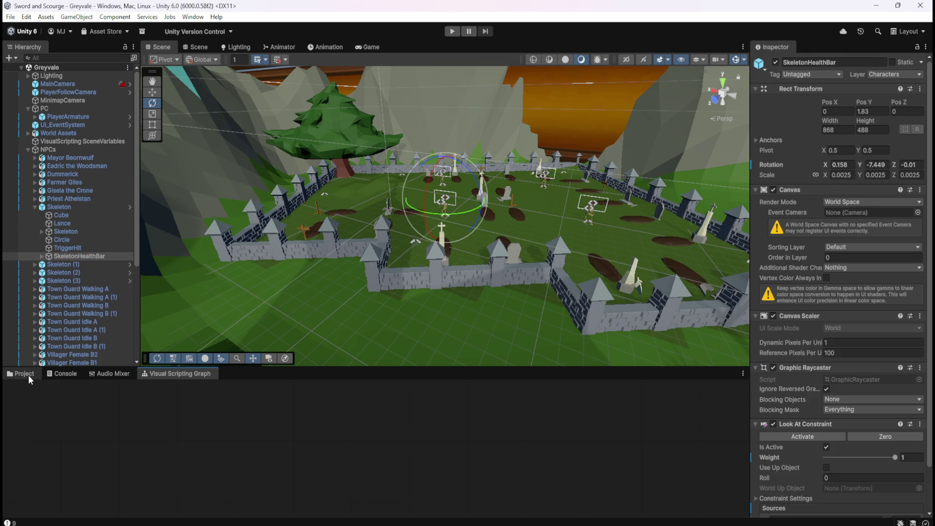
scroll(814, 374, down, 2)
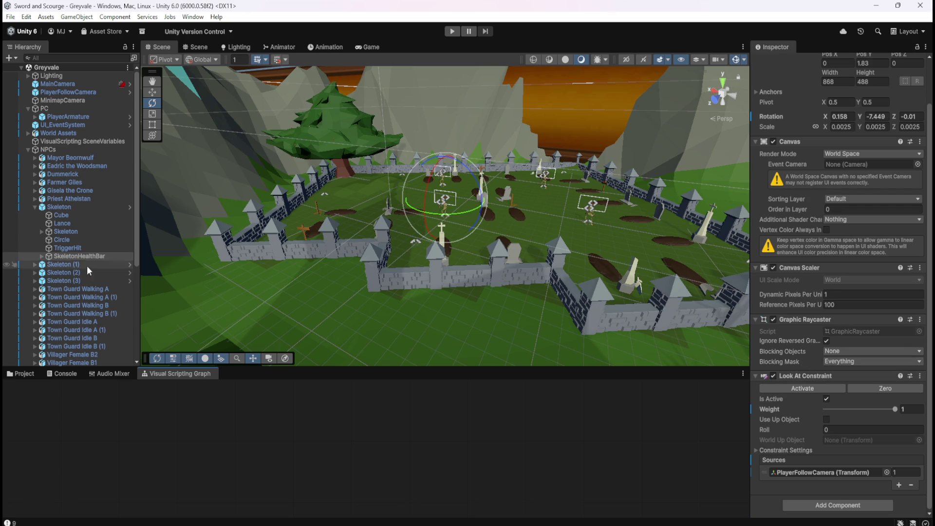
click(40, 256)
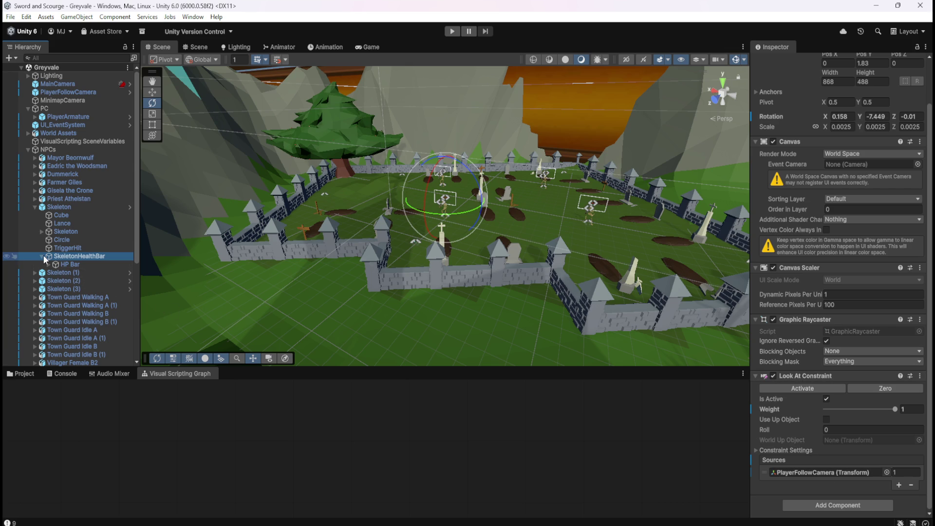
- Inspect MainCamera's components and its Tag list without changing anything
click(24, 374)
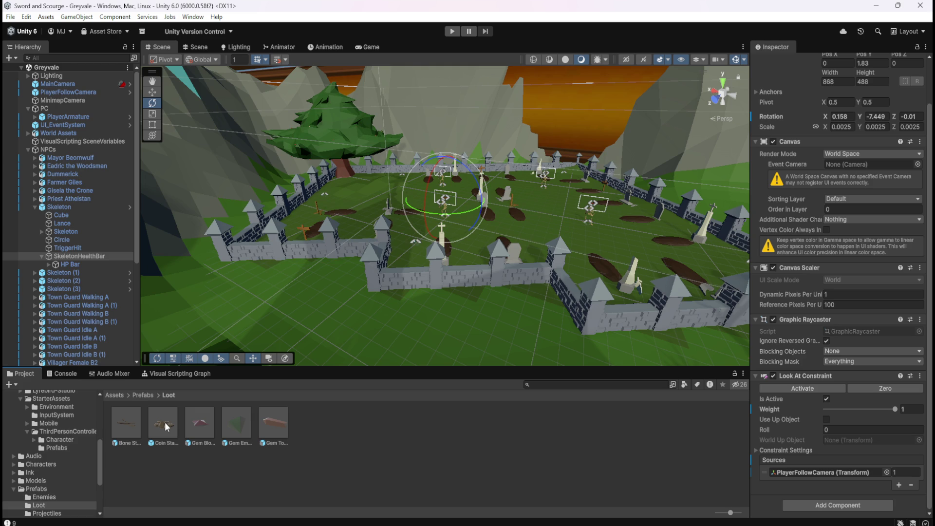
click(66, 83)
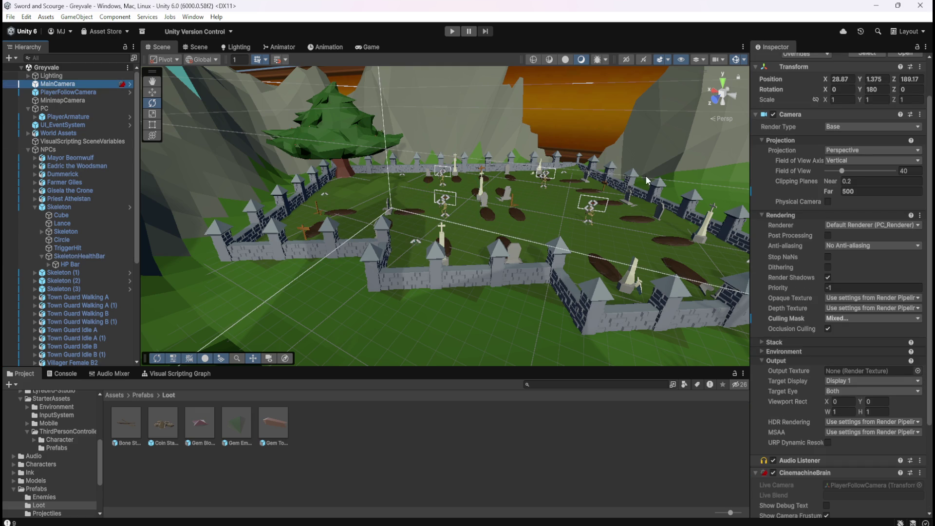
scroll(799, 226, up, 3)
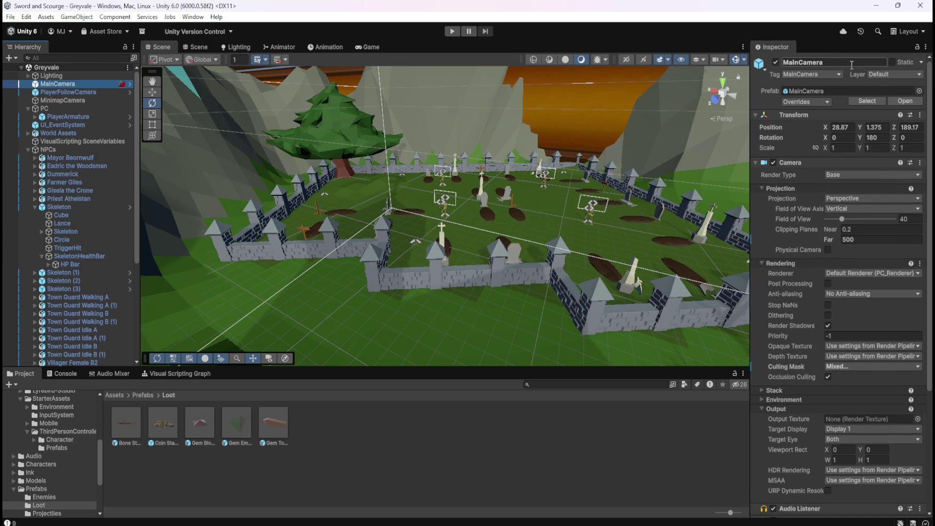
click(832, 74)
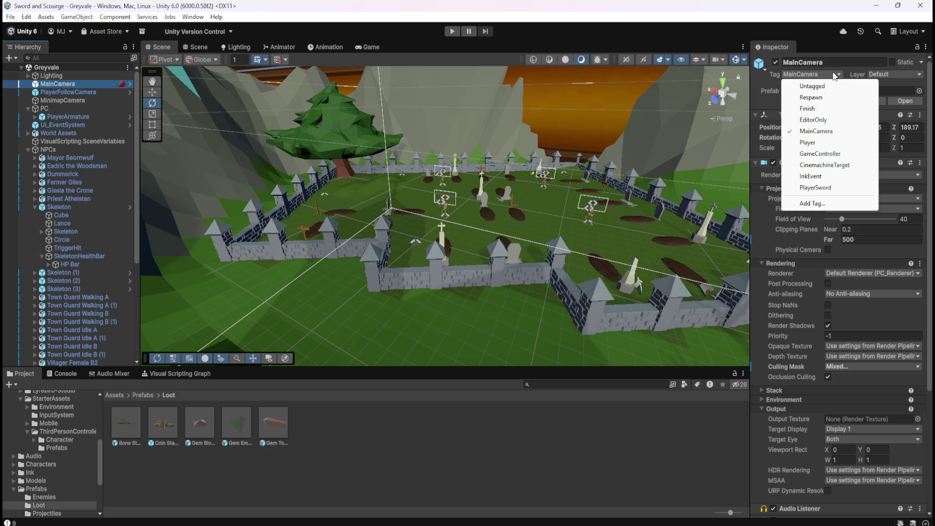
click(233, 466)
- Compare Coin Stack against SkeletonHealthBar and TriggerHit, then open the Coin Stack prefab
click(164, 422)
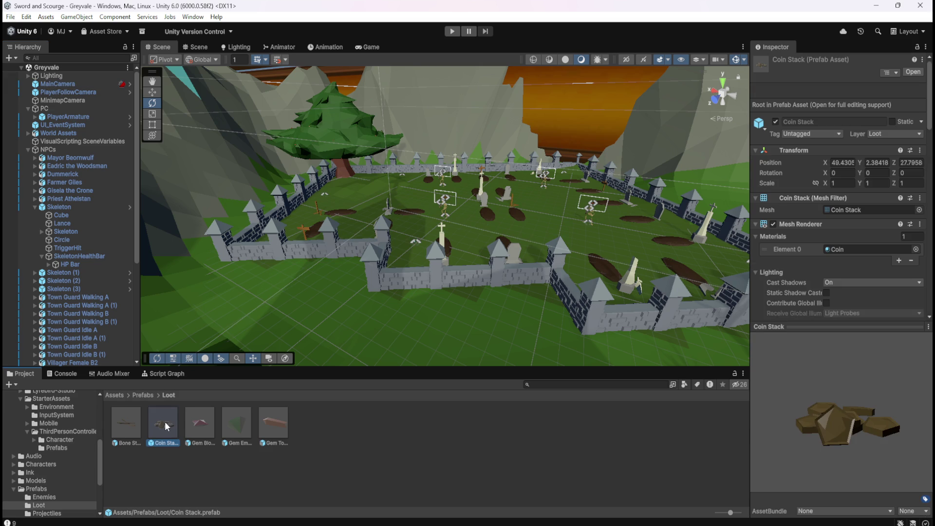
click(79, 256)
scroll(797, 410, down, 2)
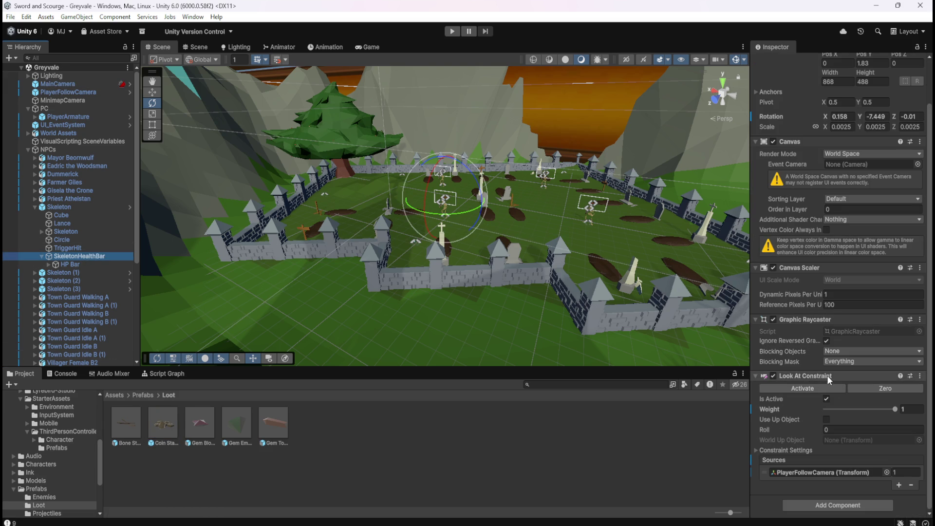
click(92, 248)
click(85, 257)
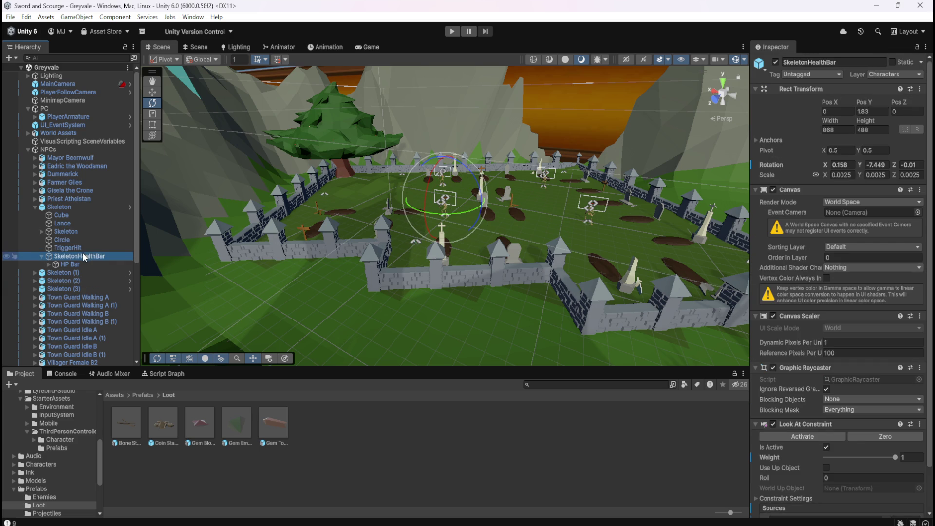
double_click(162, 417)
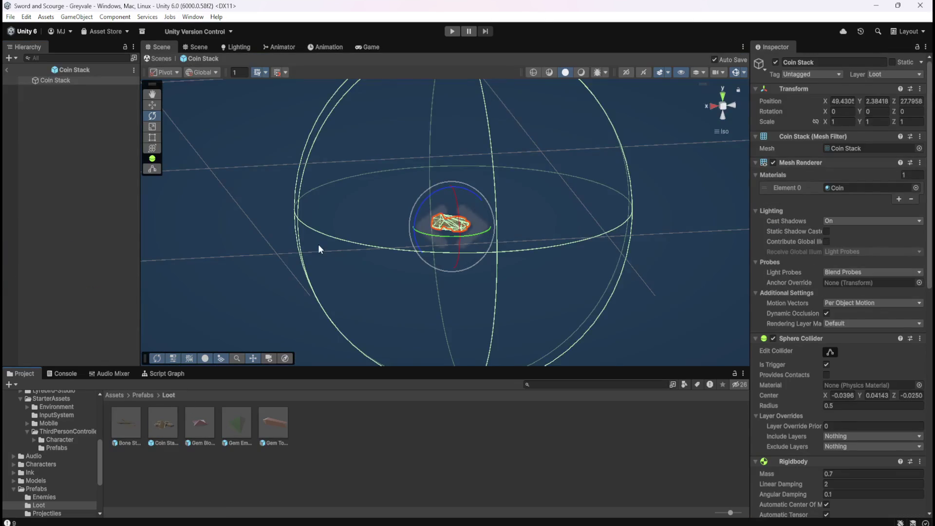
click(48, 80)
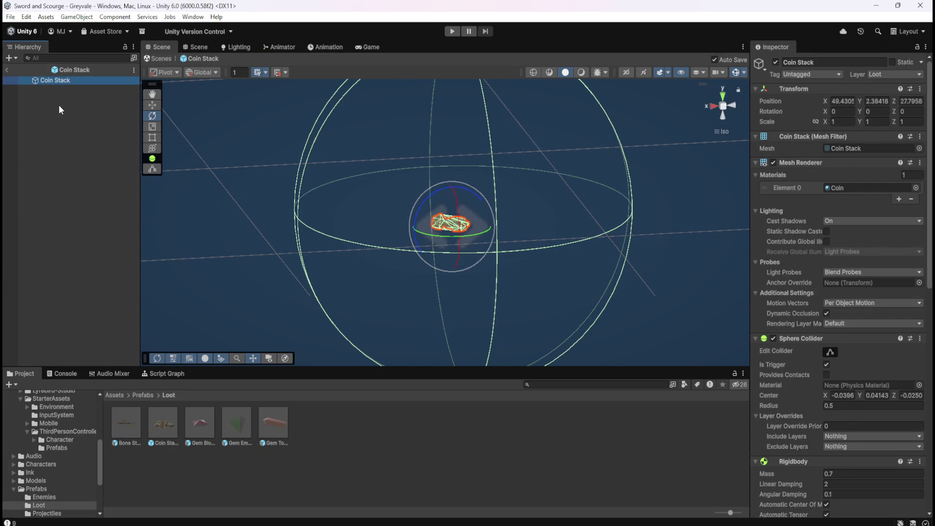
right_click(71, 81)
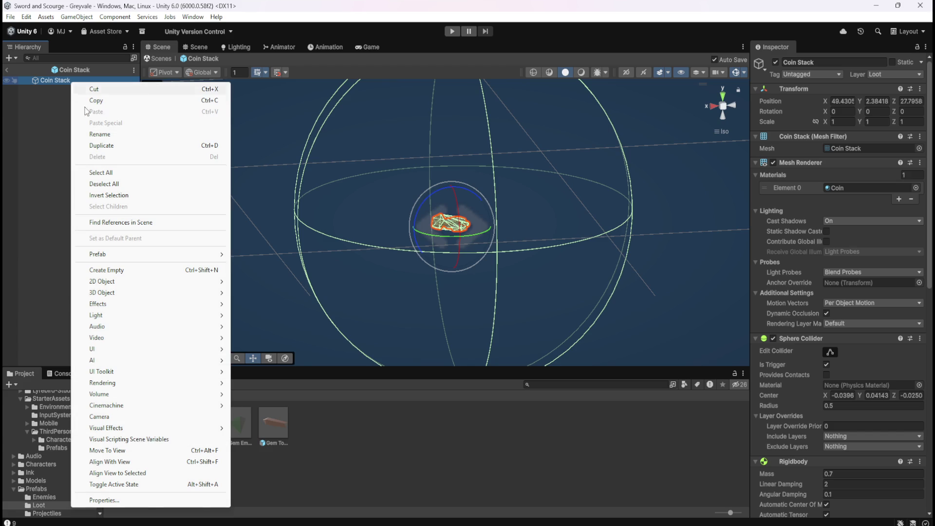
mouse_move(145, 351)
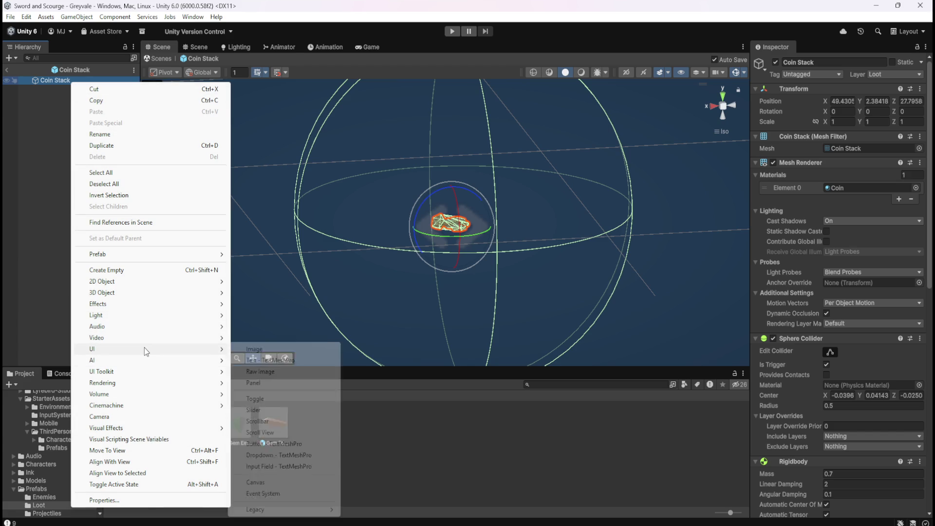
click(284, 350)
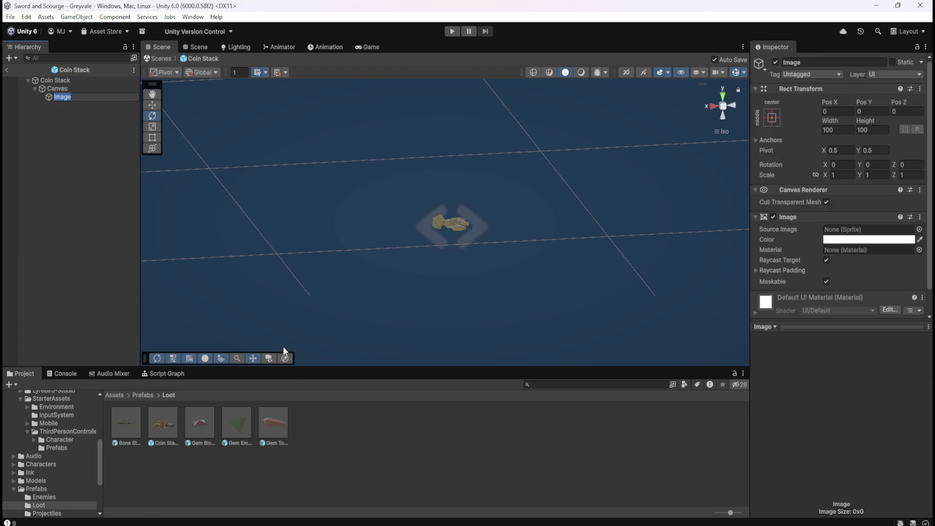
click(69, 88)
click(65, 96)
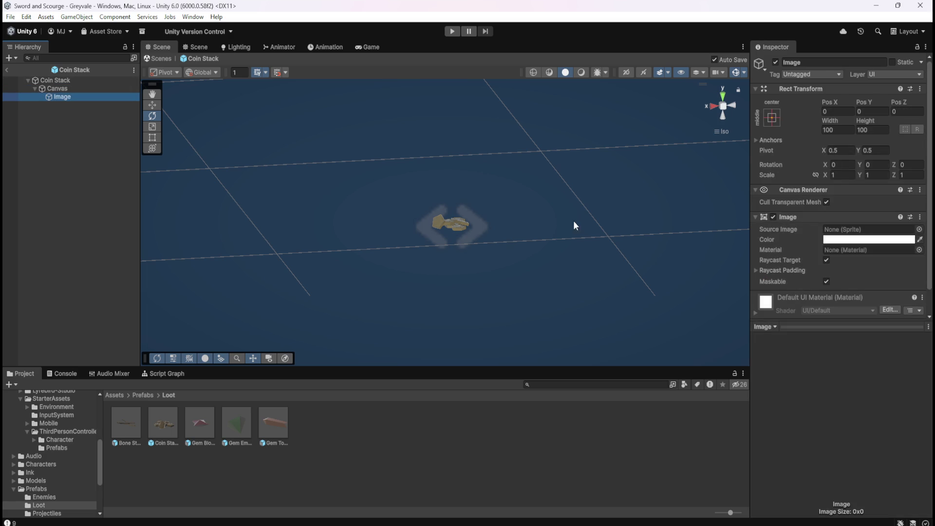
scroll(508, 196, down, 5)
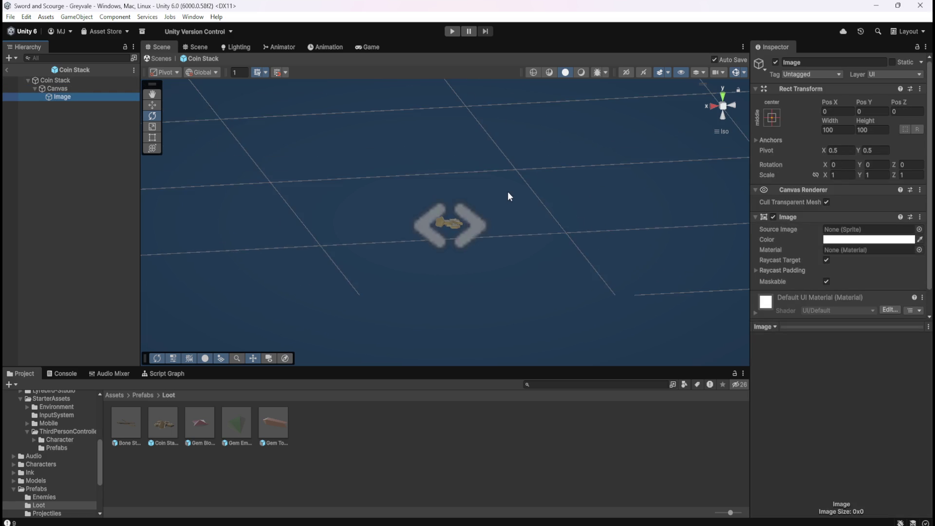
scroll(508, 192, down, 2)
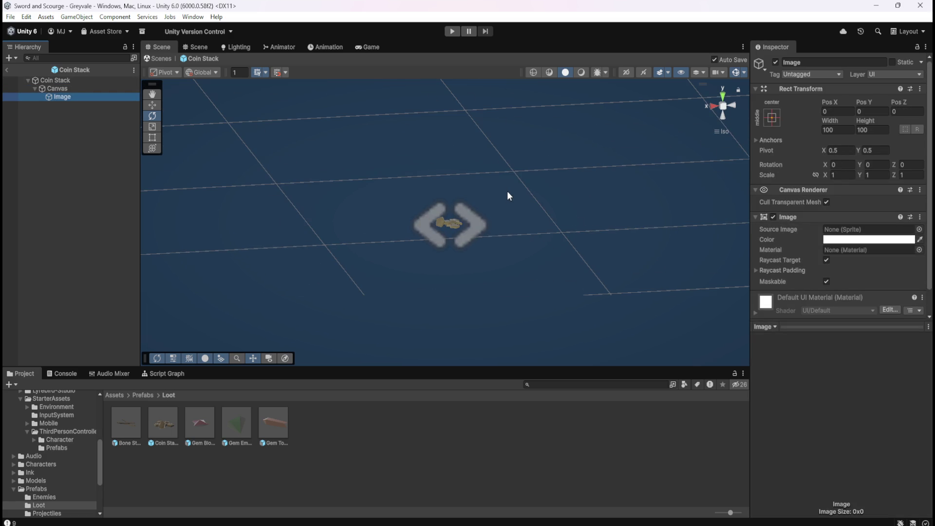
click(86, 90)
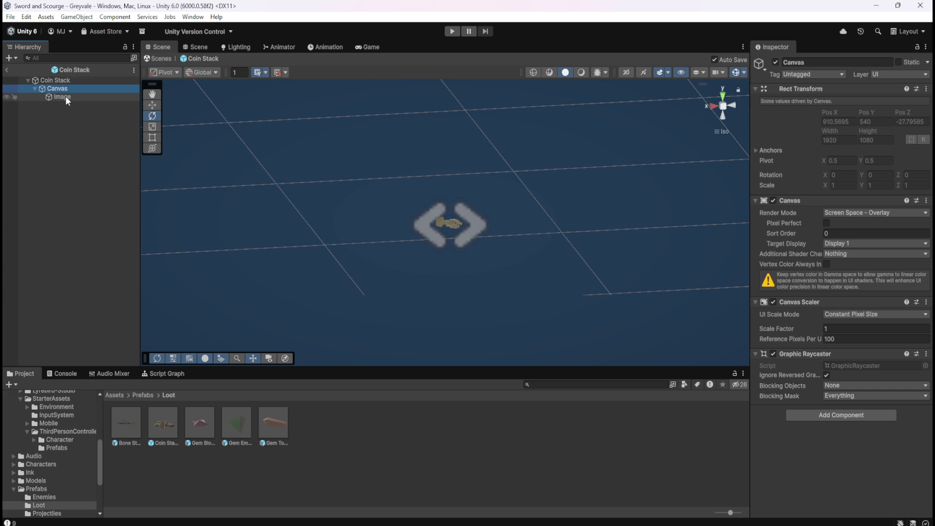
click(65, 96)
click(65, 87)
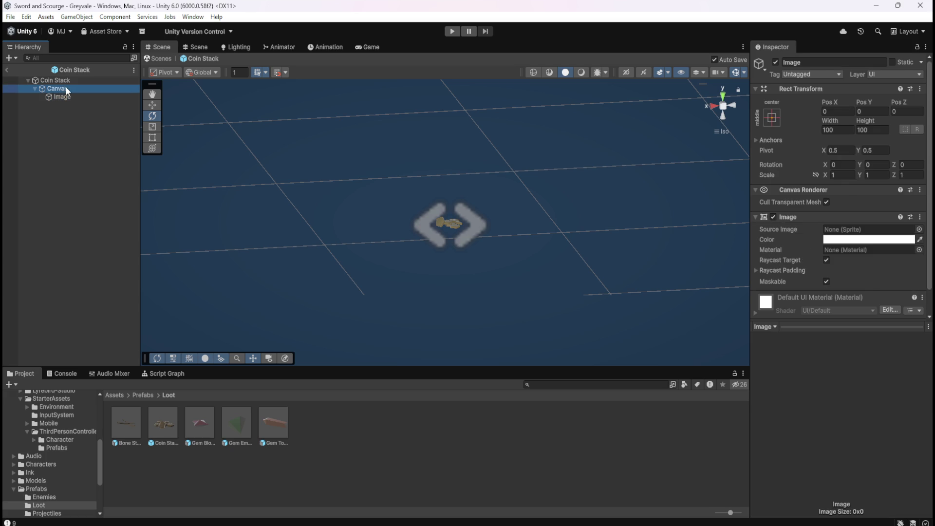
click(34, 89)
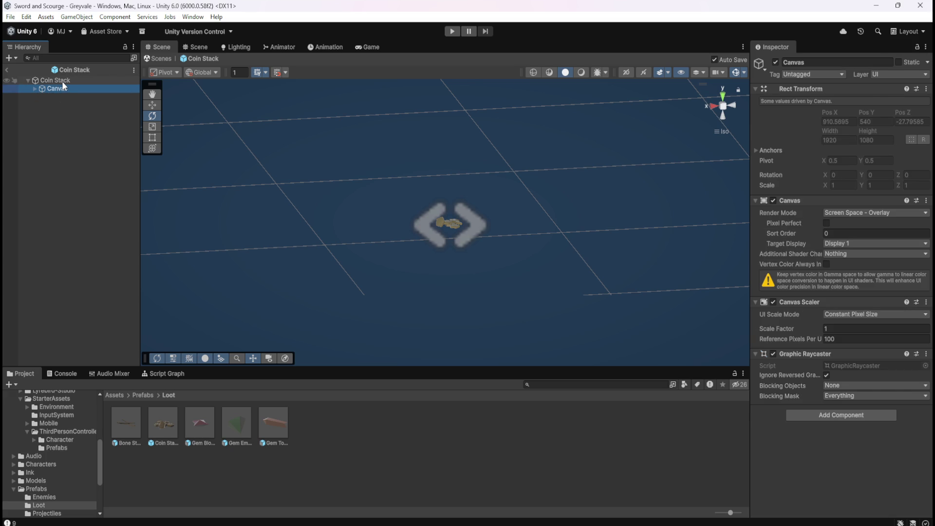
click(63, 81)
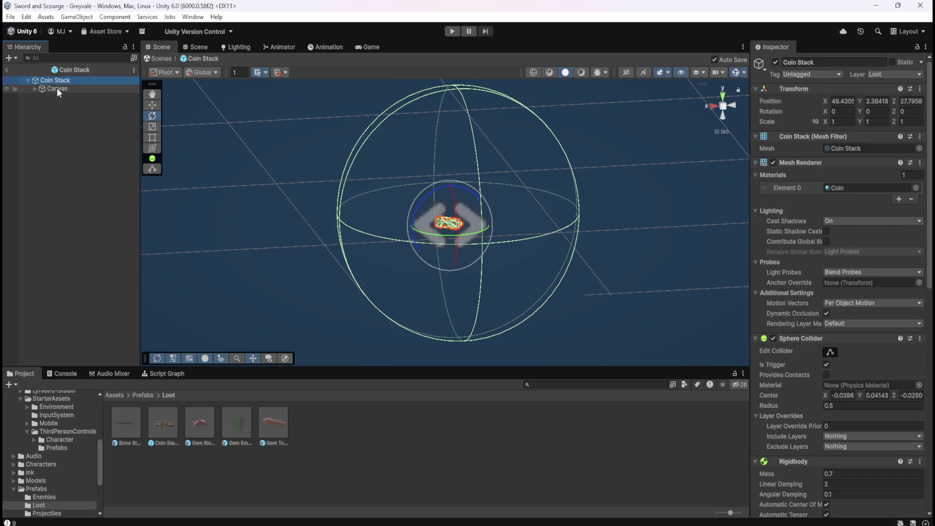
click(57, 87)
click(62, 81)
click(55, 89)
click(34, 88)
click(56, 98)
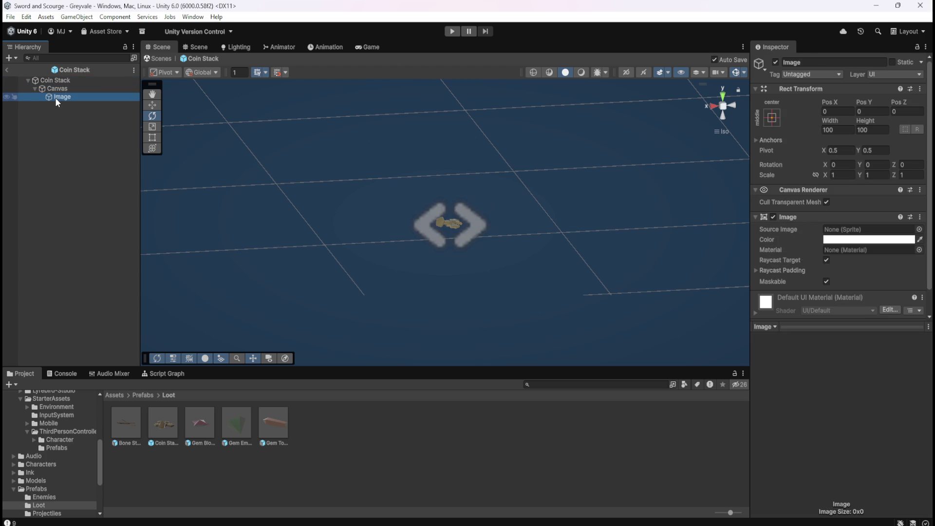
click(63, 89)
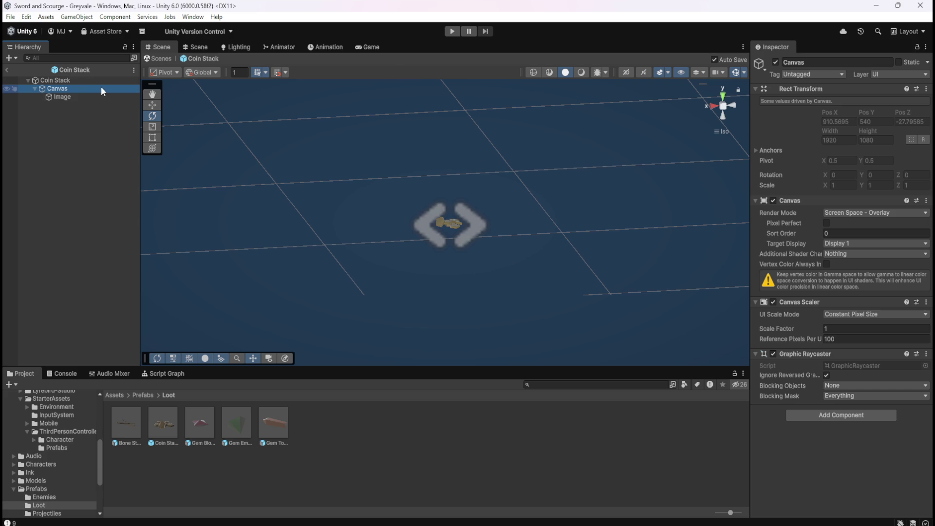
click(79, 98)
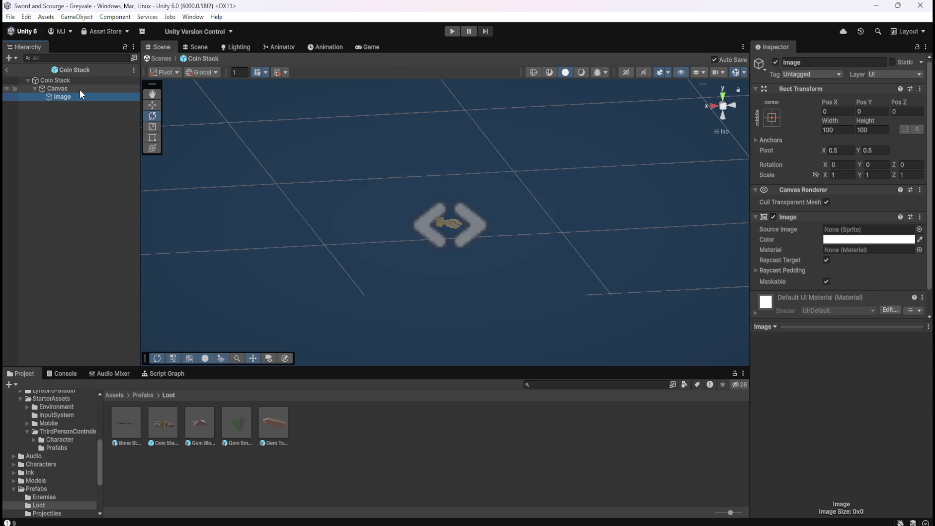
click(80, 89)
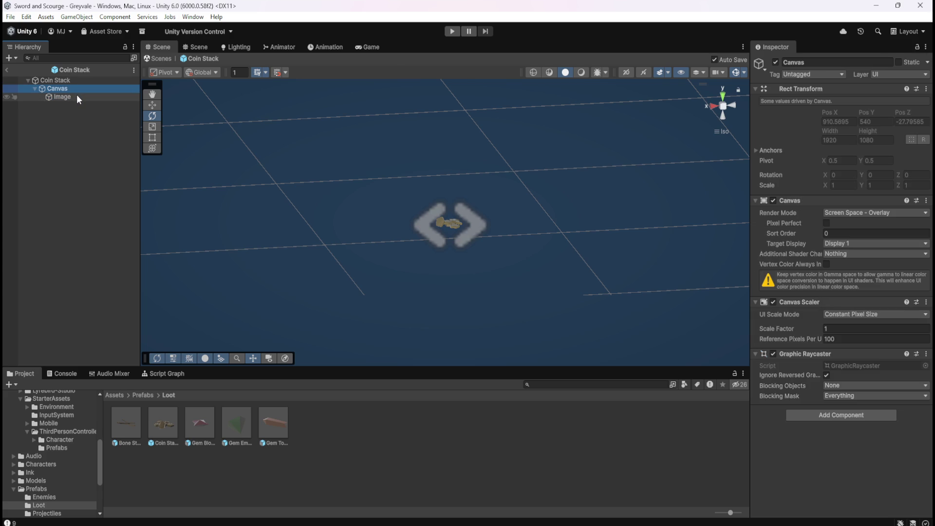
click(77, 97)
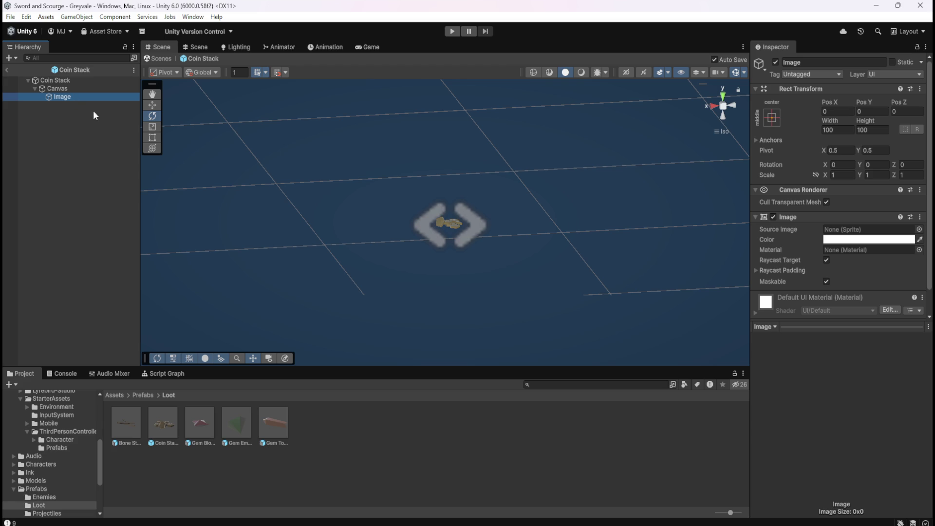
click(919, 230)
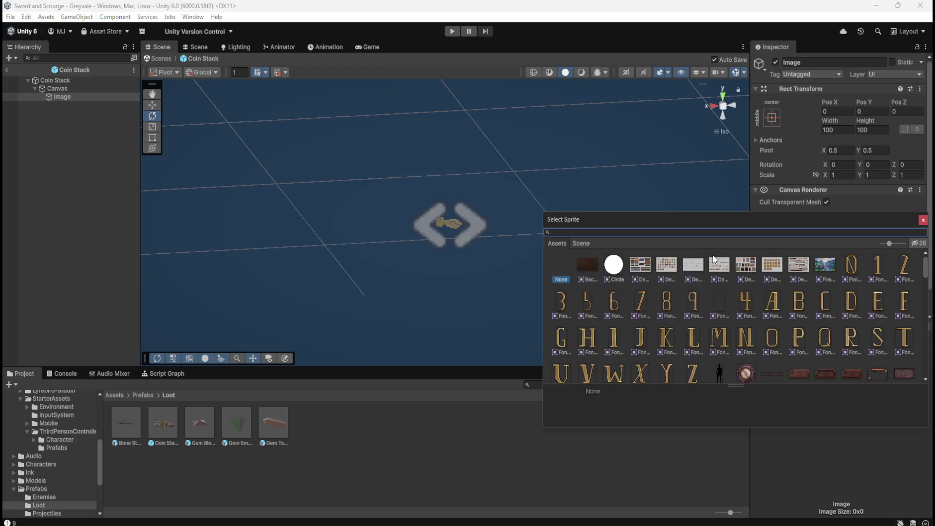
- Search the sprite picker for 'square', then assign the built-in UISprite as the Image's Source Image
text(rec)
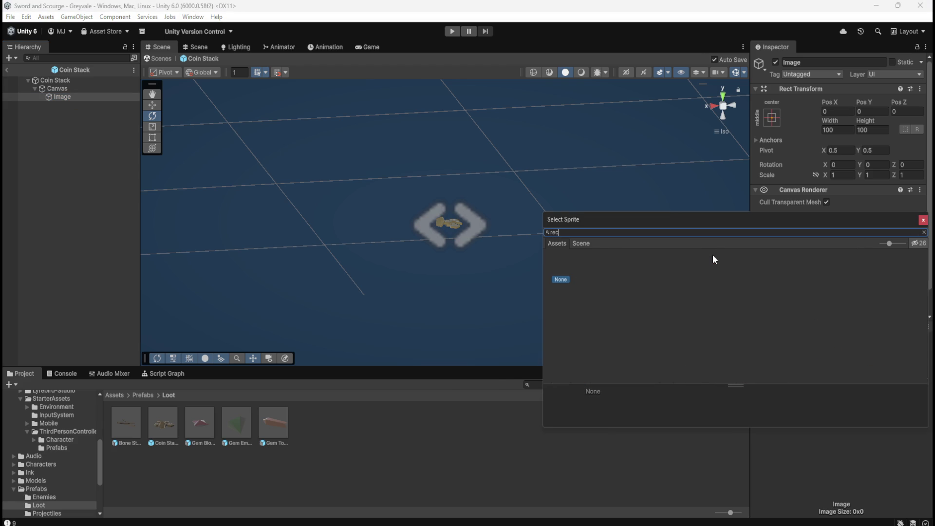
key(BackSpace)
key(BackSpace)
key(BackSpace)
text(squ)
text(are)
click(923, 219)
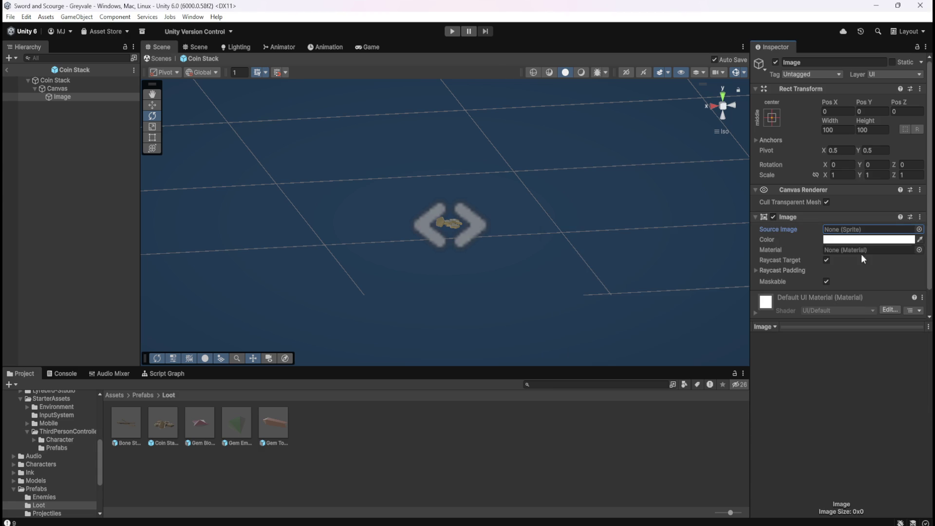
click(919, 229)
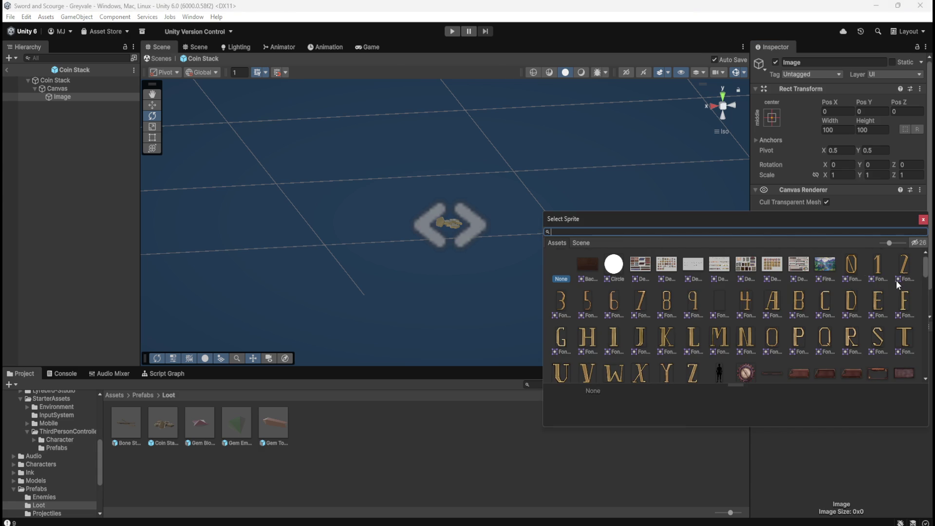
scroll(896, 281, down, 5)
scroll(906, 281, down, 10)
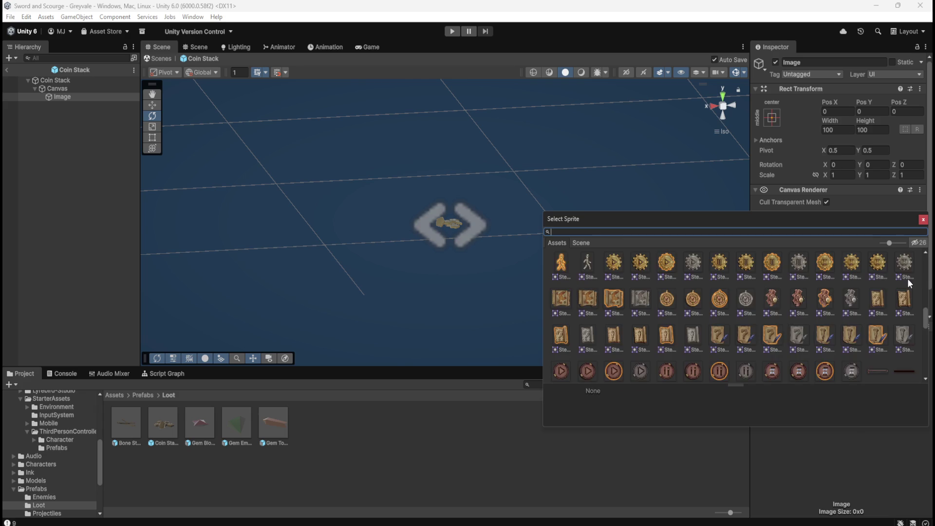
scroll(908, 278, down, 5)
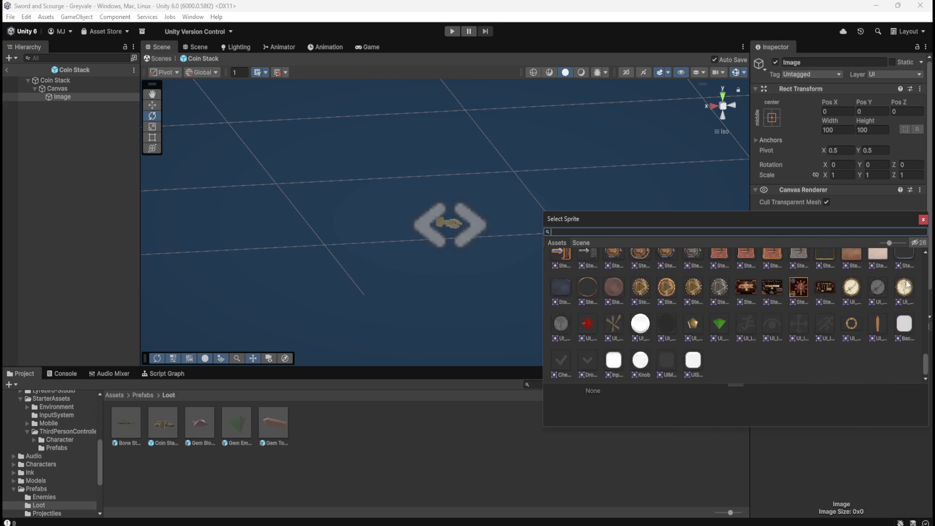
click(697, 366)
click(484, 439)
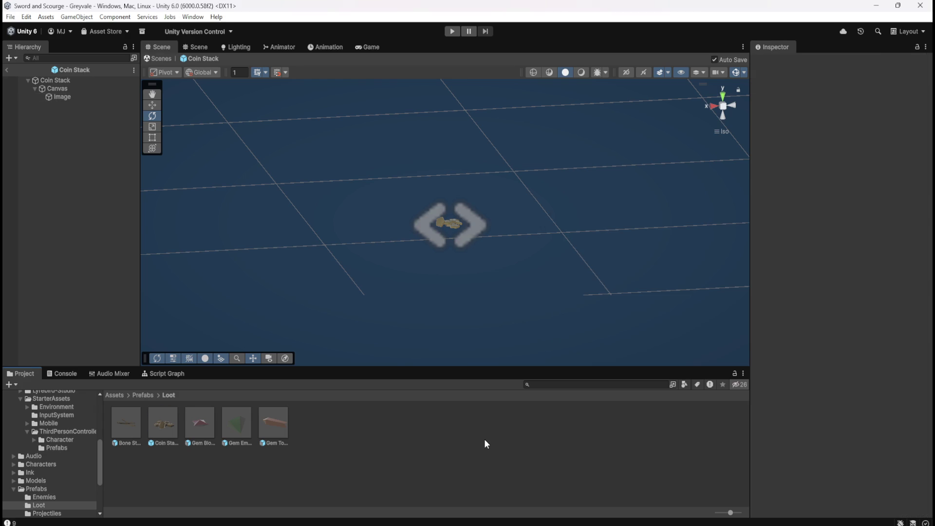
click(78, 99)
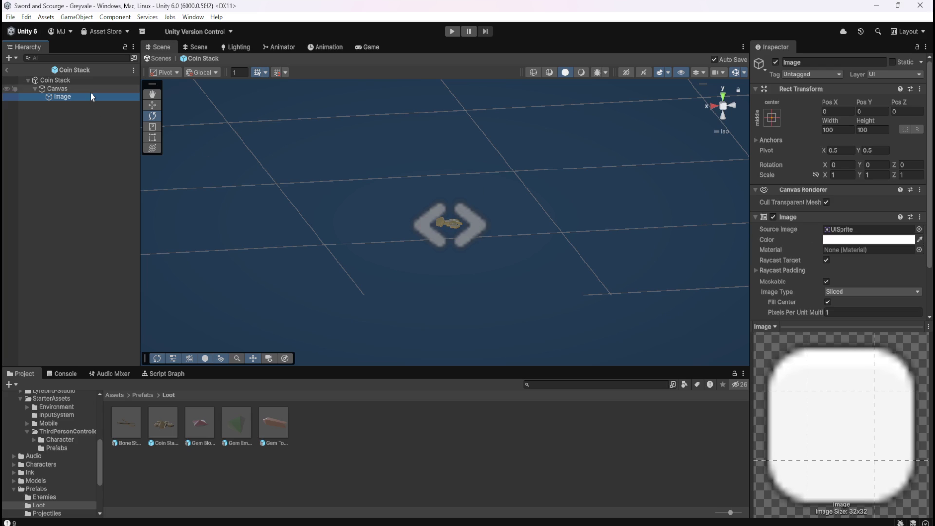
scroll(525, 227, down, 2)
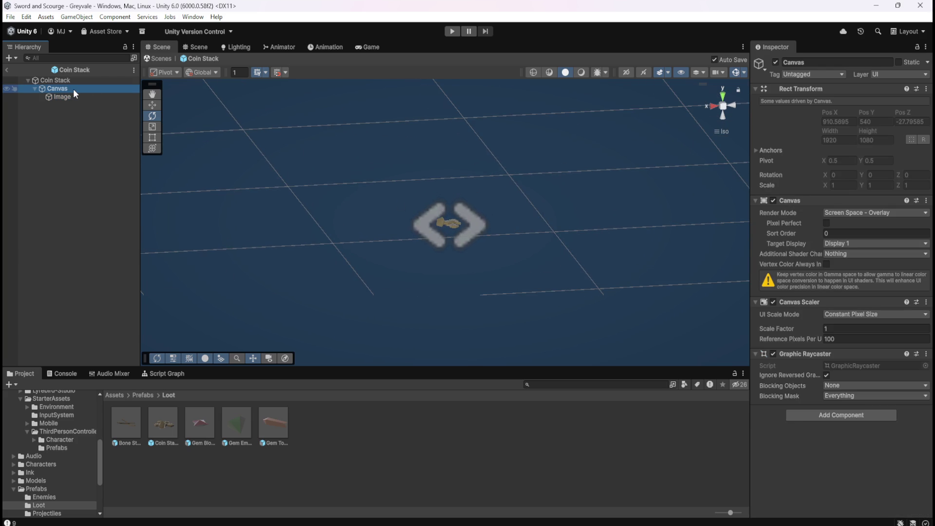
click(10, 69)
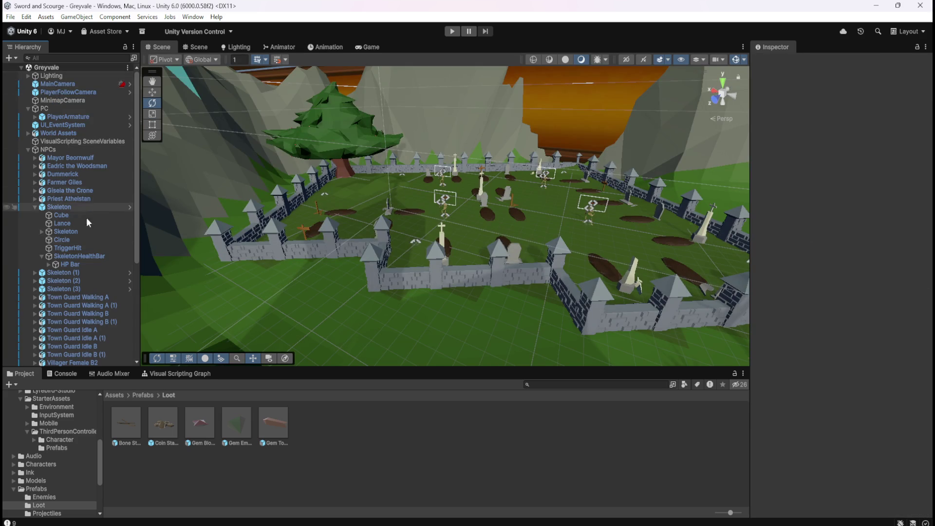
click(83, 257)
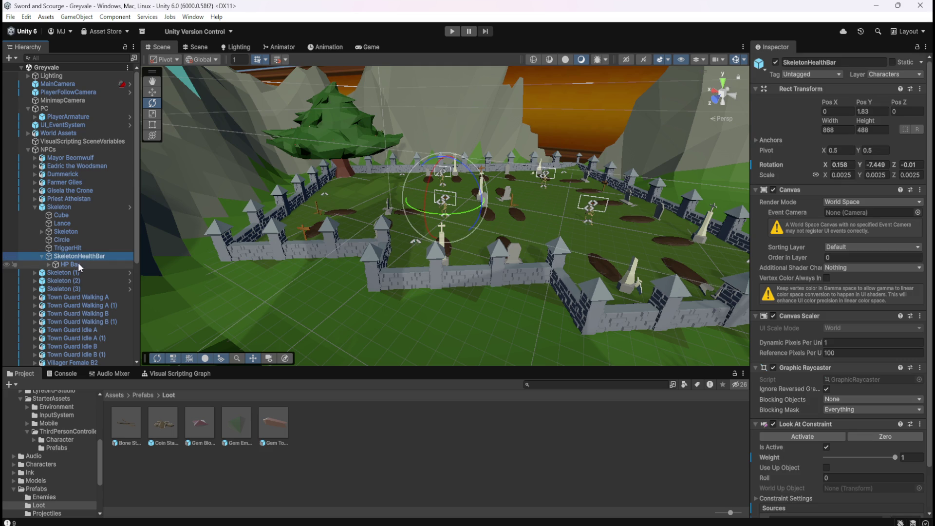
scroll(796, 353, down, 3)
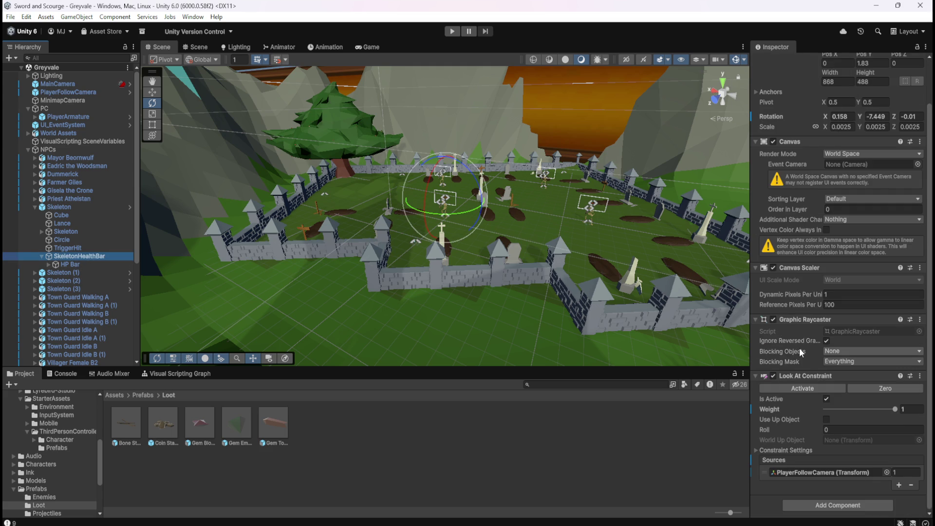
scroll(400, 199, up, 3)
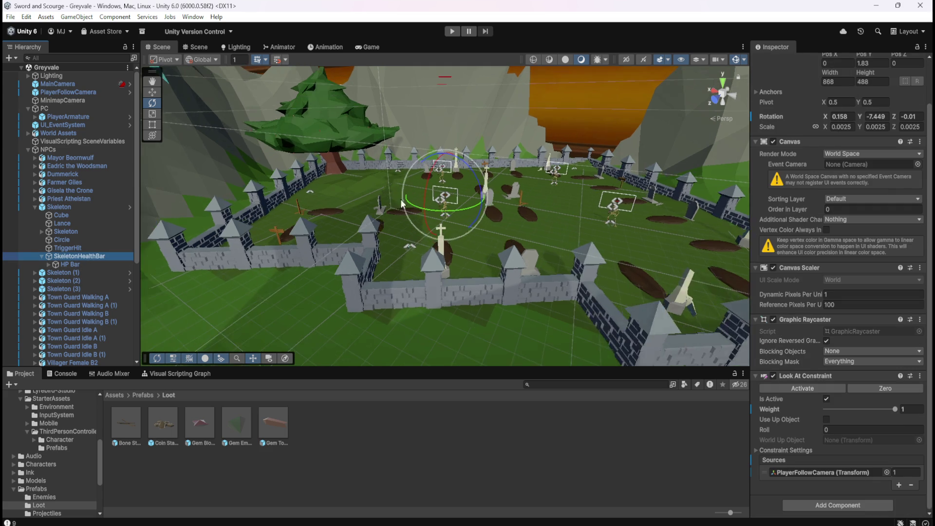
scroll(406, 203, up, 3)
click(80, 263)
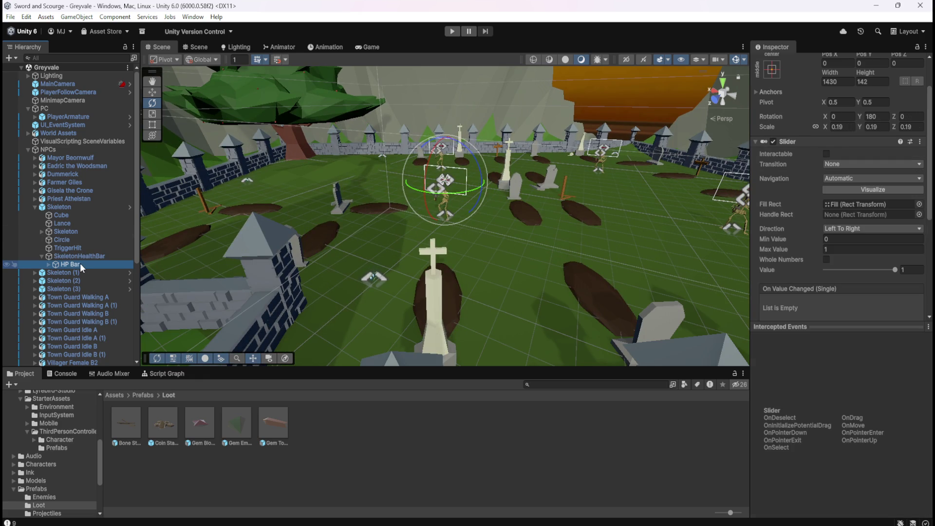
click(95, 256)
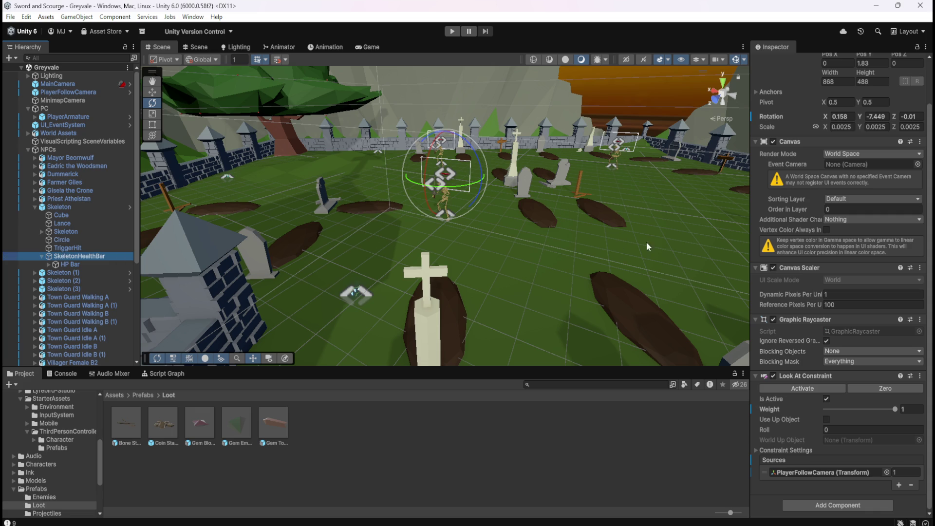
scroll(784, 181, up, 3)
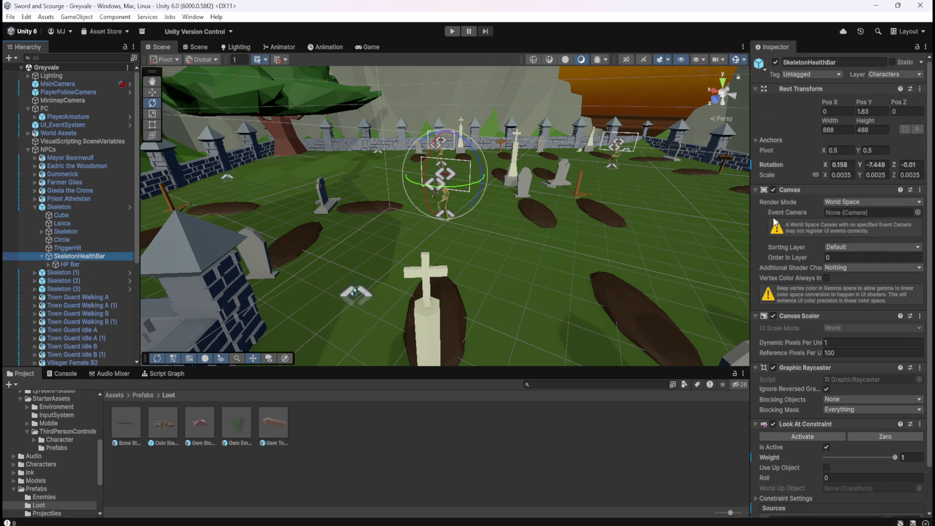
click(93, 249)
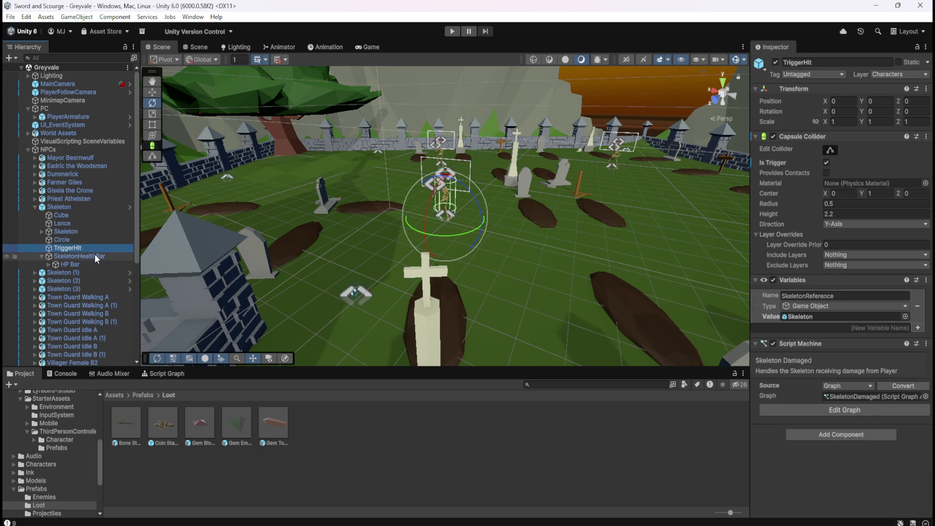
click(94, 254)
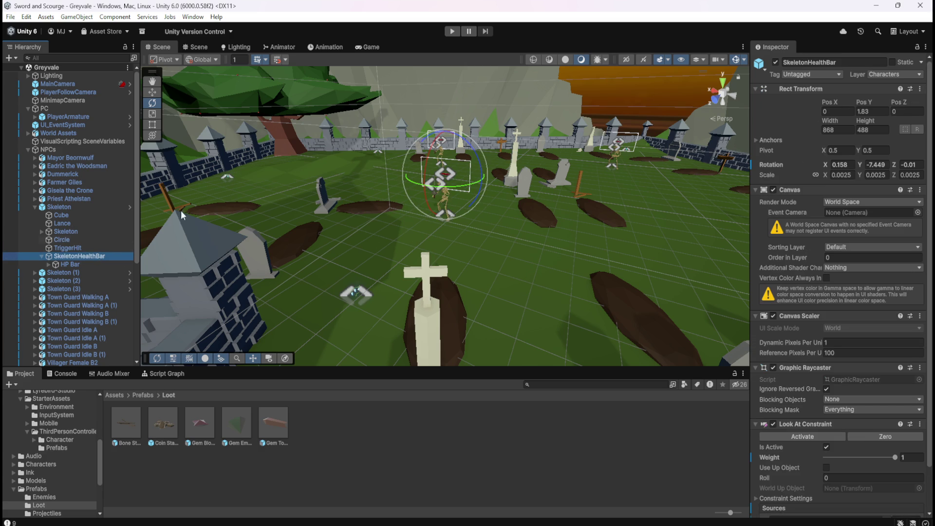
scroll(443, 136, up, 5)
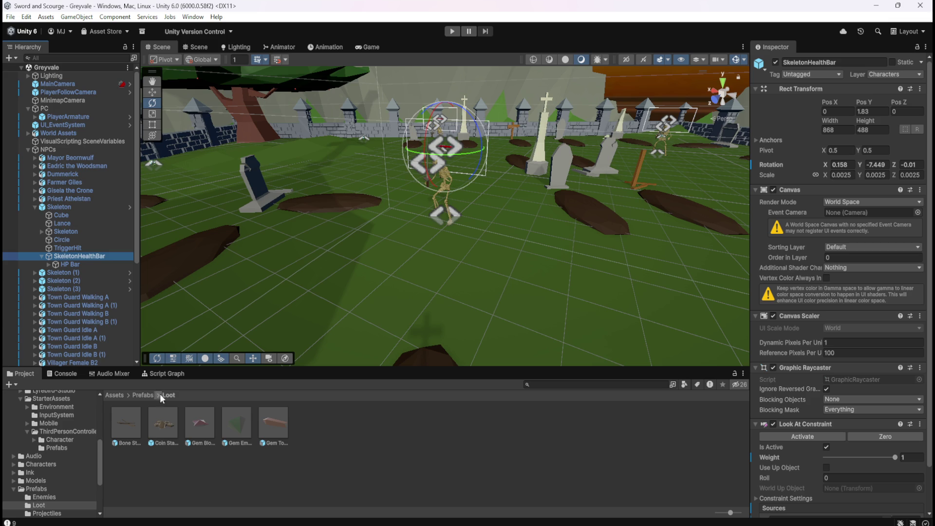
double_click(166, 422)
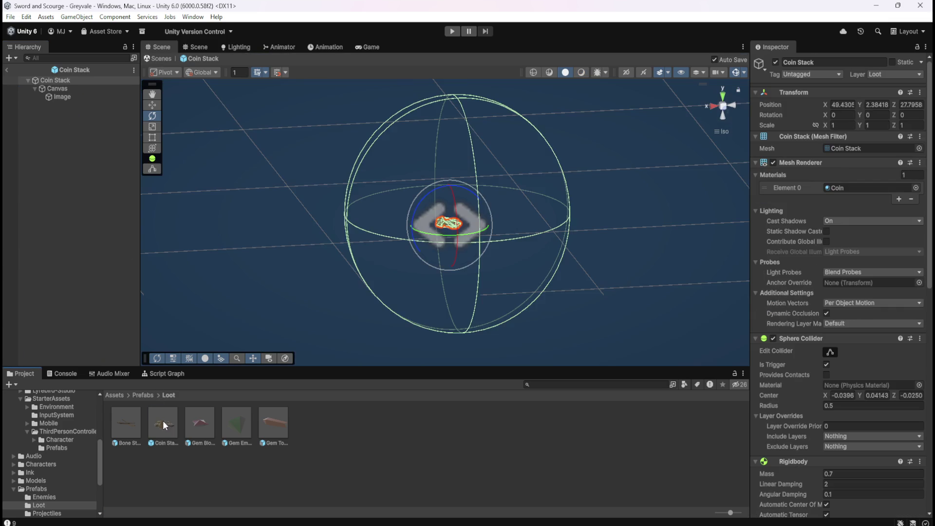
double_click(71, 90)
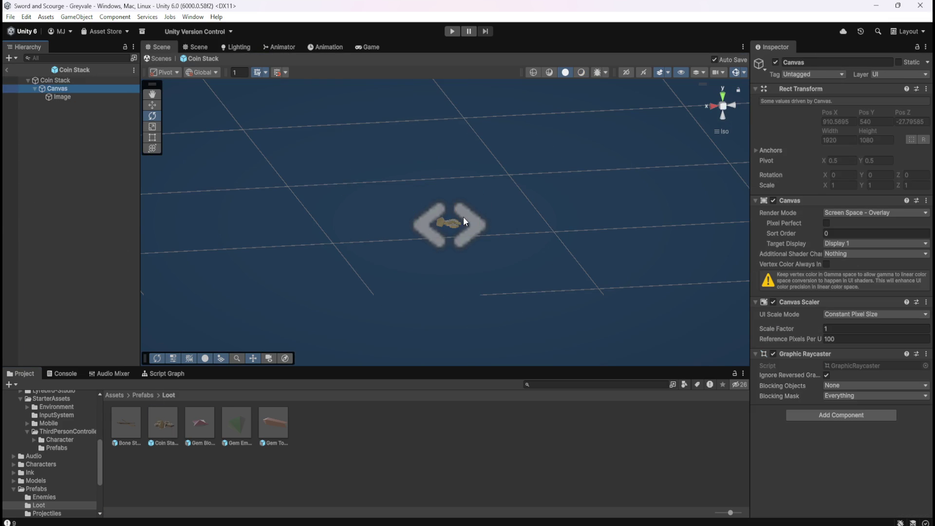
- Switch the Scene view to perspective and frame the Coin Stack root object
scroll(467, 212, down, 5)
scroll(487, 282, up, 4)
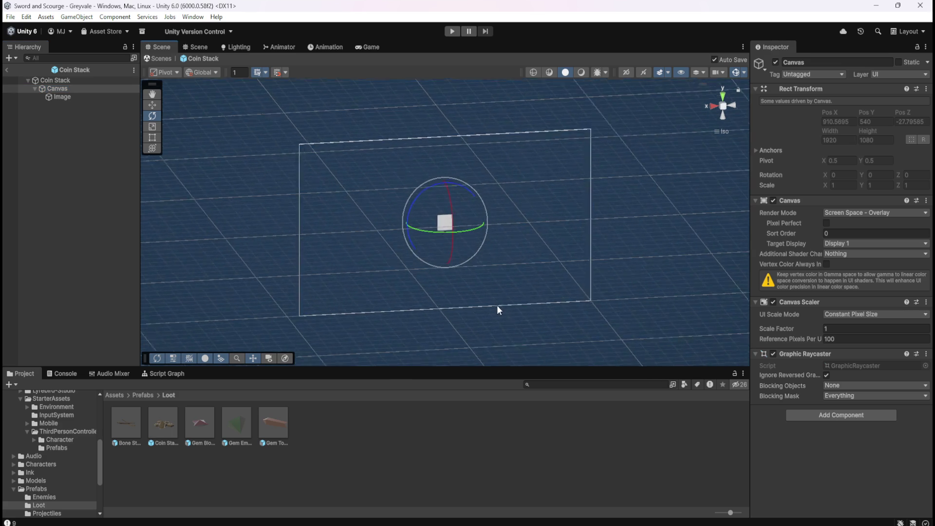
click(723, 105)
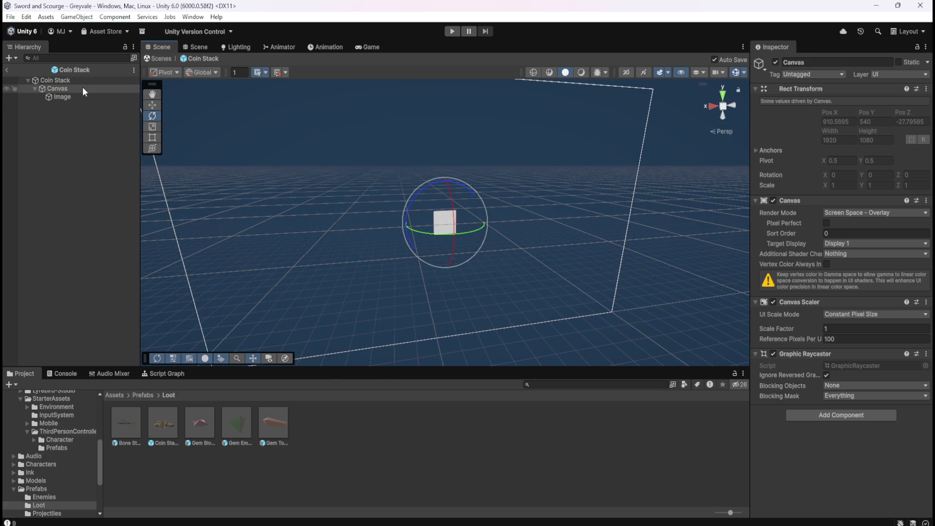
scroll(455, 315, up, 2)
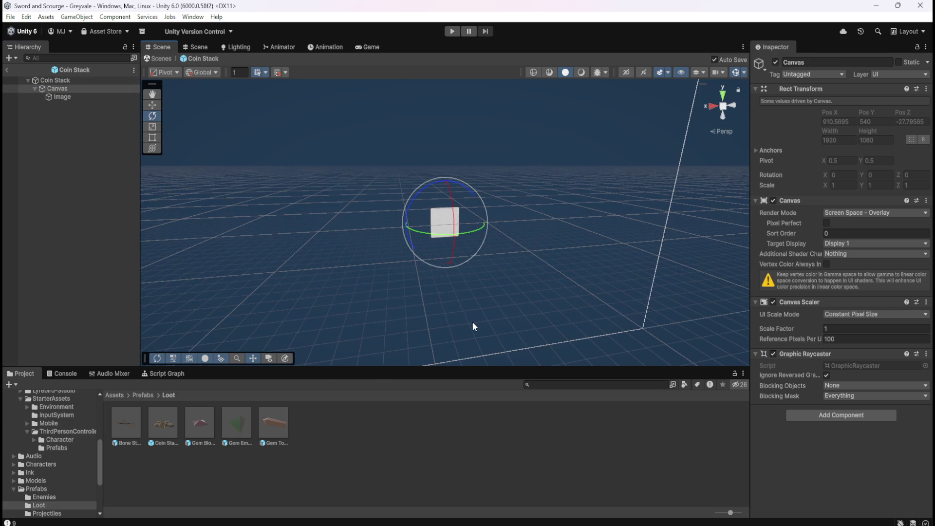
click(77, 99)
click(74, 80)
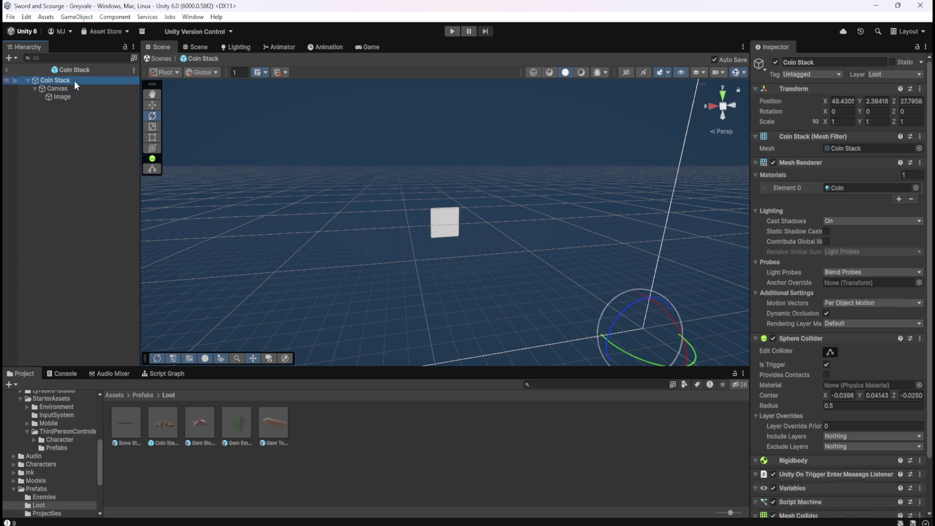
scroll(671, 343, up, 1)
key(f)
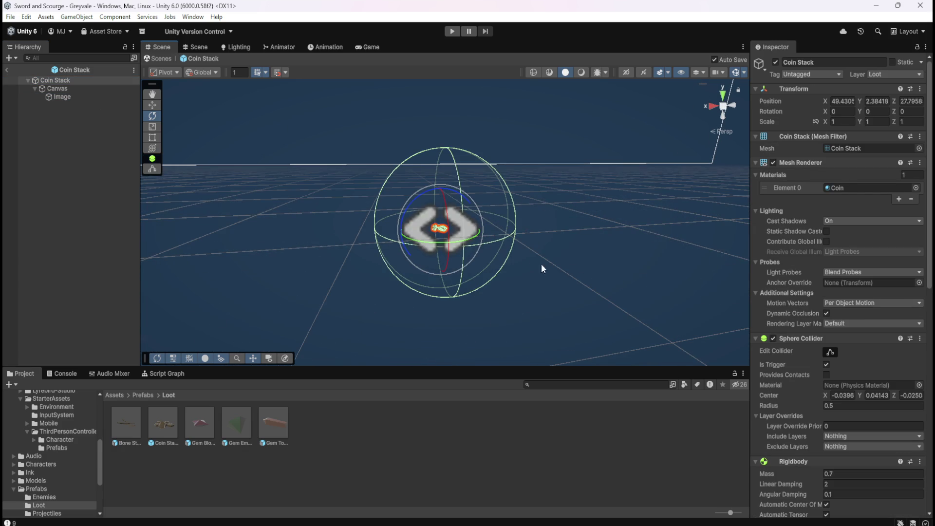
- Compare the Canvas with Coin Stack's collider and Rigidbody, leaving render mode unchanged, then exit
click(85, 88)
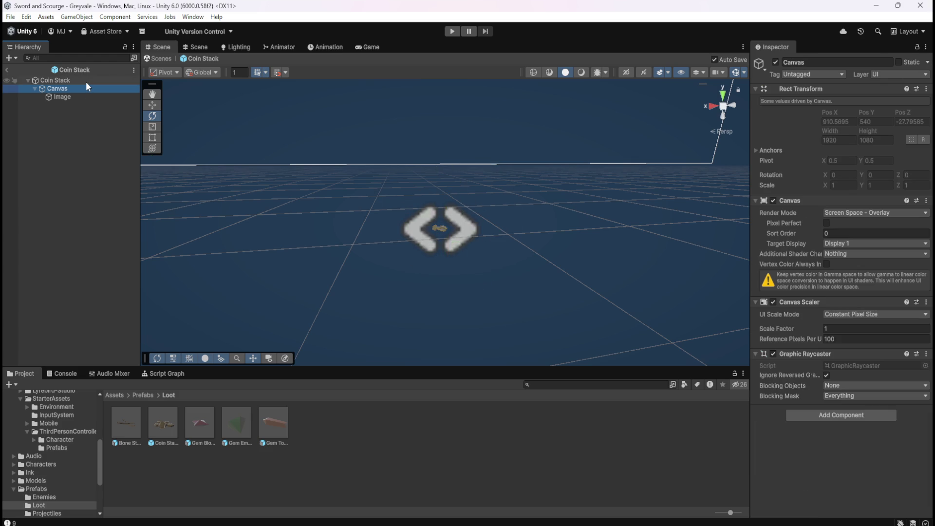
click(85, 80)
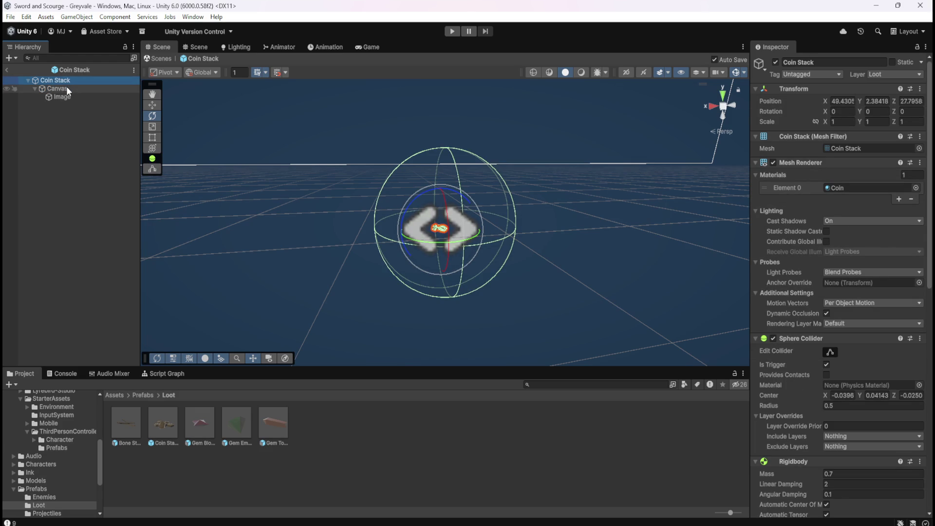
click(65, 90)
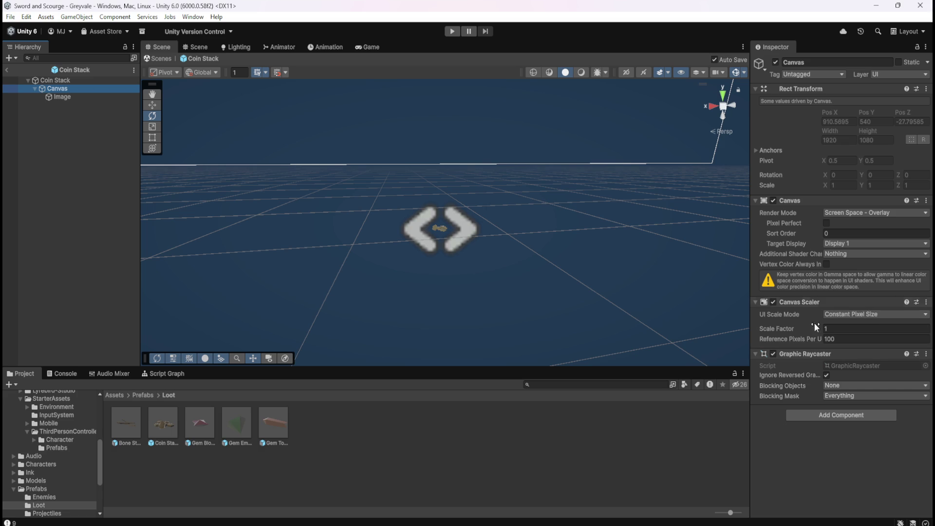
click(849, 216)
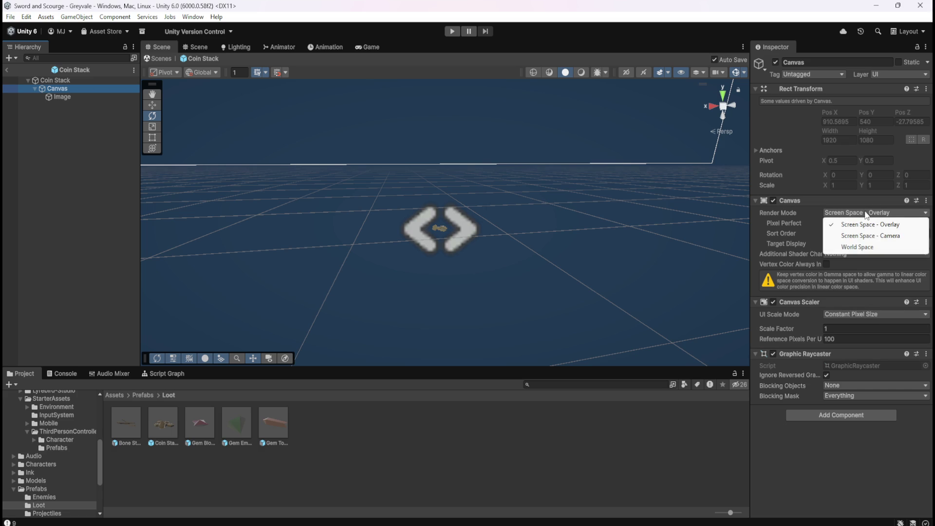
click(847, 214)
click(847, 213)
click(8, 71)
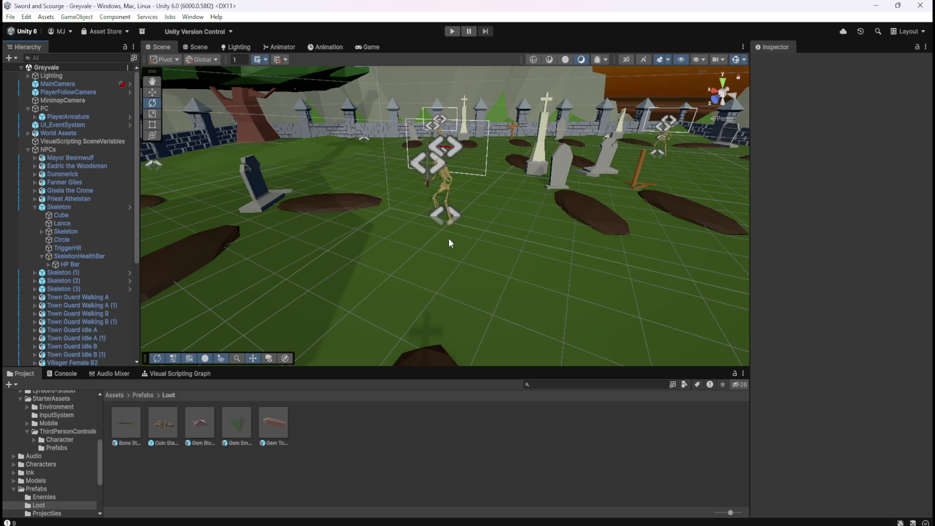
- Orbit the view to the skeleton and inspect its SkeletonHealthBar canvas
mouse_move(464, 228)
mouse_down()
mouse_move(484, 179)
mouse_move(529, 167)
mouse_move(513, 257)
mouse_up()
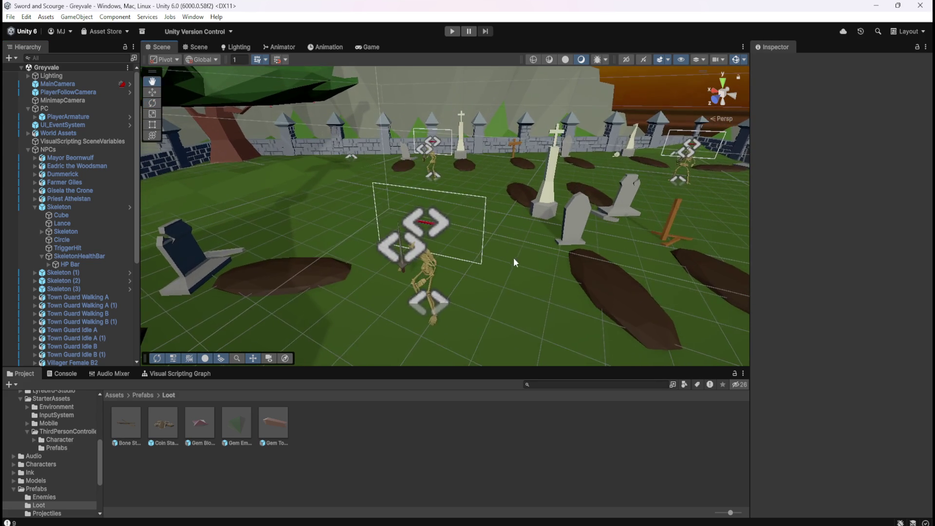
scroll(490, 236, up, 3)
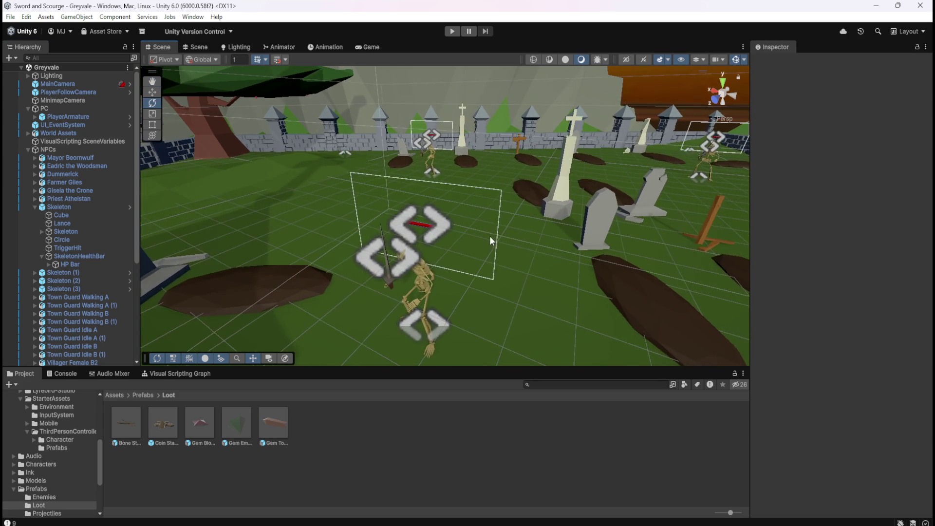
click(82, 255)
scroll(418, 293, up, 1)
mouse_move(418, 293)
mouse_down()
mouse_move(460, 317)
mouse_move(313, 240)
mouse_up()
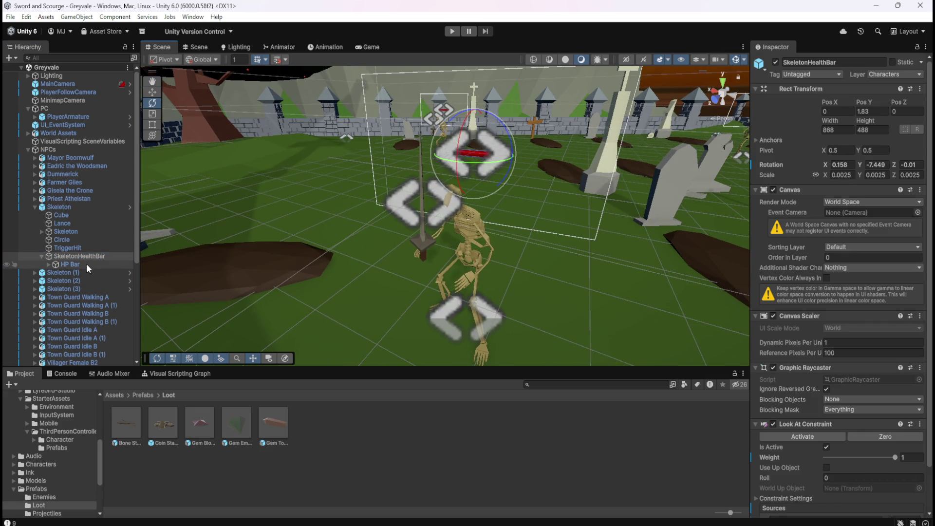
- Check the Skeleton, then place a Coin Stack instance at X 48.488, Y 0, Z 23.9979
click(80, 205)
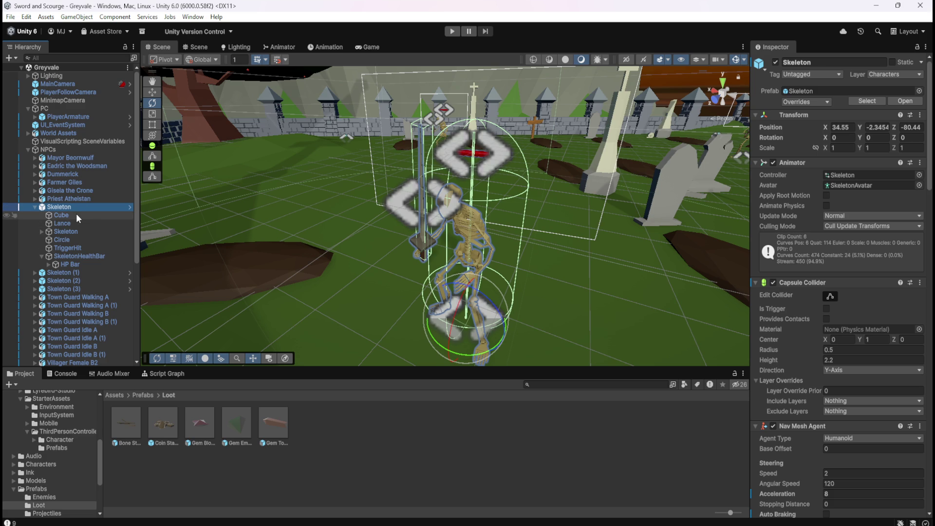
click(79, 256)
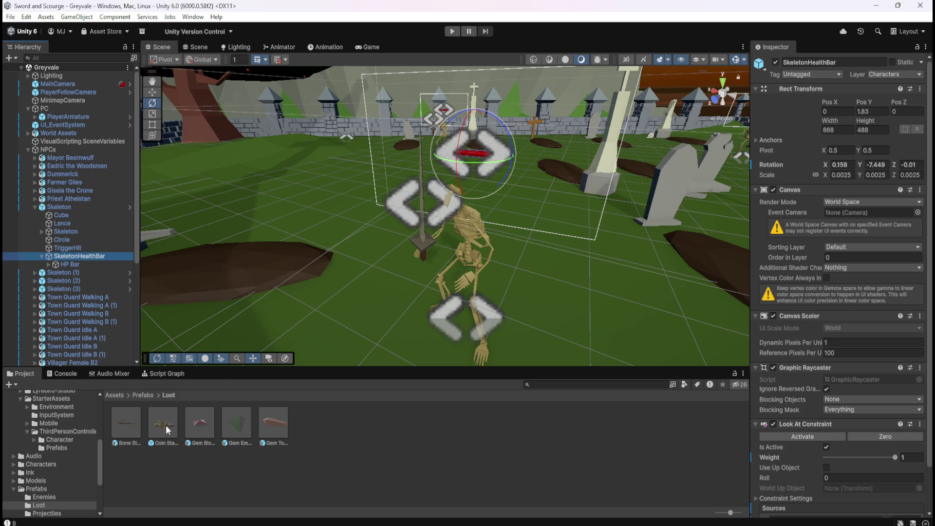
mouse_move(164, 429)
mouse_down()
mouse_move(647, 287)
mouse_move(636, 302)
mouse_up()
scroll(577, 300, down, 2)
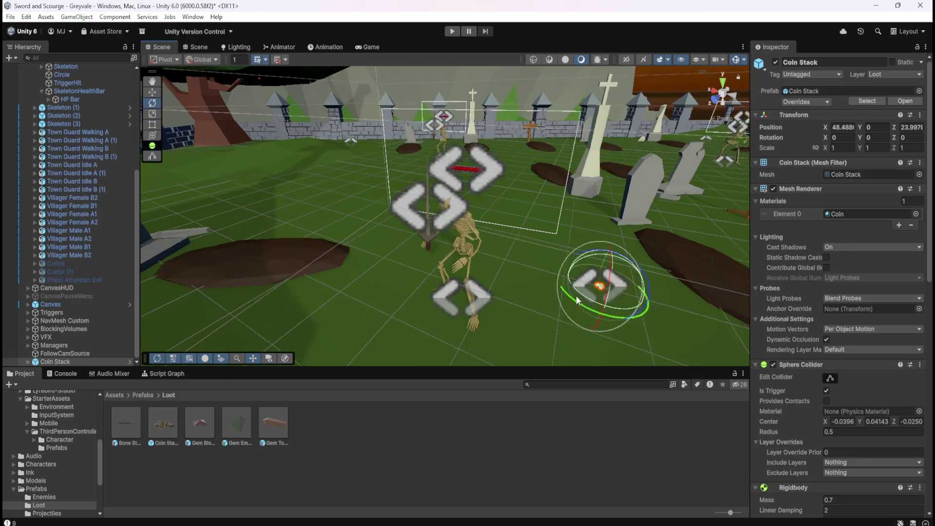
scroll(577, 300, down, 2)
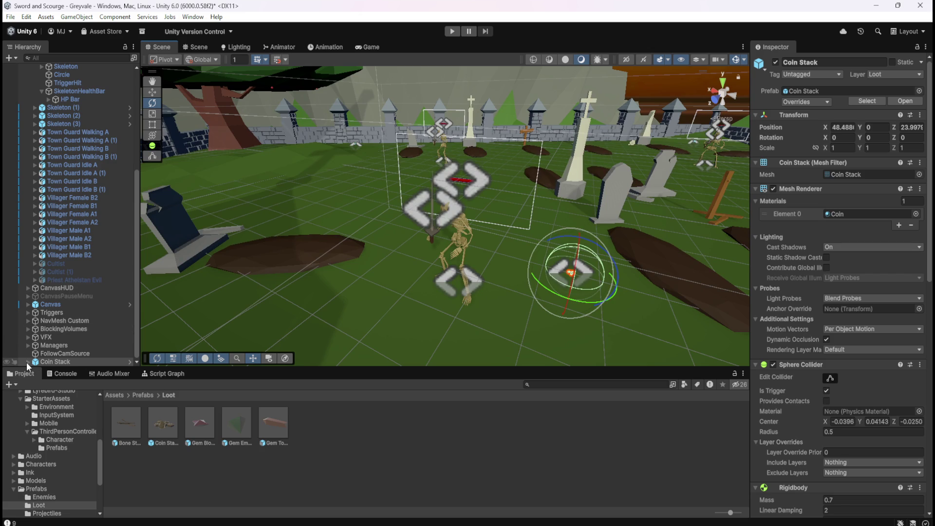
click(28, 361)
click(57, 361)
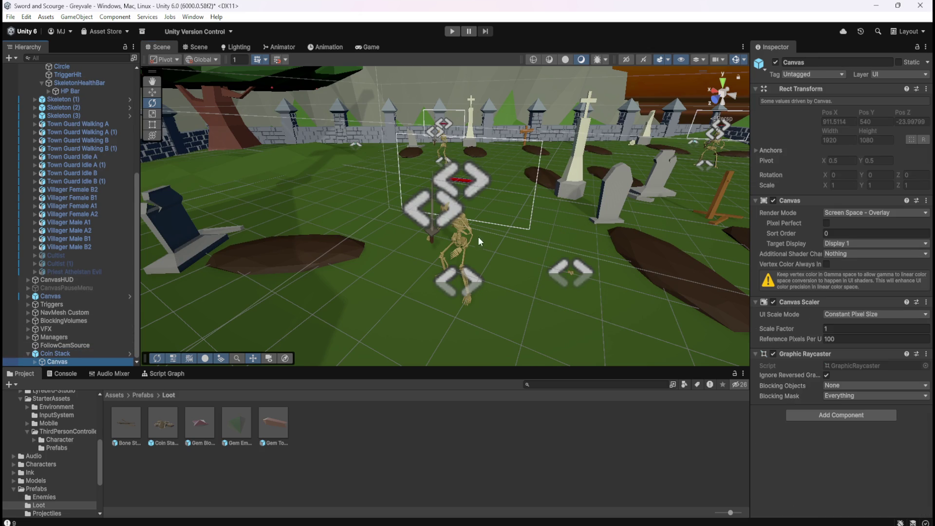
key(f)
drag(583, 302, 572, 319)
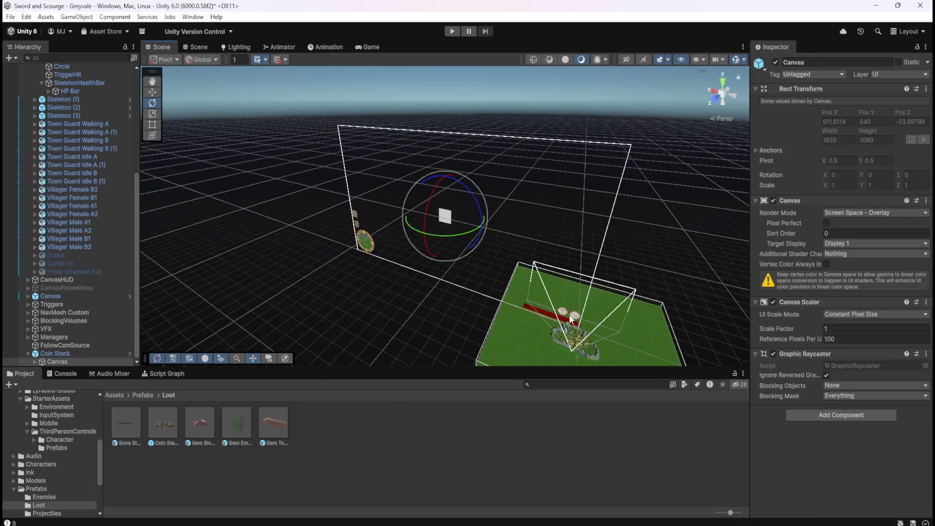
click(152, 92)
mouse_move(448, 219)
mouse_down()
mouse_move(579, 265)
mouse_move(644, 216)
mouse_up()
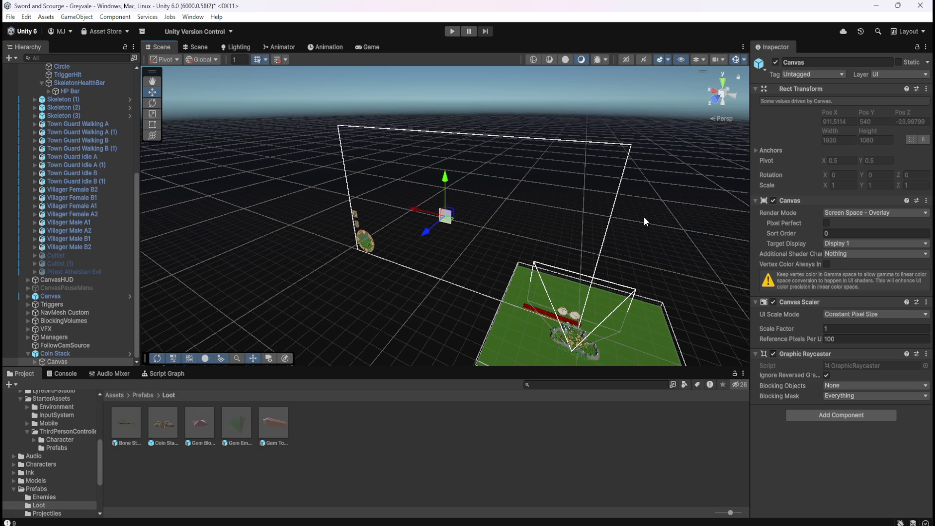
click(466, 209)
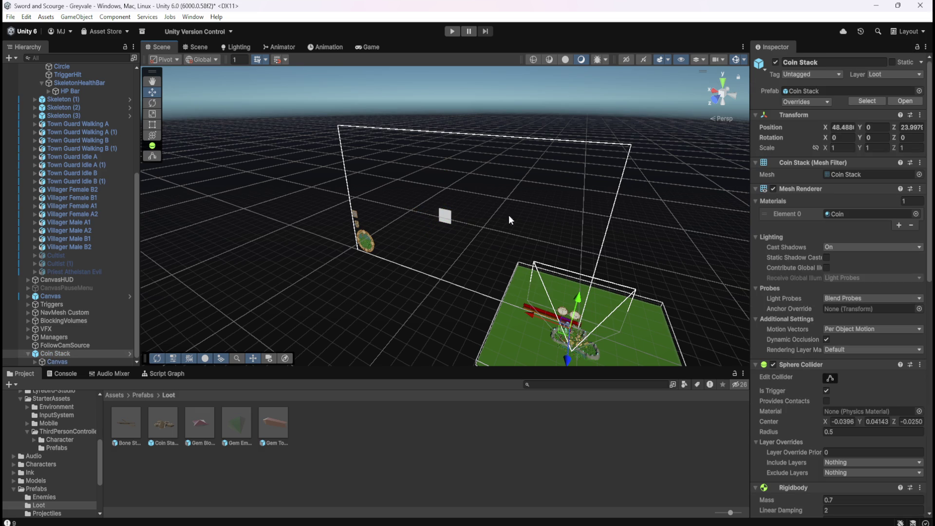
key(f)
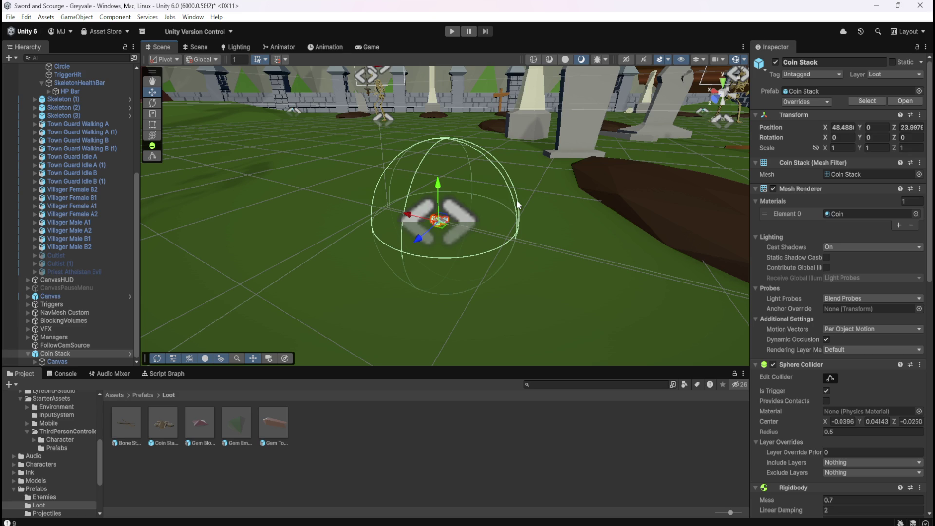
key(Delete)
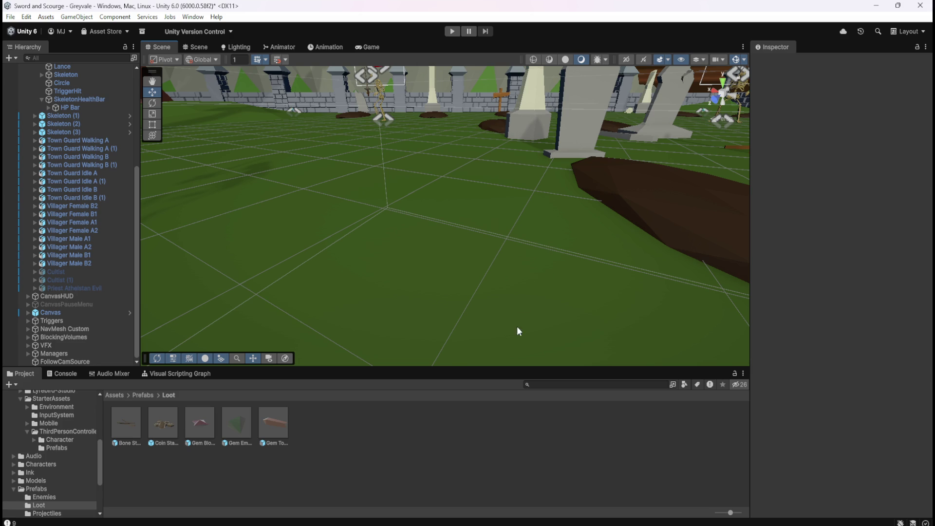
- Fly and pan the Scene view across the graveyard, then reopen the Coin Stack prefab
key(Down)
key(Left)
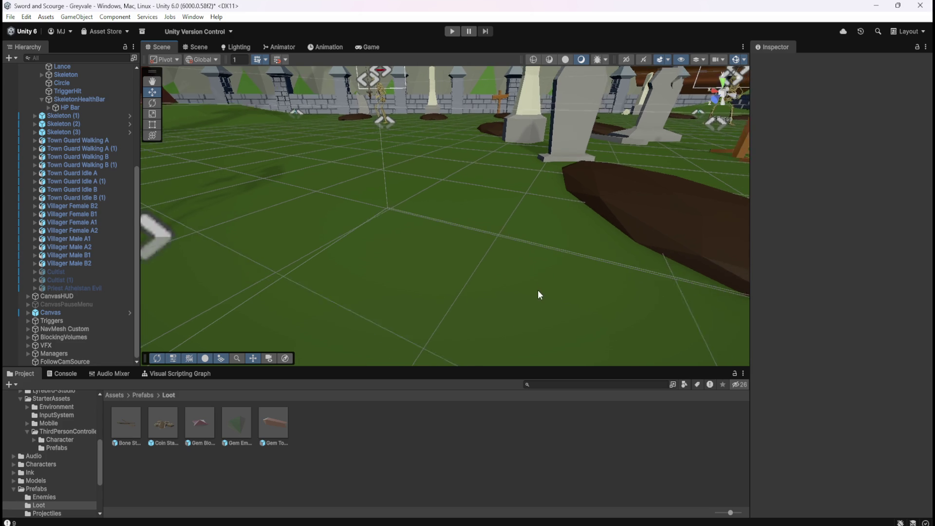
key(Down)
key(Down)
key(Down)
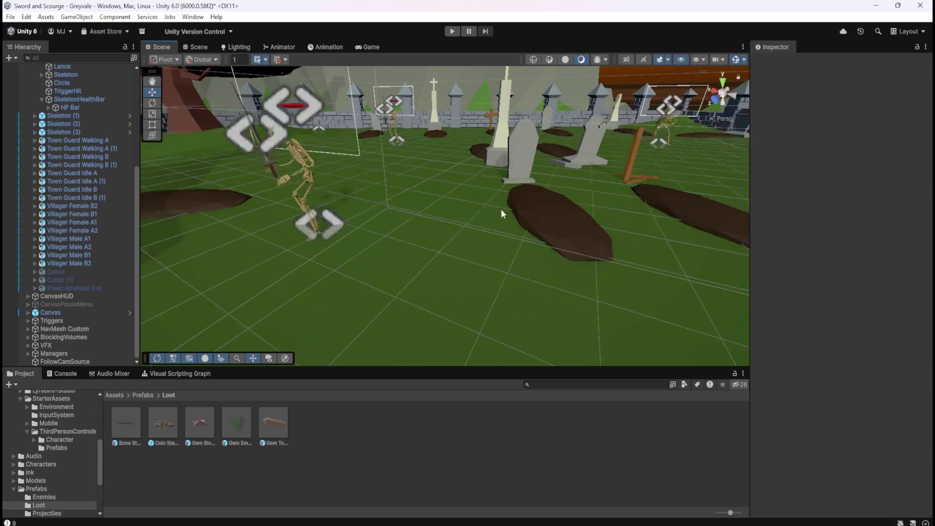
key(Up)
key(Left)
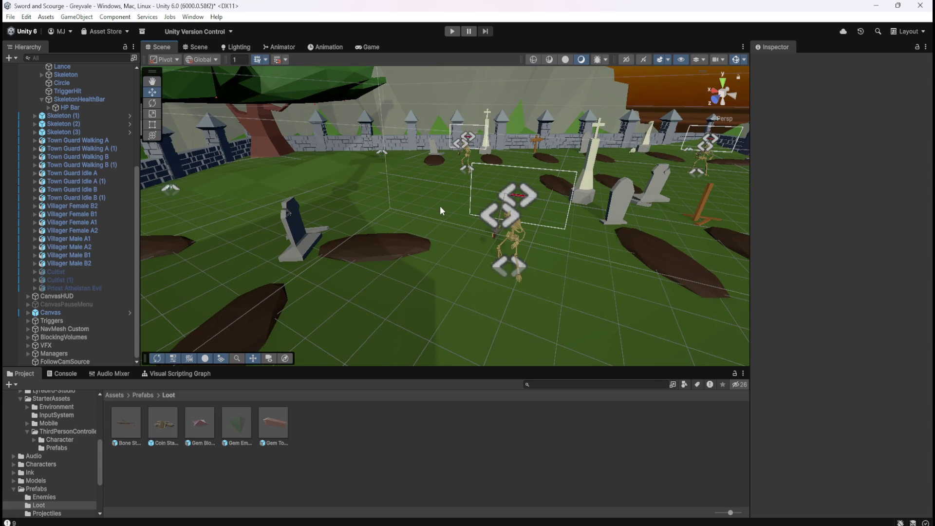
mouse_move(427, 193)
mouse_down()
mouse_move(375, 180)
mouse_move(572, 247)
mouse_move(361, 203)
mouse_move(242, 191)
mouse_up()
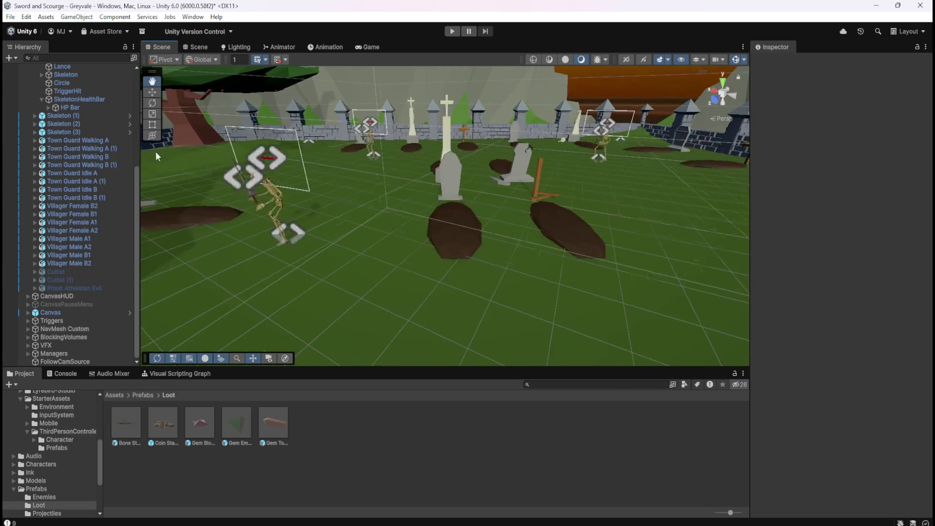
double_click(165, 422)
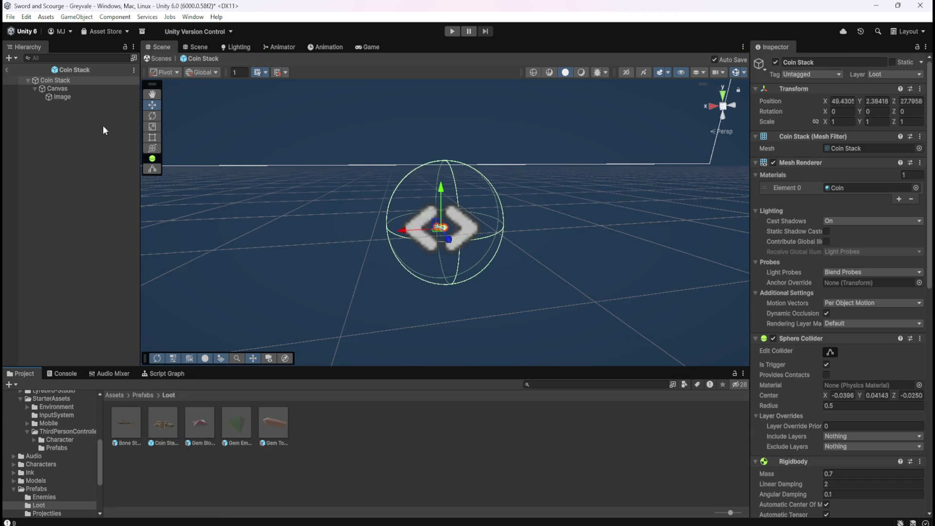
- Try World Space on the Canvas render mode, then revert to Screen Space - Overlay
click(89, 88)
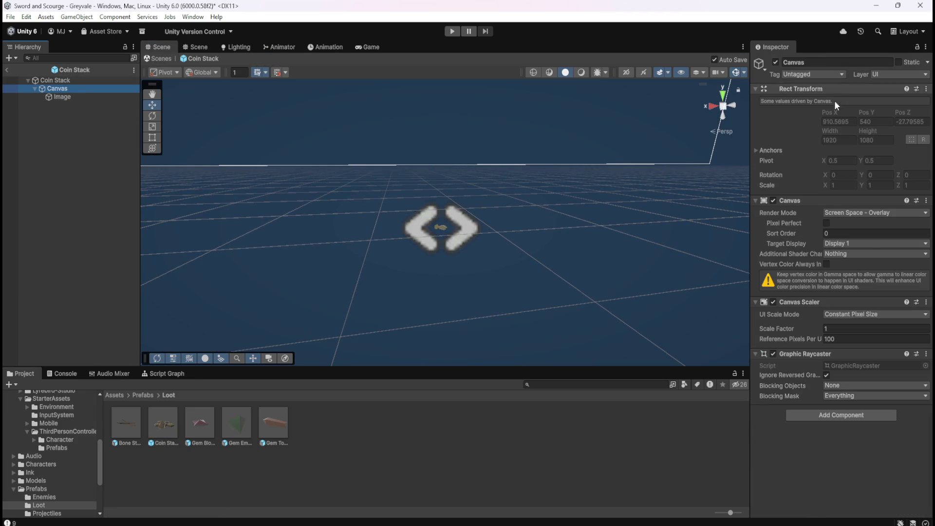
click(883, 214)
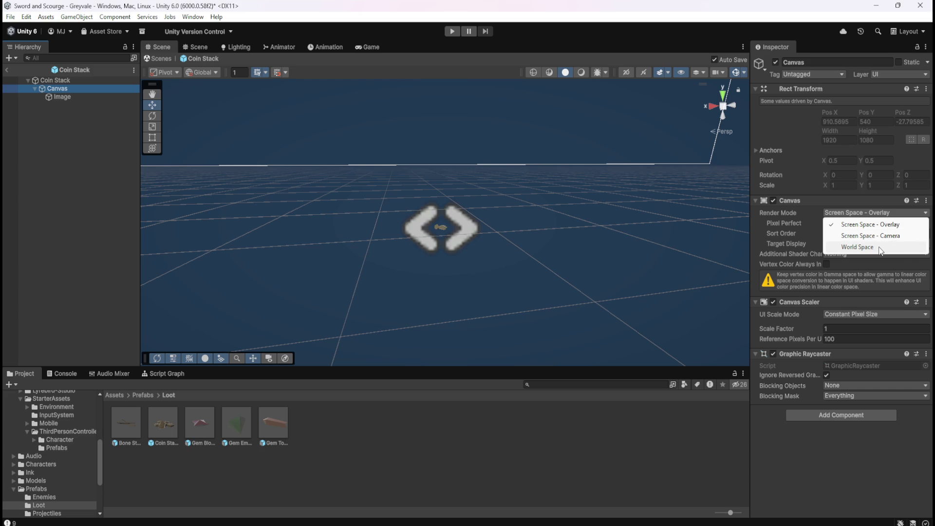
click(881, 248)
click(886, 203)
click(881, 213)
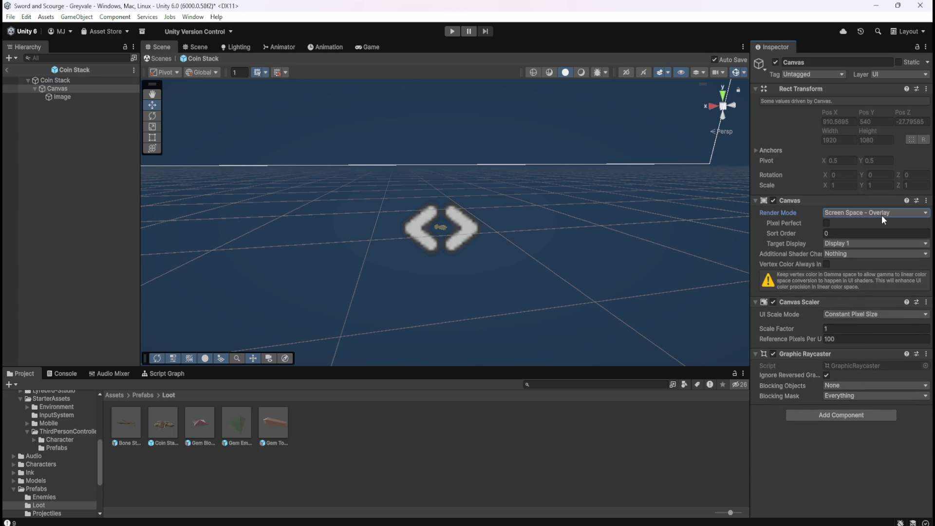
- Recheck SkeletonHealthBar and TriggerHit in the scene, then reopen Coin Stack's Canvas
click(7, 71)
scroll(78, 275, up, 3)
scroll(74, 259, up, 3)
click(84, 161)
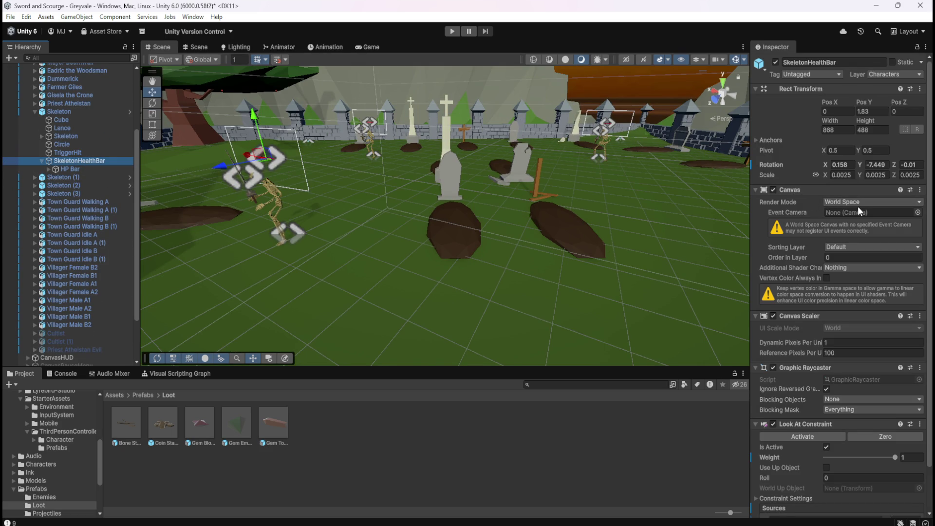
click(78, 154)
key(ctrl+z)
scroll(63, 329, down, 2)
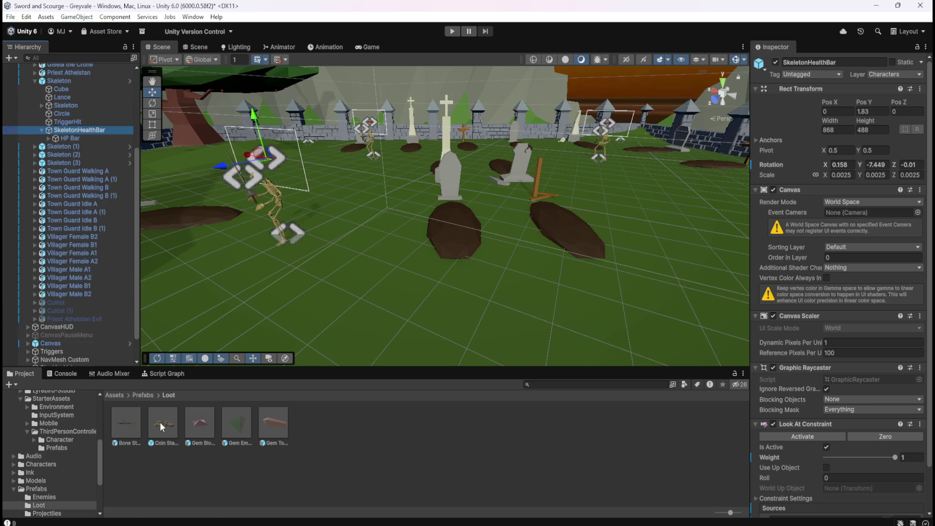
double_click(161, 421)
click(73, 88)
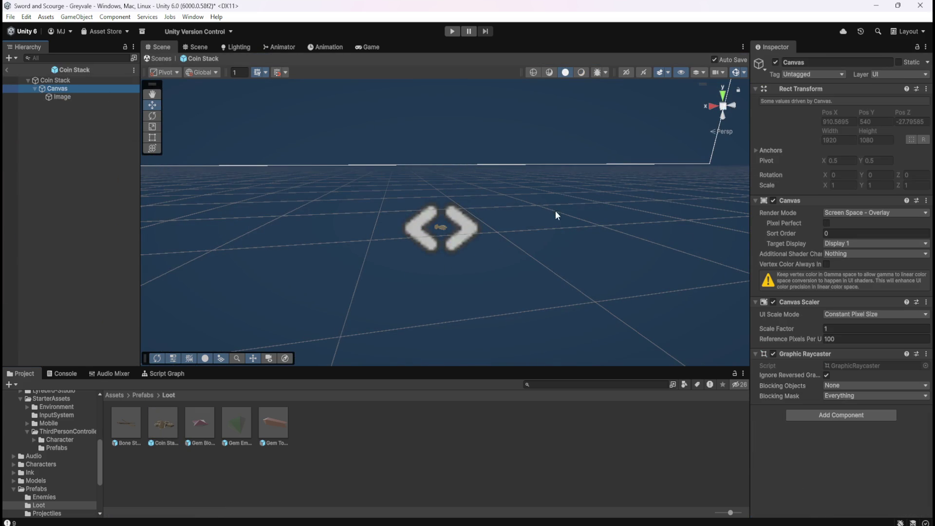
- Switch the Canvas to World Space and compare it with the Coin Stack root's collider and Rigidbody
click(869, 212)
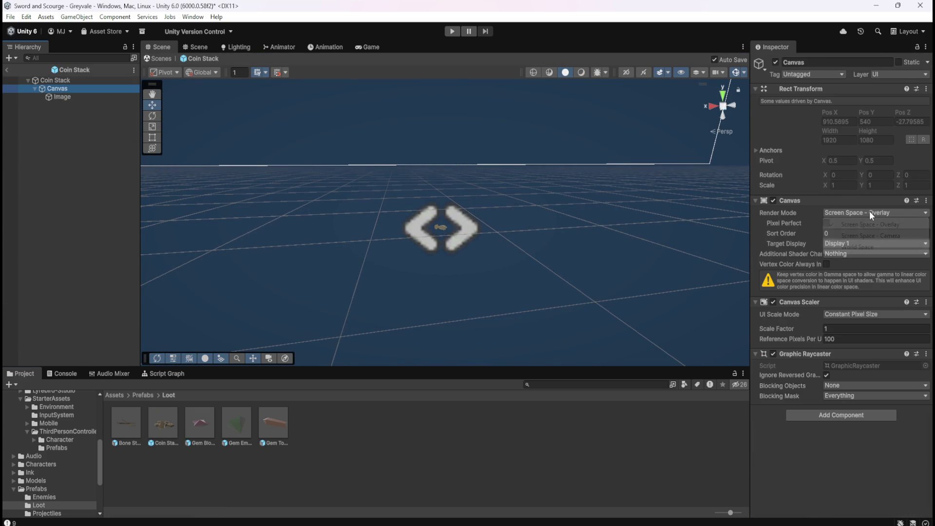
click(865, 247)
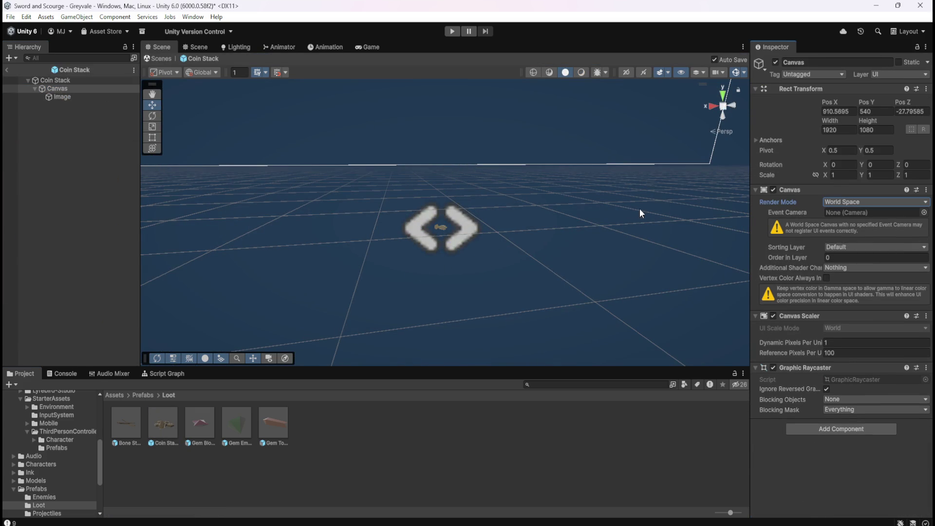
click(65, 81)
click(70, 89)
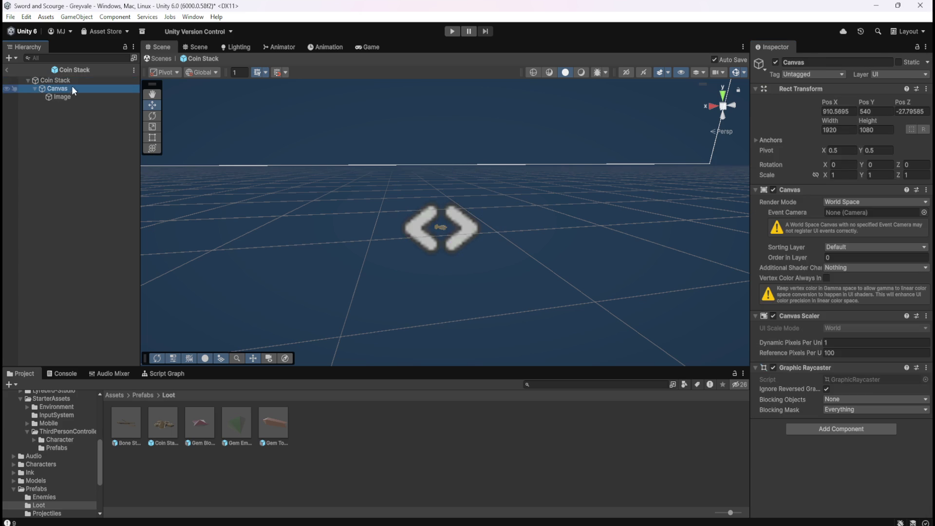
click(75, 81)
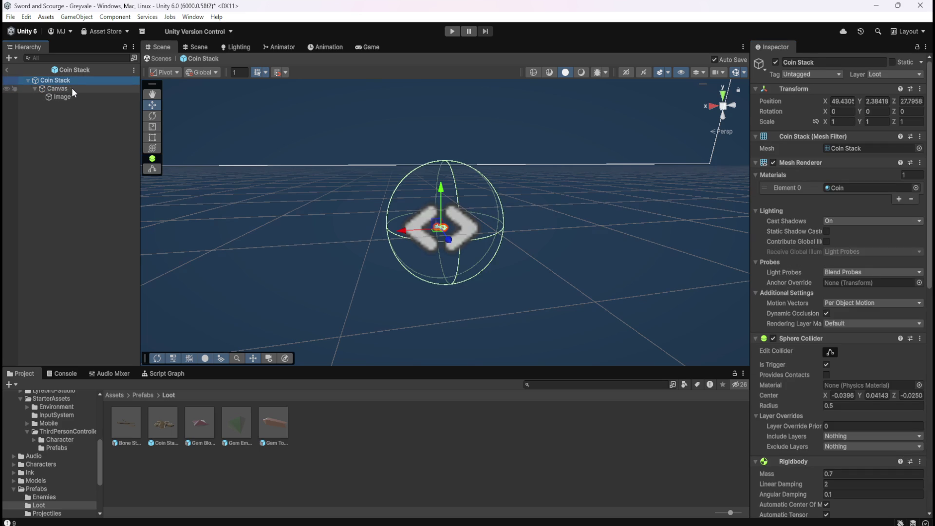
scroll(352, 235, down, 5)
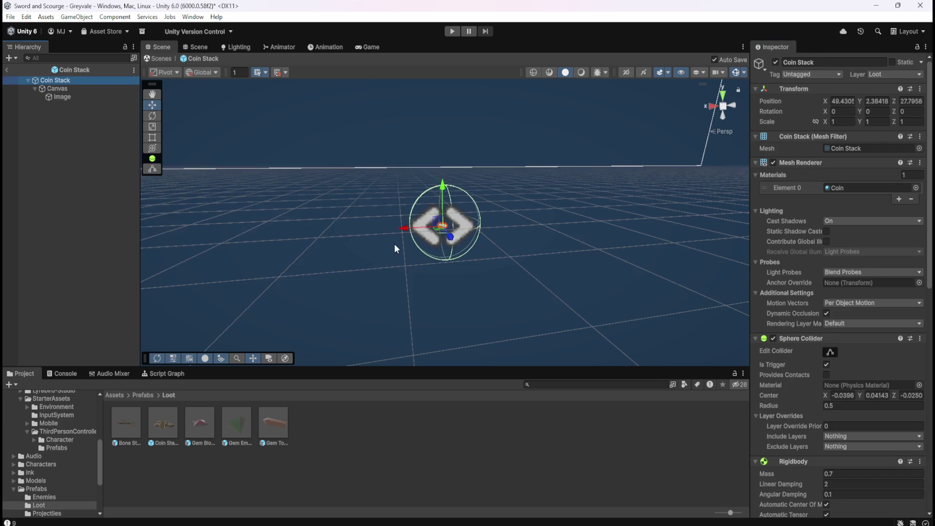
scroll(431, 243, down, 5)
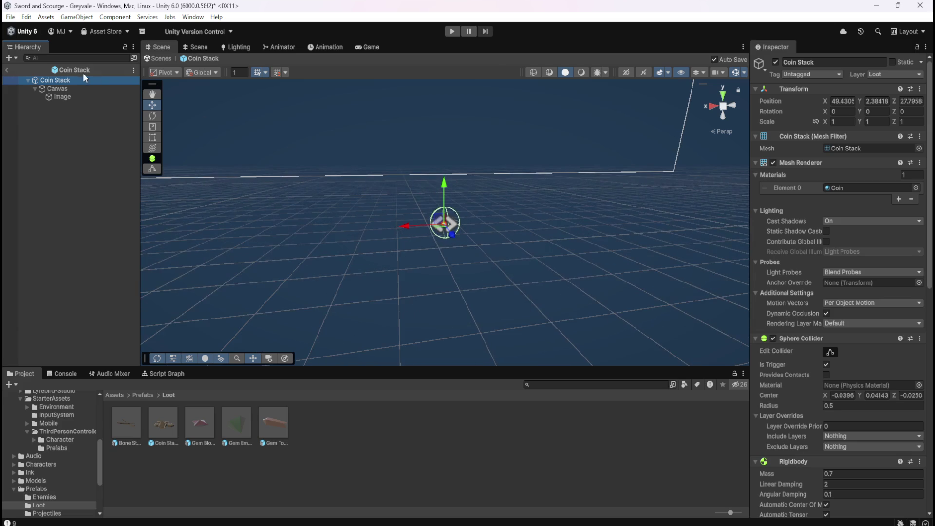
click(64, 86)
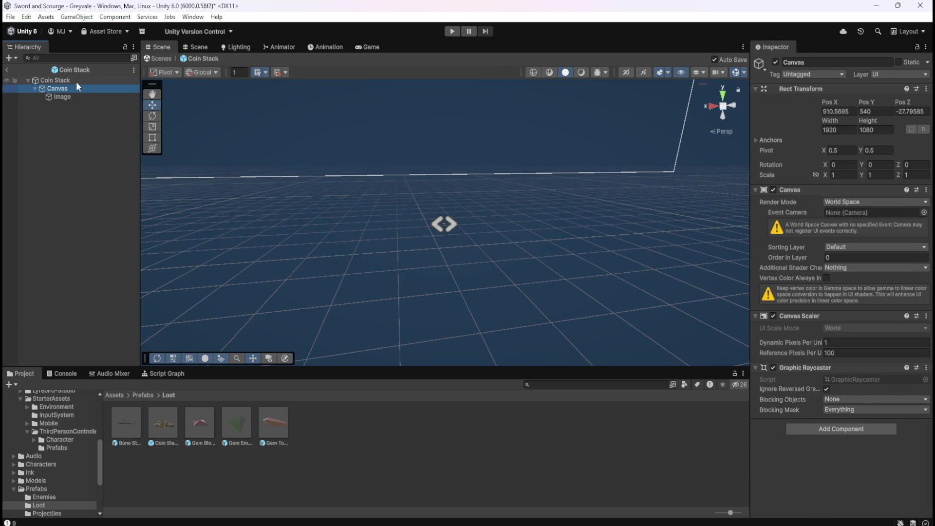
click(76, 80)
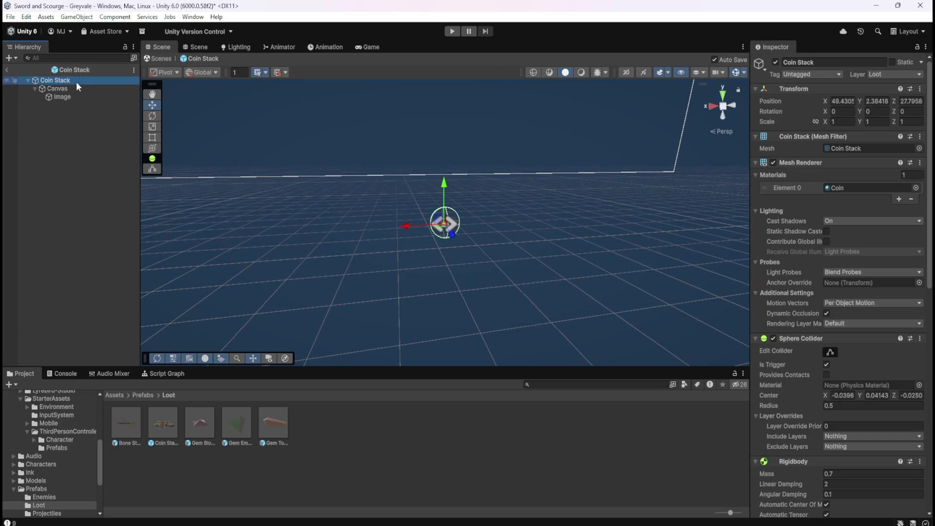
click(66, 87)
click(69, 82)
- Set the Coin Stack position to 0, 0, 0 and frame it in the Scene view
click(843, 101)
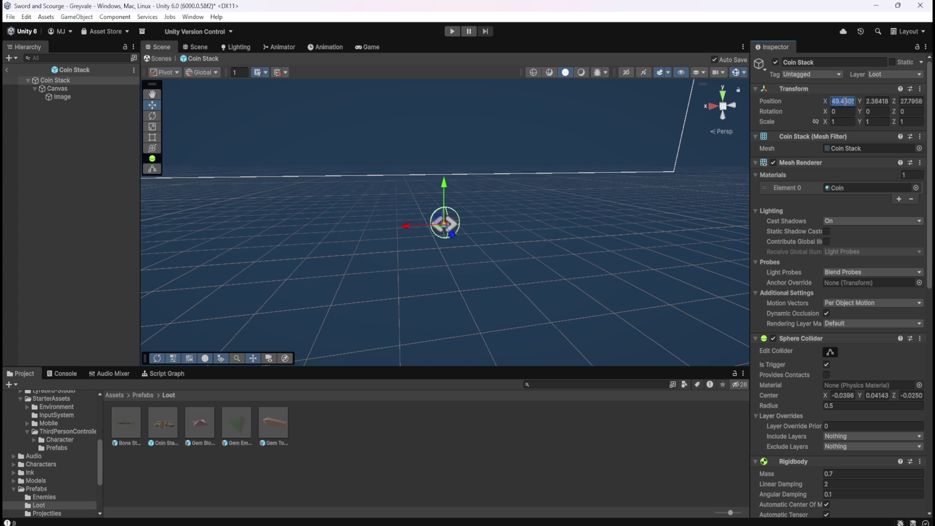
text(0)
key(Tab)
text(0)
key(Tab)
text(0)
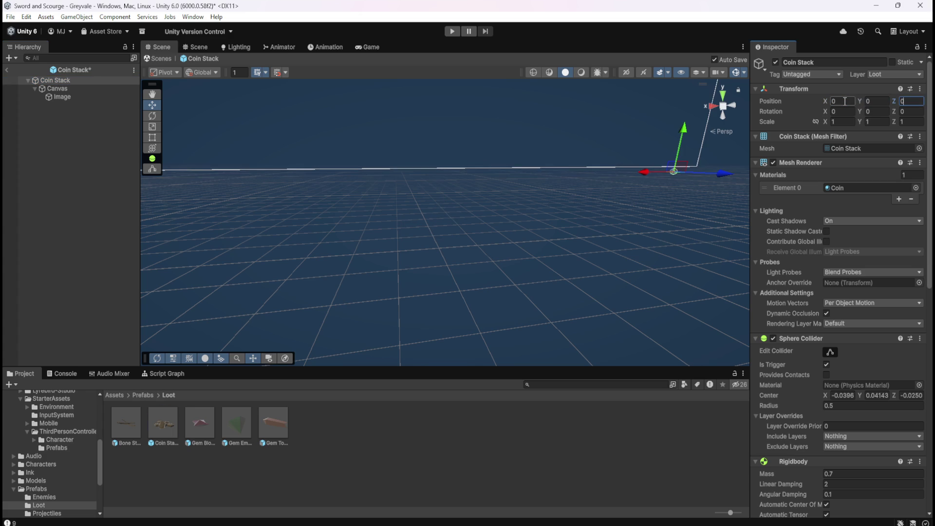
key(Return)
key(f)
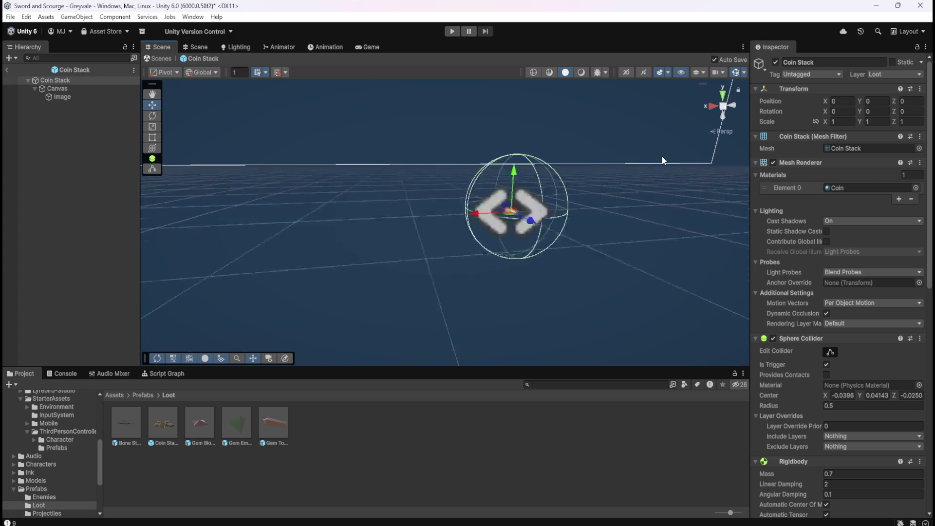
- Set the Canvas position to 0, 0, 0
click(94, 90)
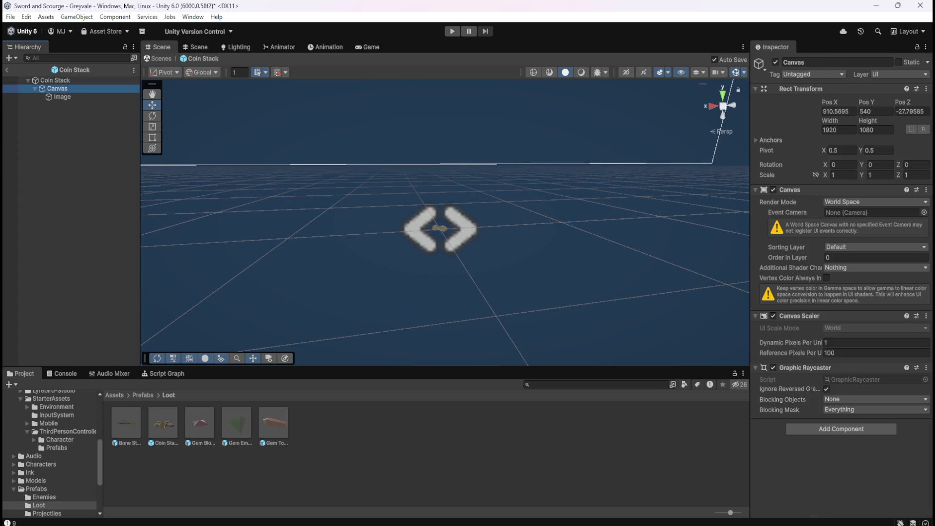
click(850, 113)
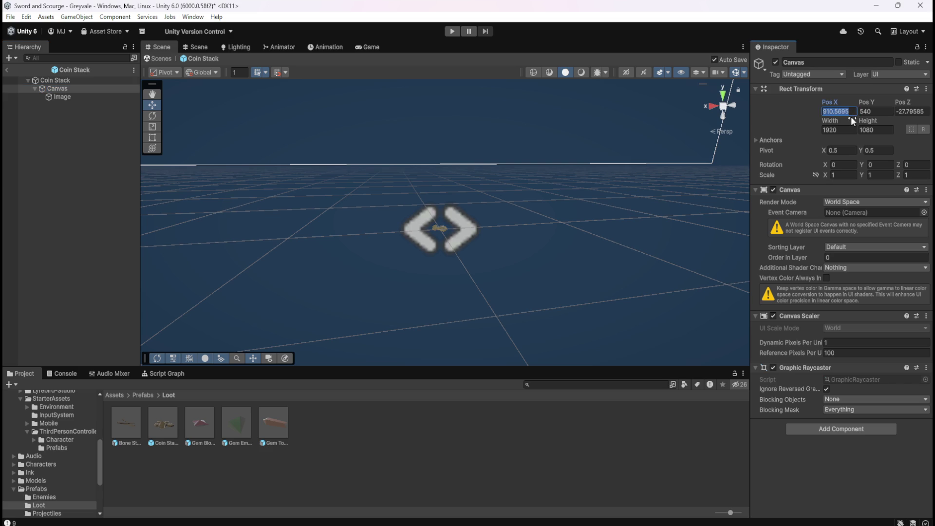
text(0)
key(Tab)
text(0)
key(Tab)
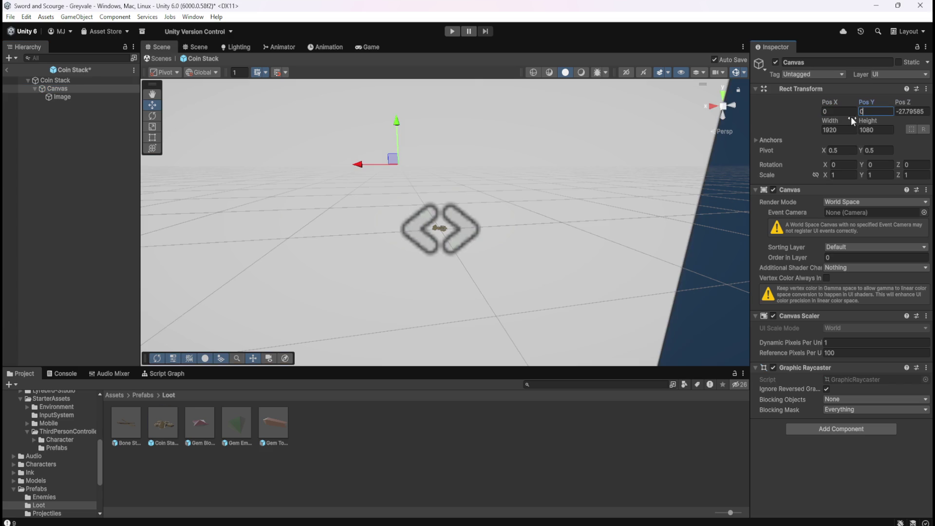
text(0)
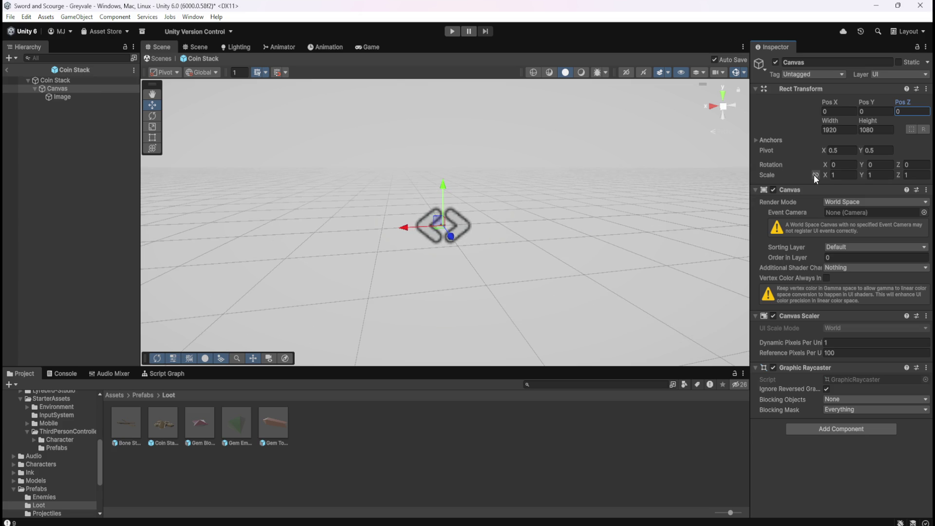
- Scale the Canvas to 0.01 on all axes and select its Image child
mouse_move(828, 176)
mouse_down()
mouse_move(805, 177)
mouse_move(813, 179)
mouse_up()
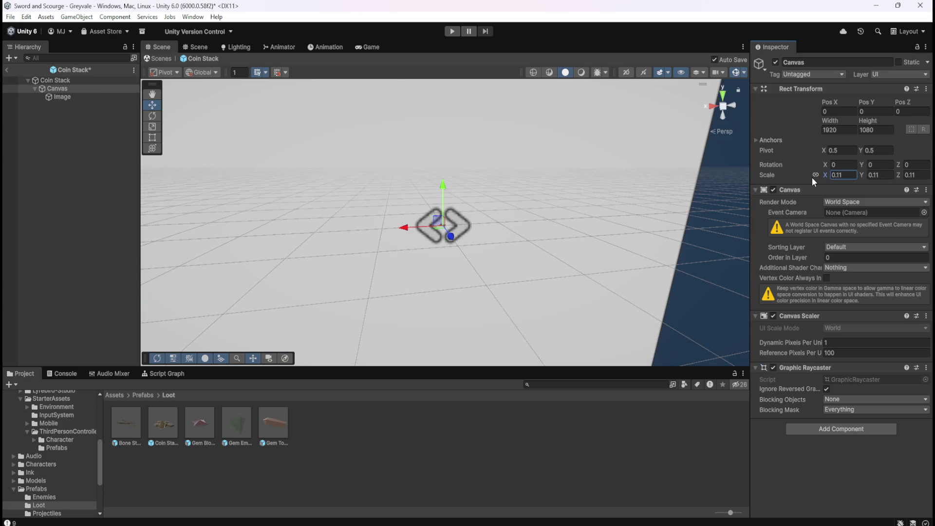
click(847, 177)
text(.02)
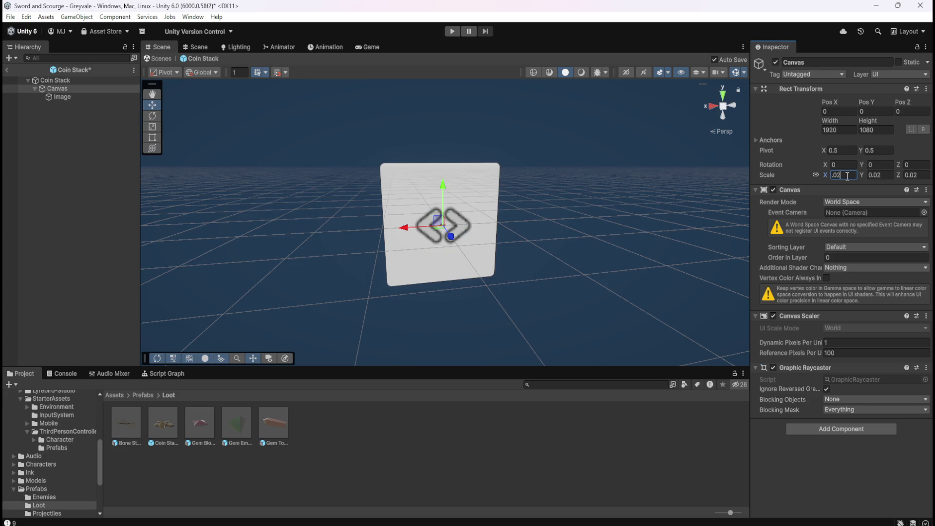
key(BackSpace)
text(1)
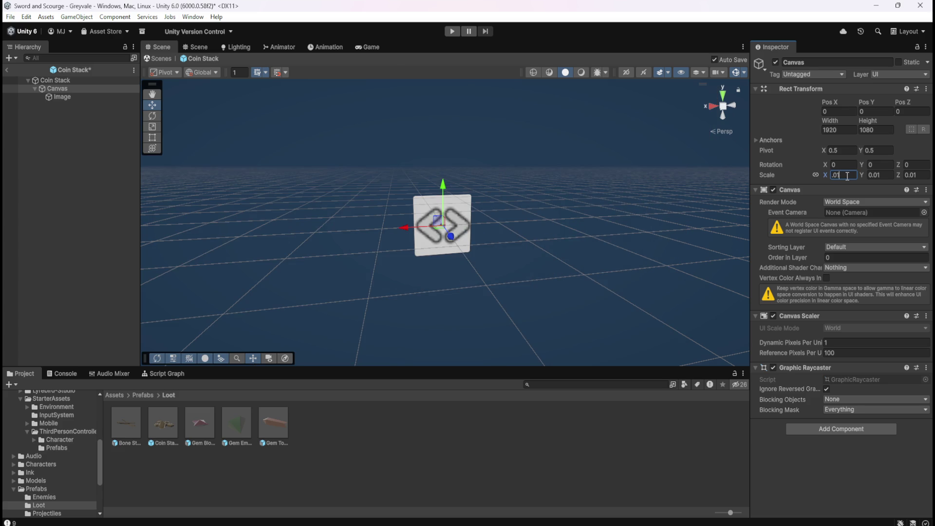
key(Return)
scroll(512, 237, down, 3)
scroll(451, 220, up, 5)
scroll(454, 220, up, 1)
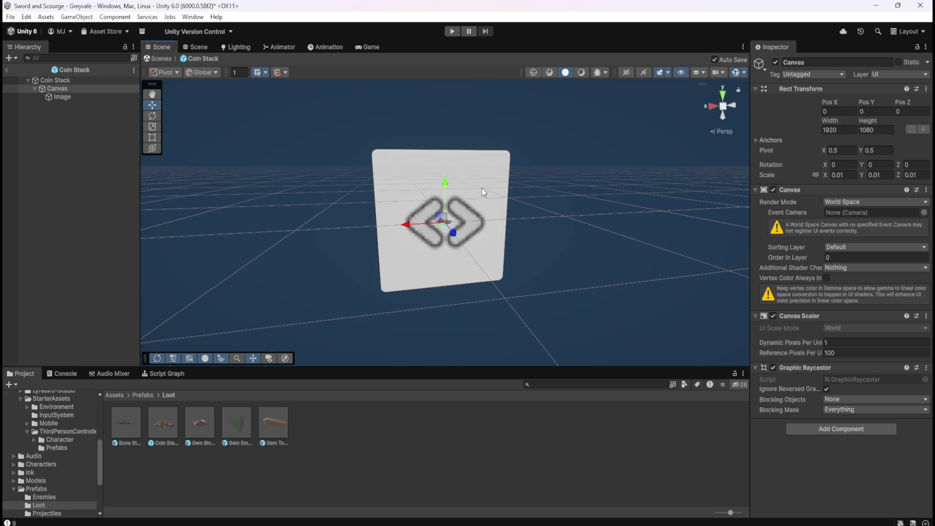
scroll(481, 188, up, 4)
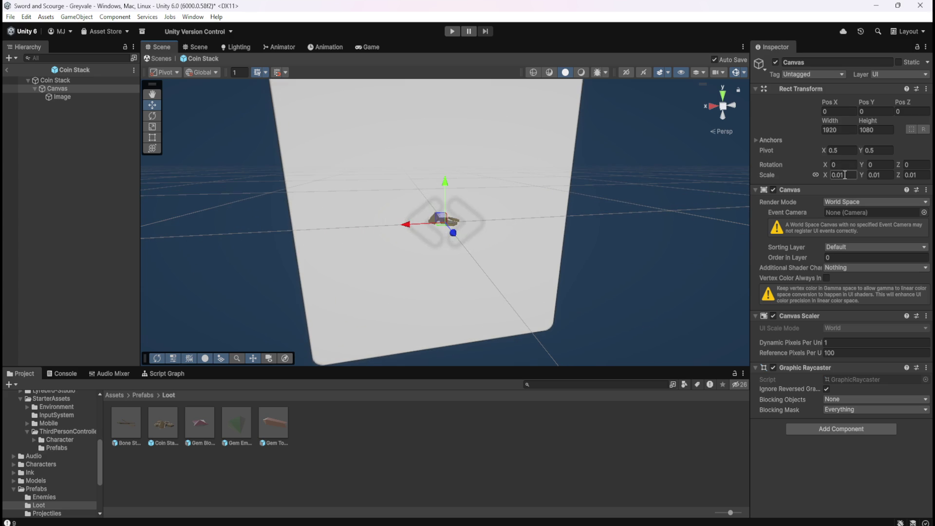
click(67, 99)
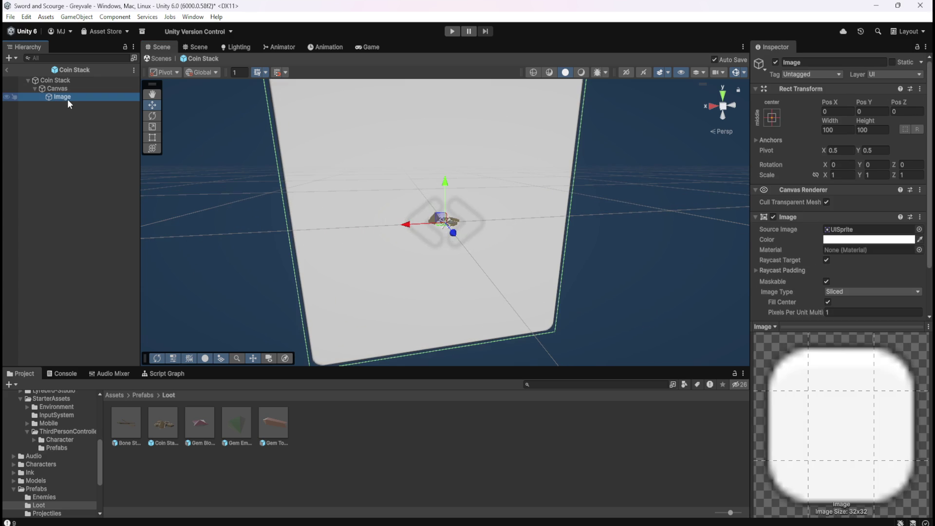
- Reselect the Canvas and set its uniform scale to 0.005
scroll(773, 274, down, 1)
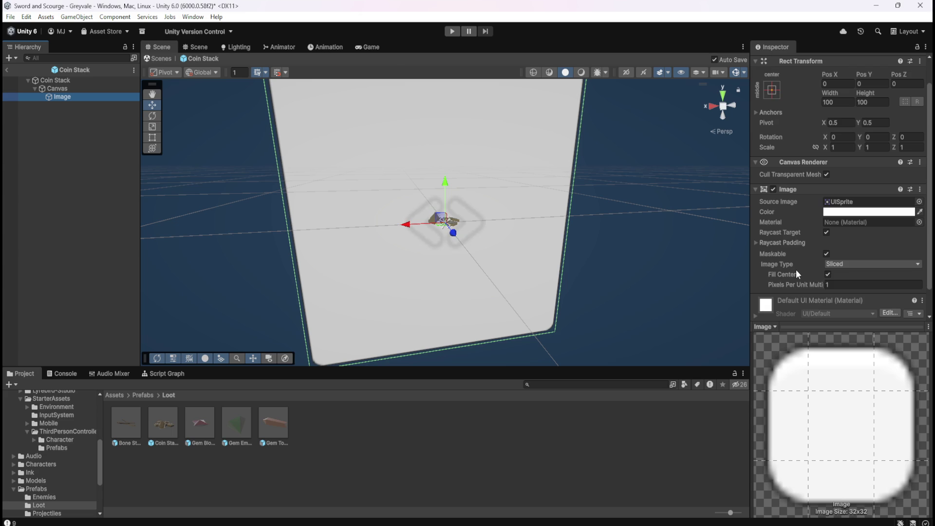
scroll(796, 274, up, 1)
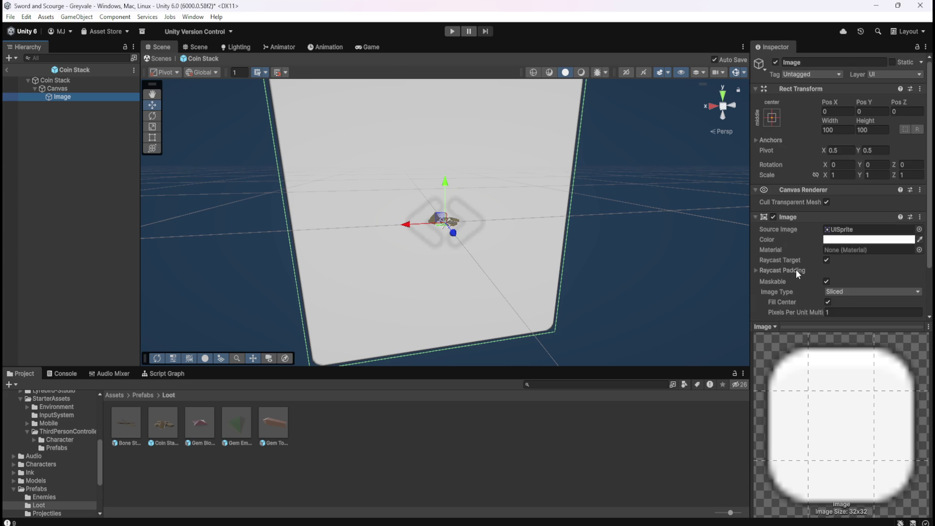
click(87, 90)
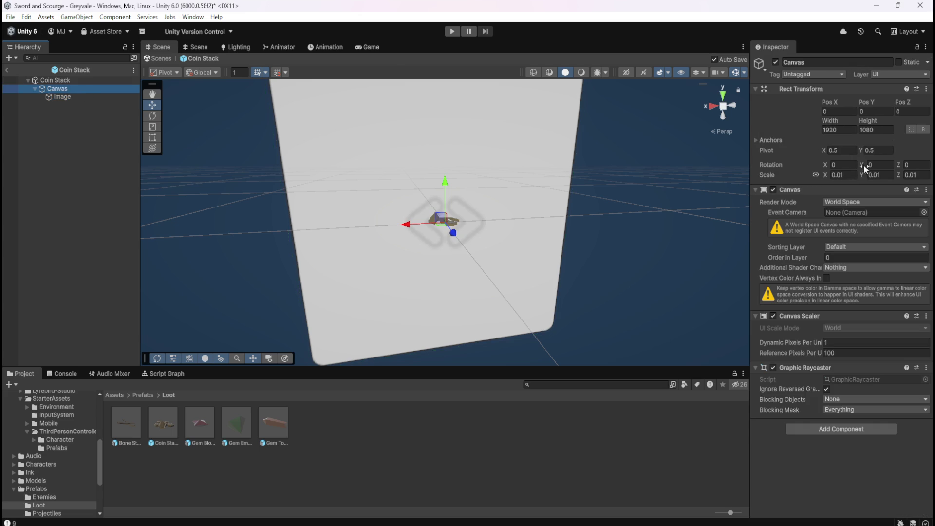
click(842, 175)
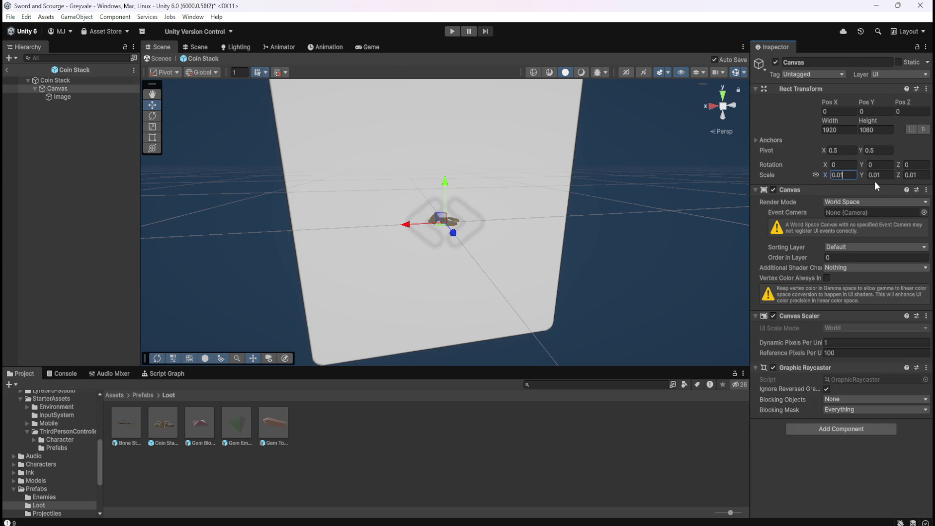
text(0)
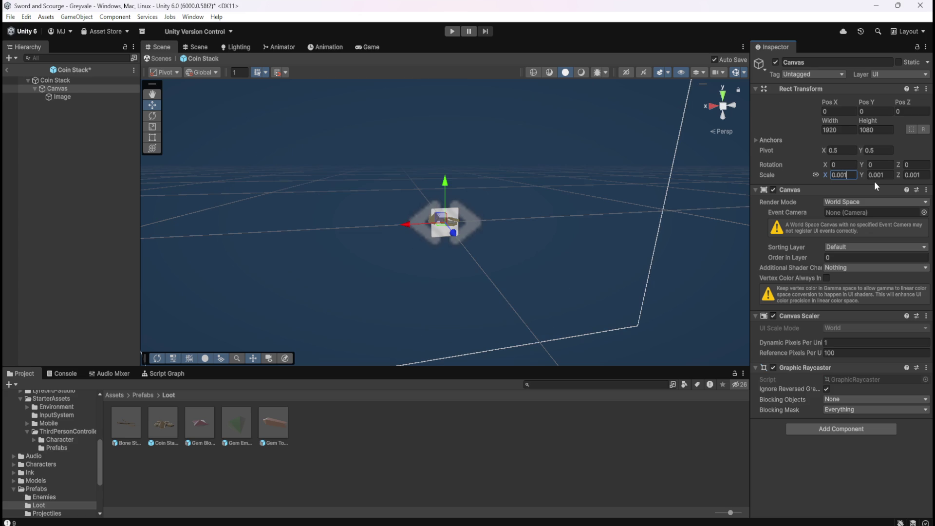
key(BackSpace)
text(5)
key(BackSpace)
text(4)
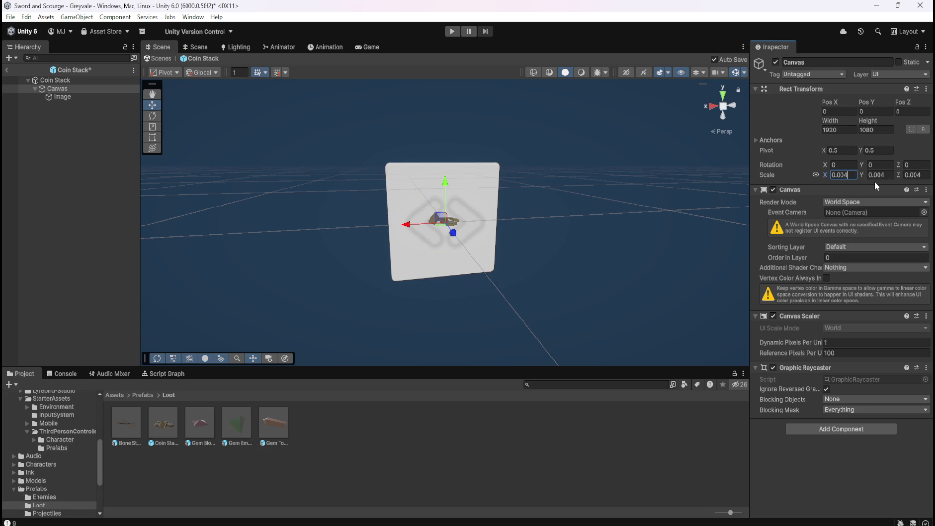
key(BackSpace)
text(5)
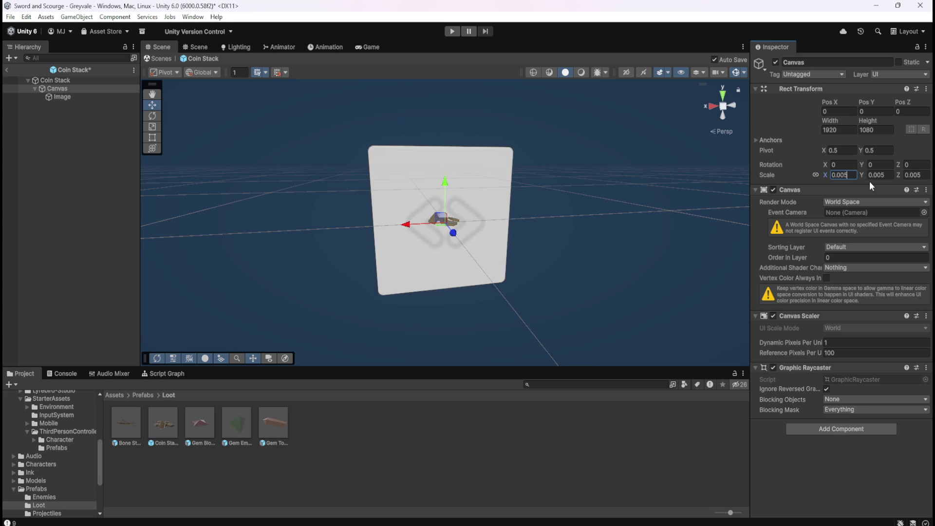
- Unlink the scale axes and set Canvas scale X to 0.004 and Y to 0.003
click(815, 174)
click(883, 175)
click(881, 177)
key(BackSpace)
text(3)
click(844, 176)
key(BackSpace)
text(4)
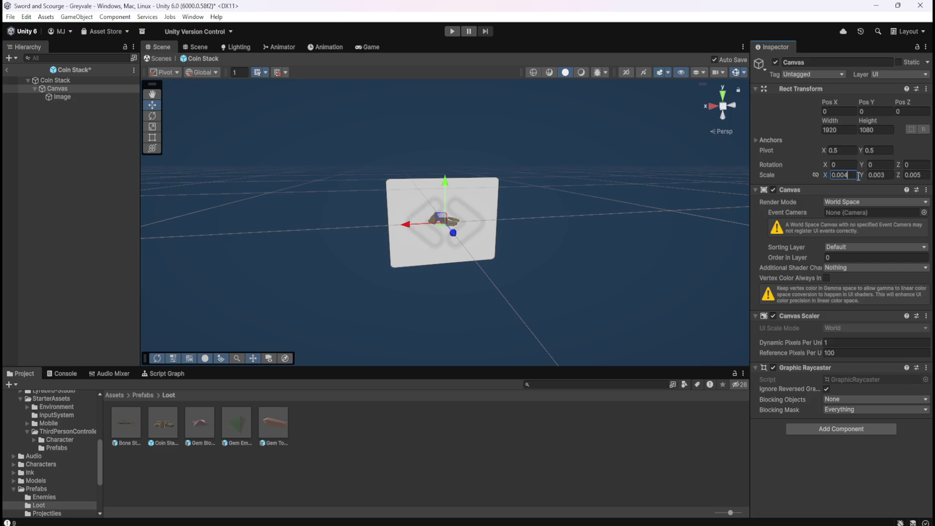
click(75, 89)
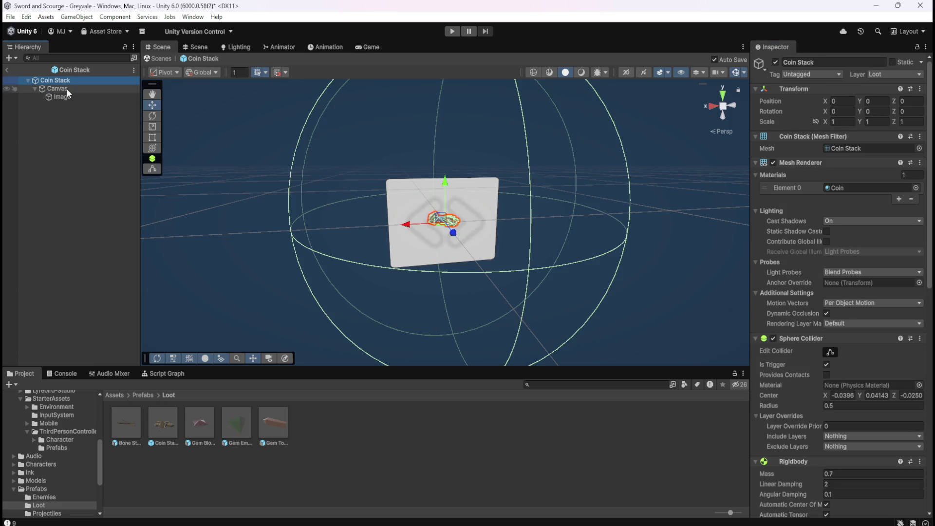
- Move the Canvas up above the coin stack and set its Y scale to 0.002
drag(443, 181, 455, 104)
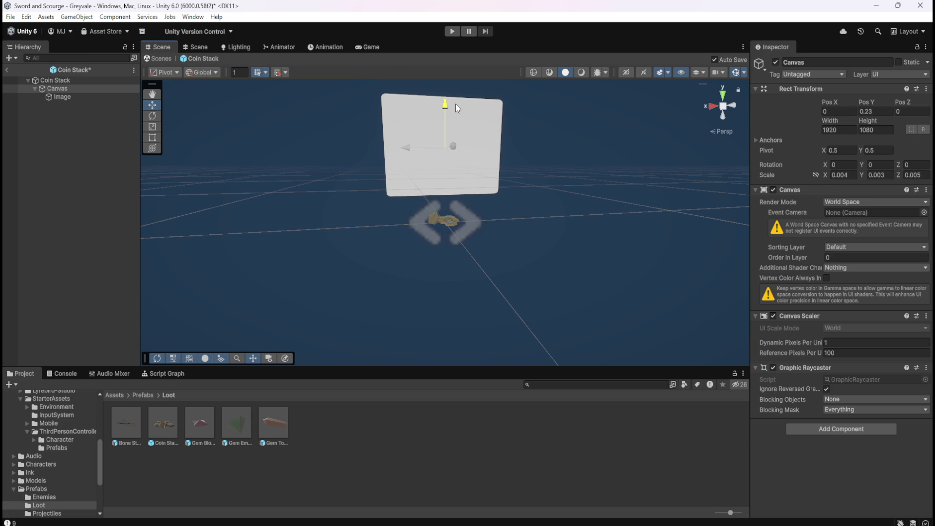
key(f)
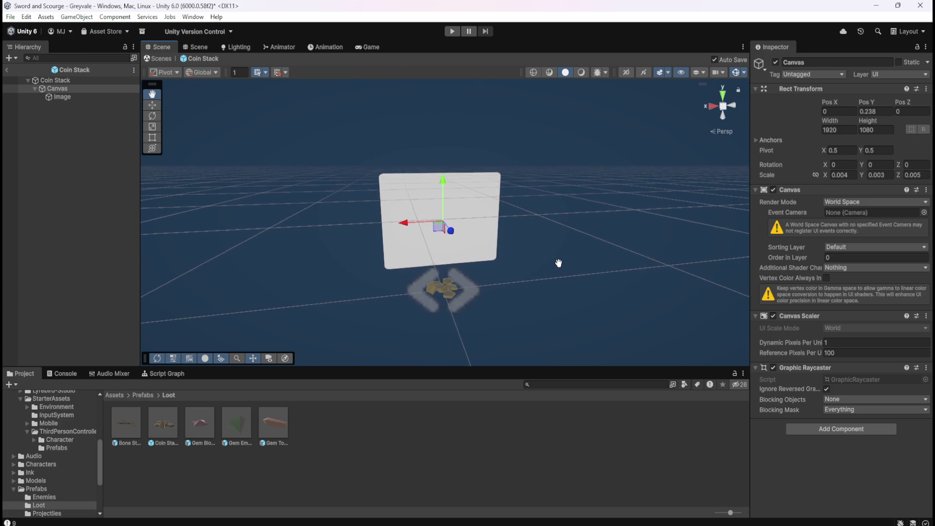
double_click(882, 174)
text(0.002)
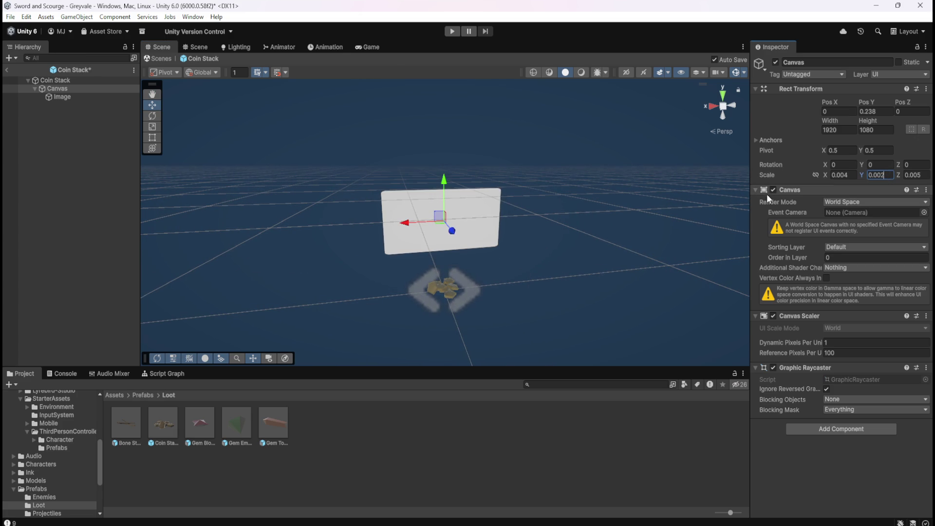
click(72, 124)
- Check the Canvas and its Image from another angle, then exit Prefab Mode to the main scene
scroll(557, 255, up, 2)
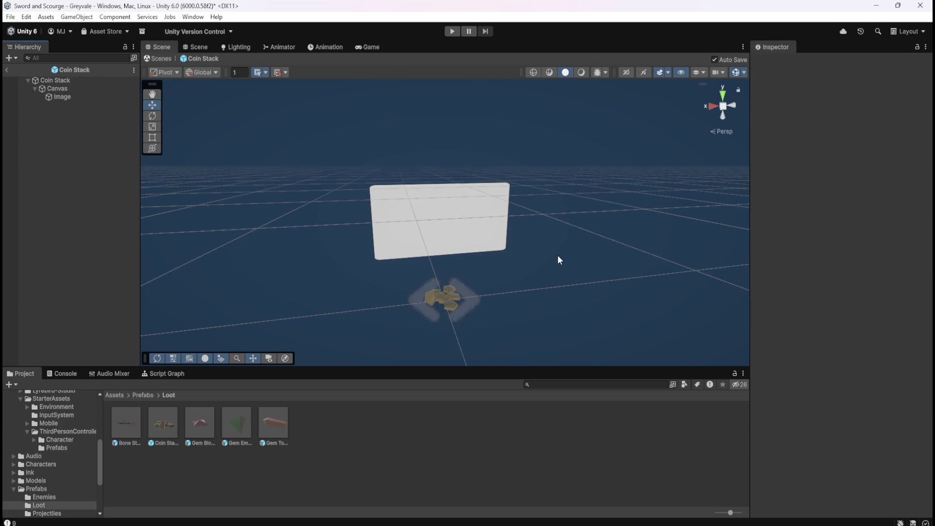
mouse_move(600, 251)
mouse_down()
mouse_move(497, 244)
mouse_move(611, 261)
mouse_move(570, 256)
mouse_up()
mouse_move(231, 190)
mouse_down()
mouse_move(501, 210)
mouse_move(274, 198)
mouse_move(173, 154)
mouse_up()
click(95, 88)
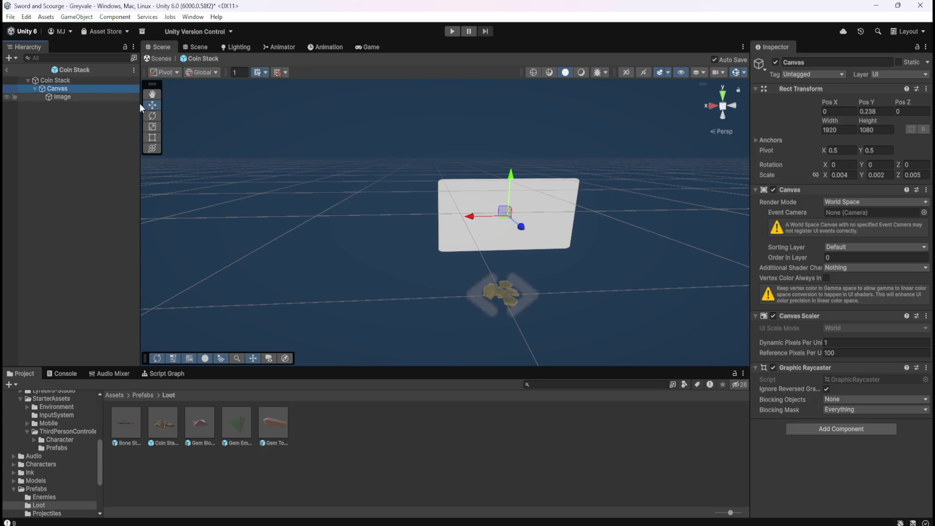
mouse_move(640, 259)
mouse_down()
mouse_move(494, 246)
mouse_move(609, 232)
mouse_up()
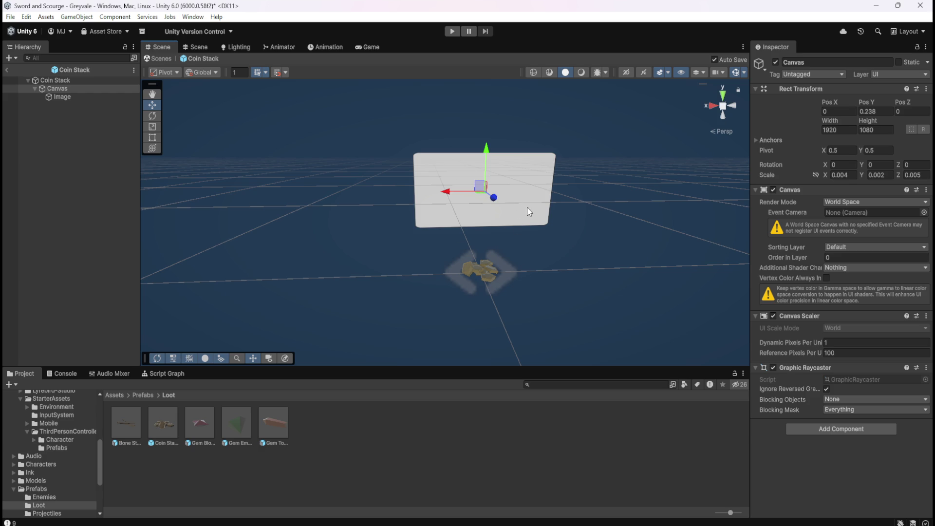
click(75, 97)
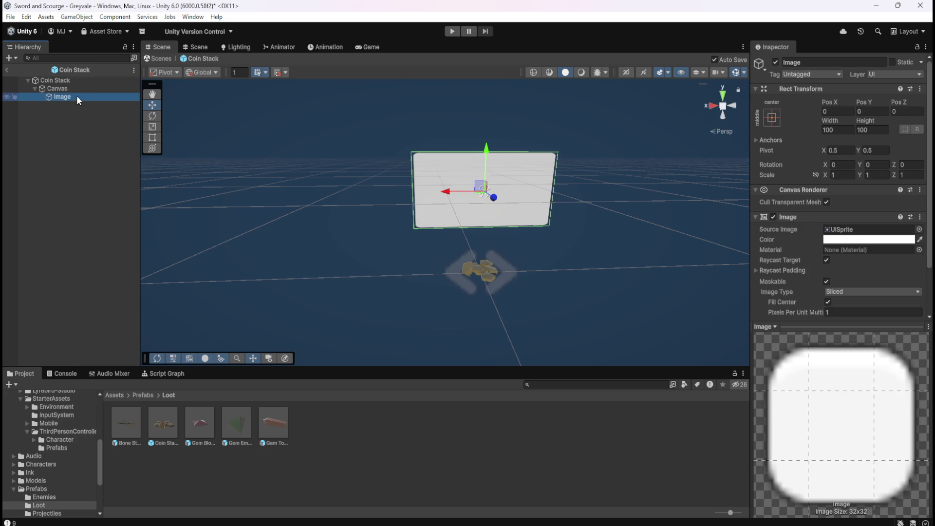
click(82, 90)
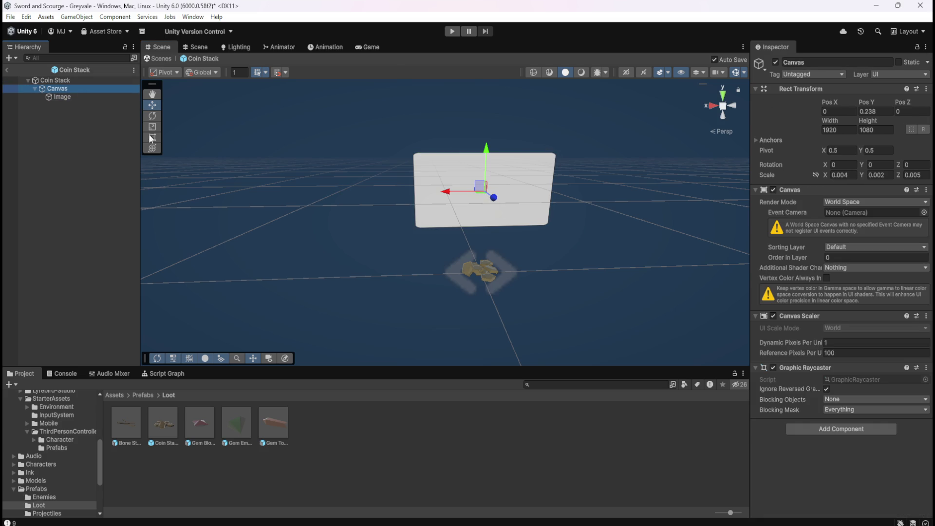
click(7, 71)
- Save the scene, enter Play mode, and run the hero through Greyvale village into the graveyard
key(ctrl+s)
click(452, 32)
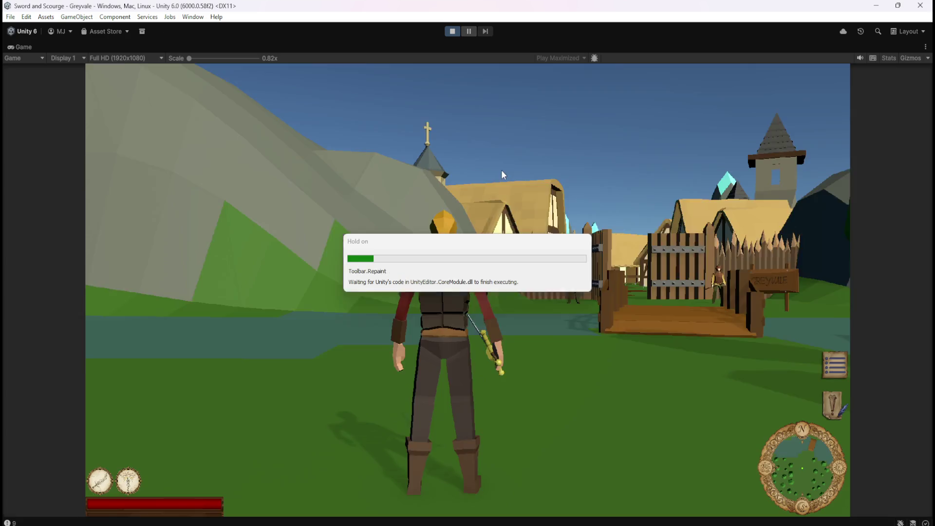
key(w)
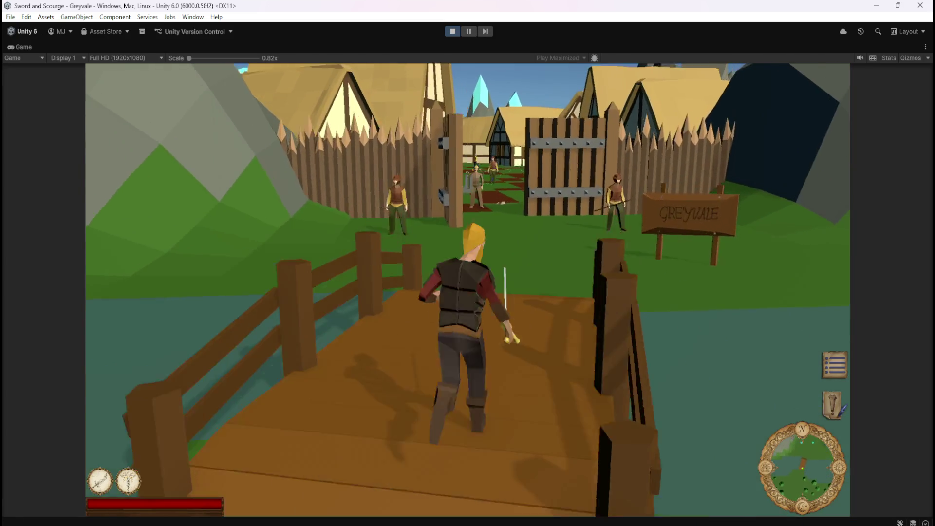
key(w)
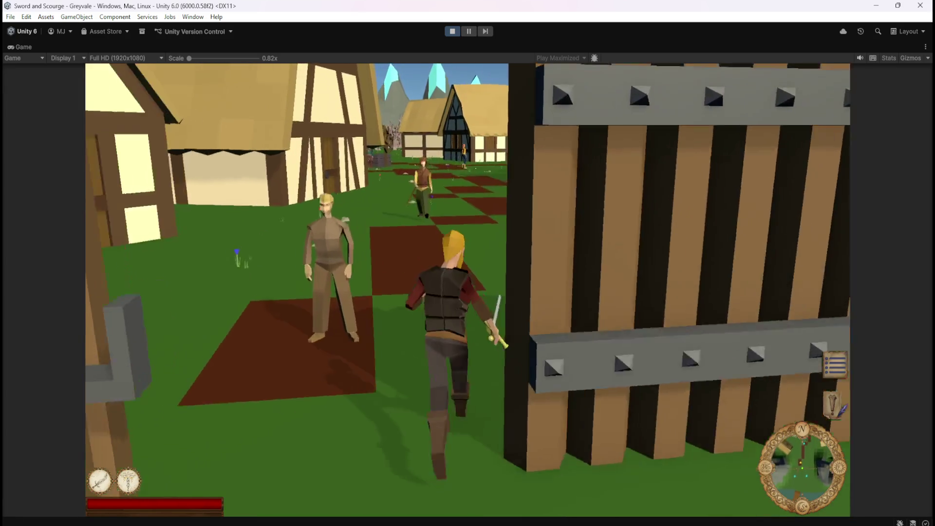
key(w)
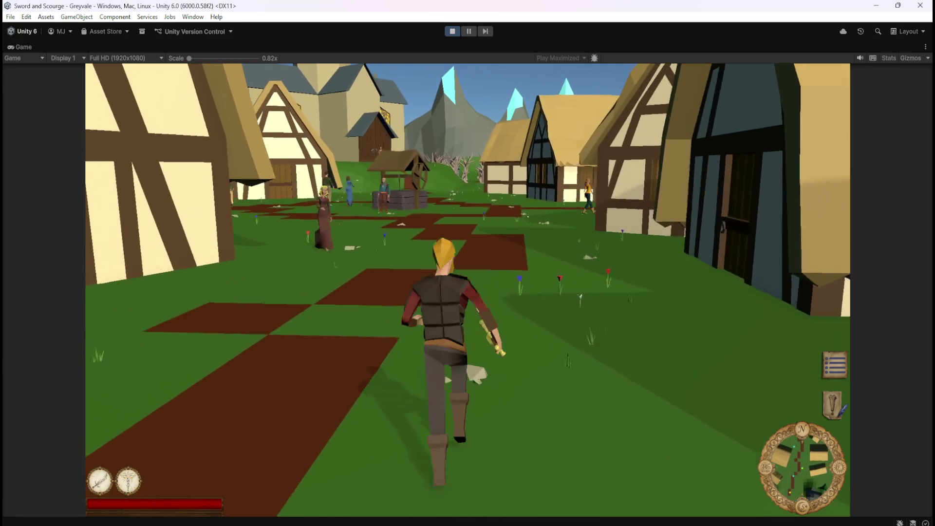
key(w)
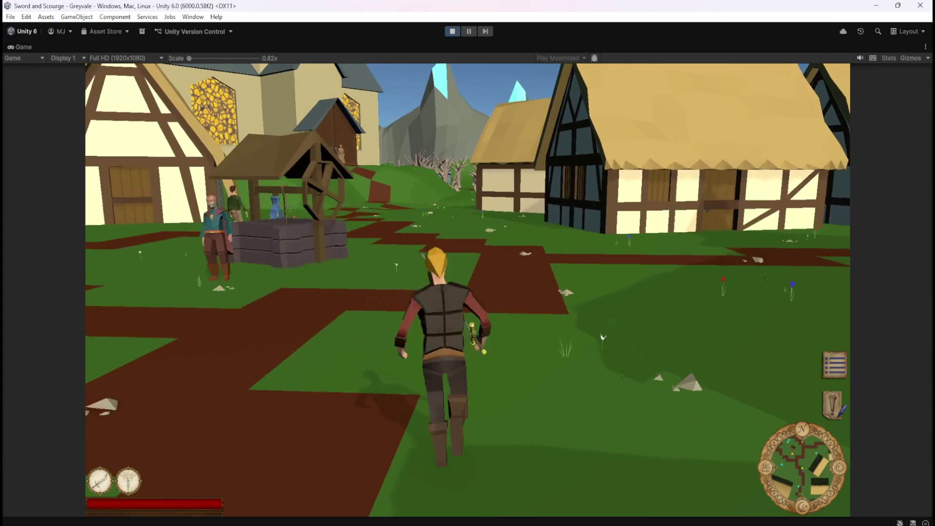
key(w)
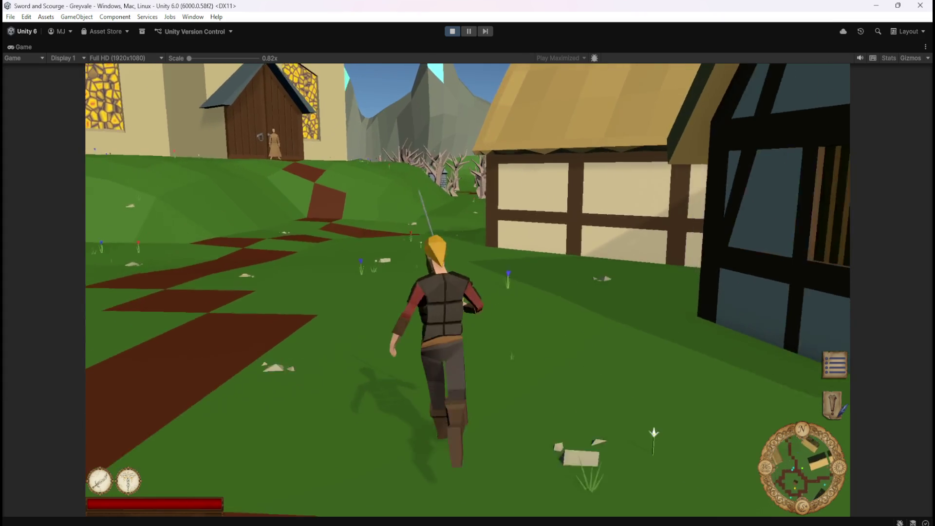
key(w)
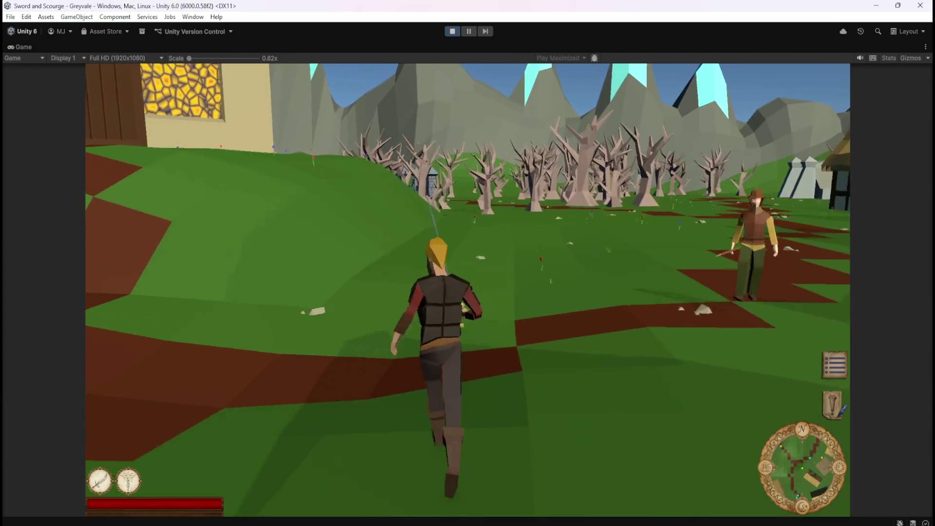
key(w)
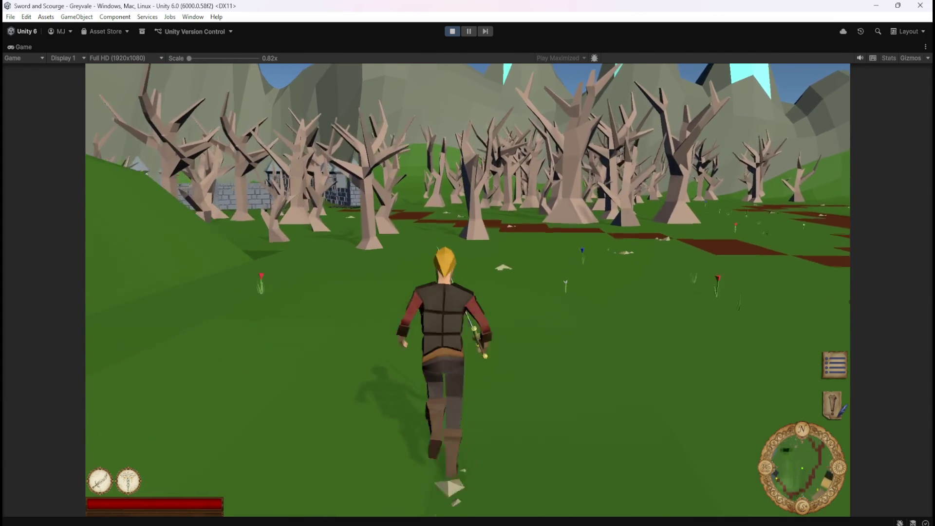
key(w)
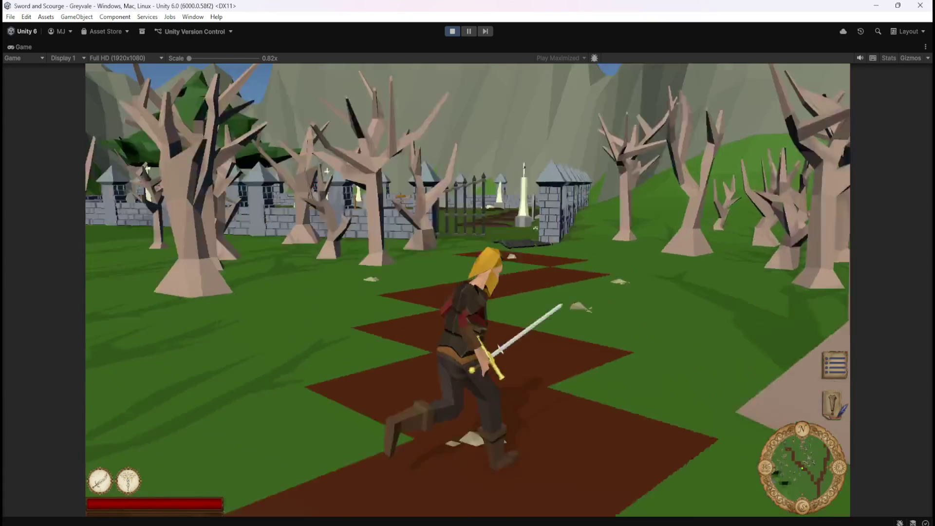
key(w)
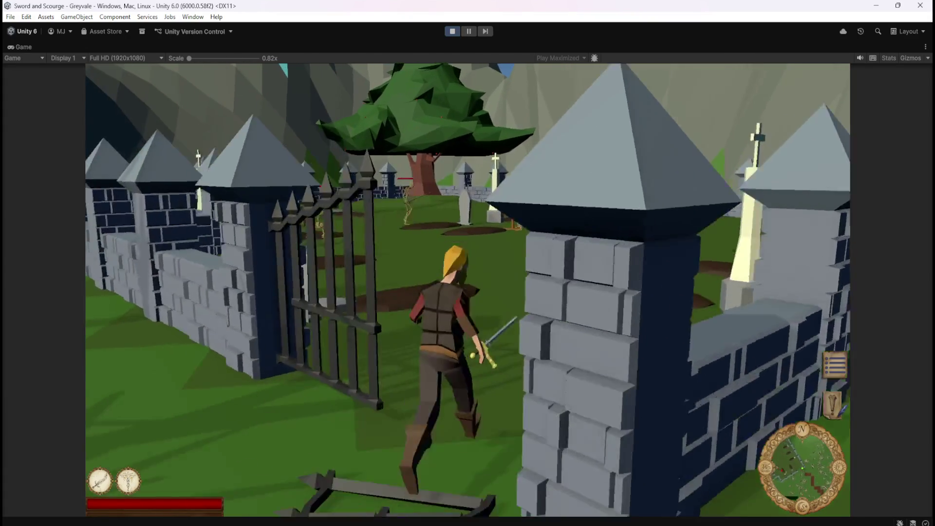
key(w)
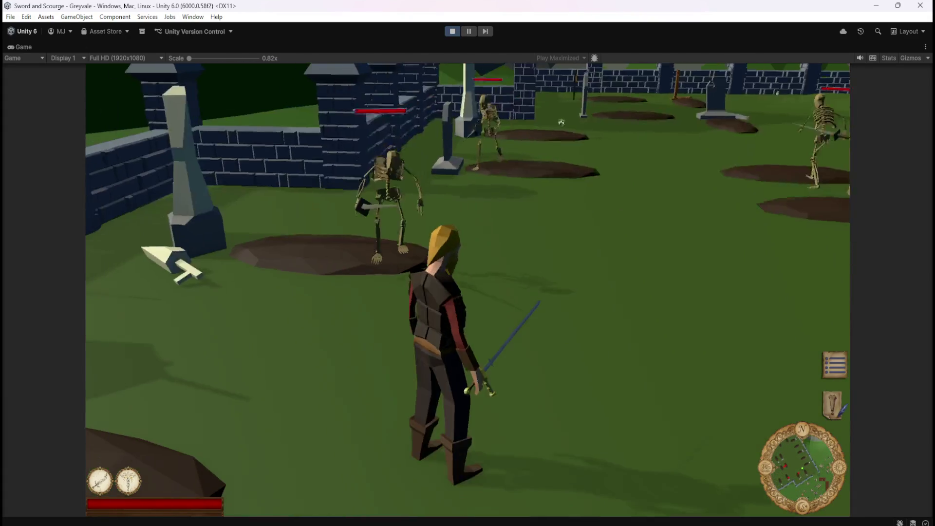
- Attack the graveyard skeletons with the sword, killing one and striking others
click(599, 104)
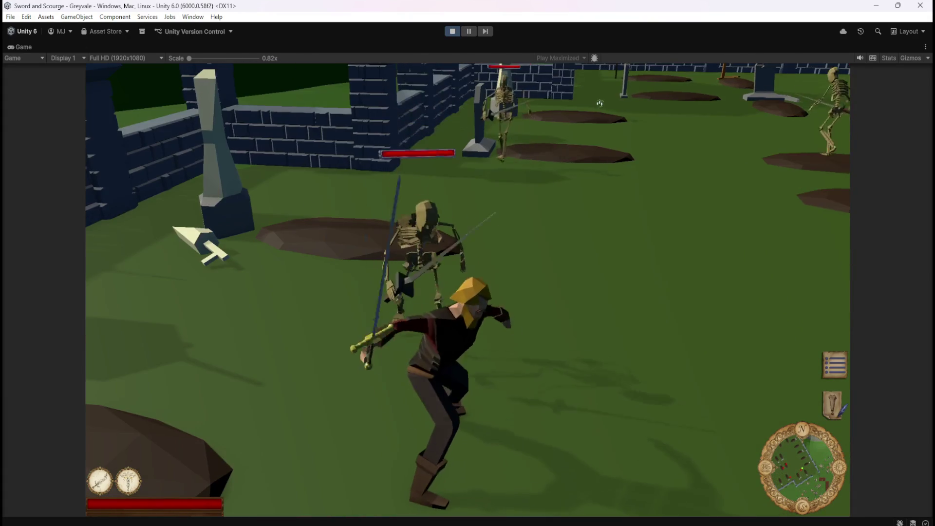
click(600, 103)
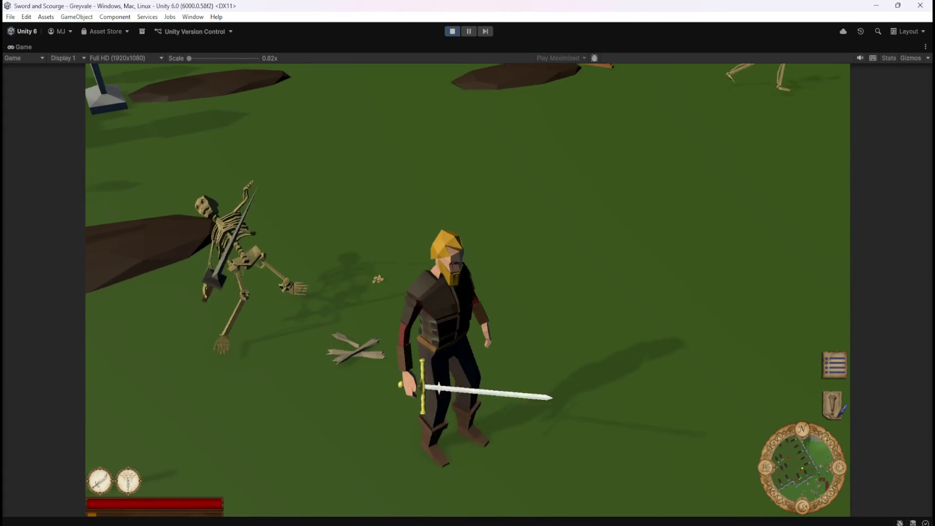
key(w)
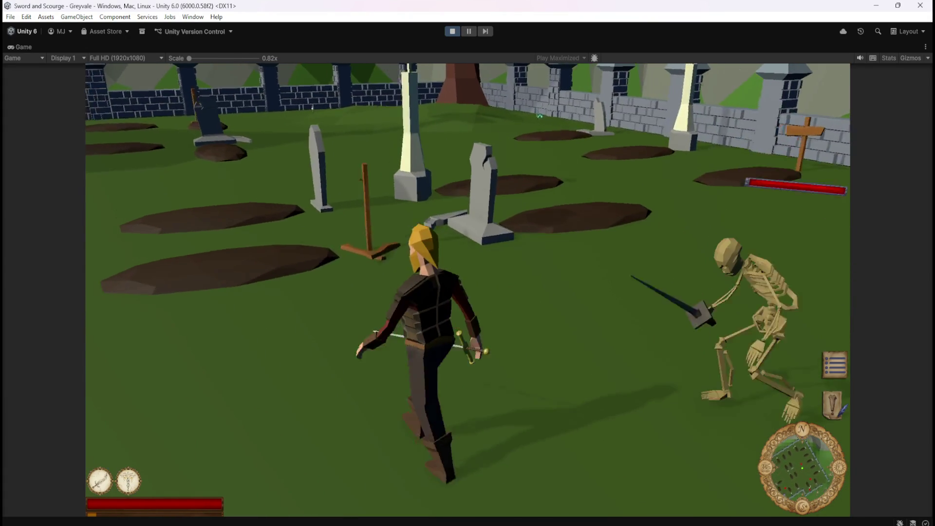
click(600, 103)
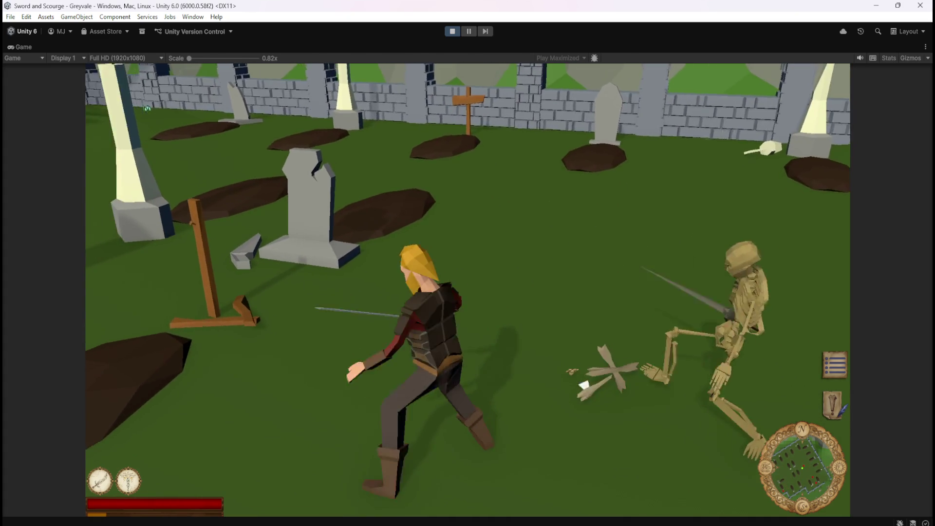
key(w)
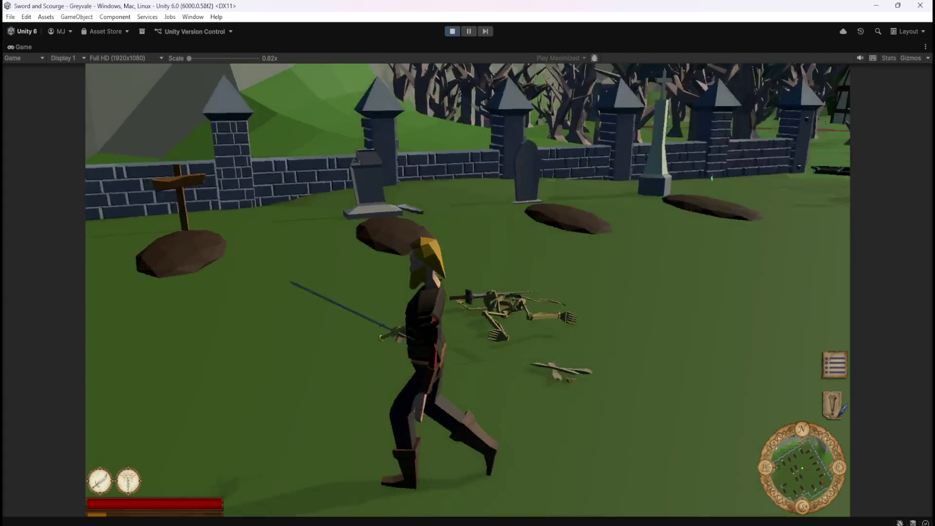
key(s)
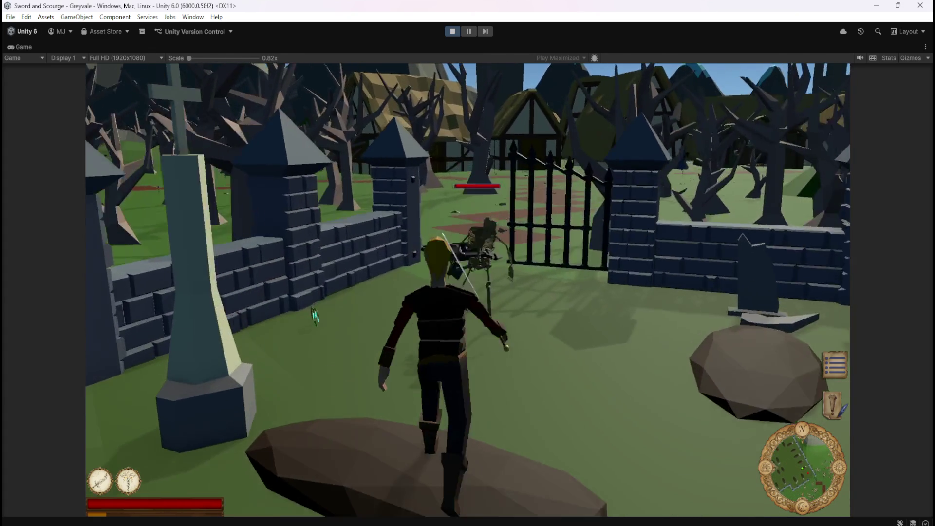
click(422, 273)
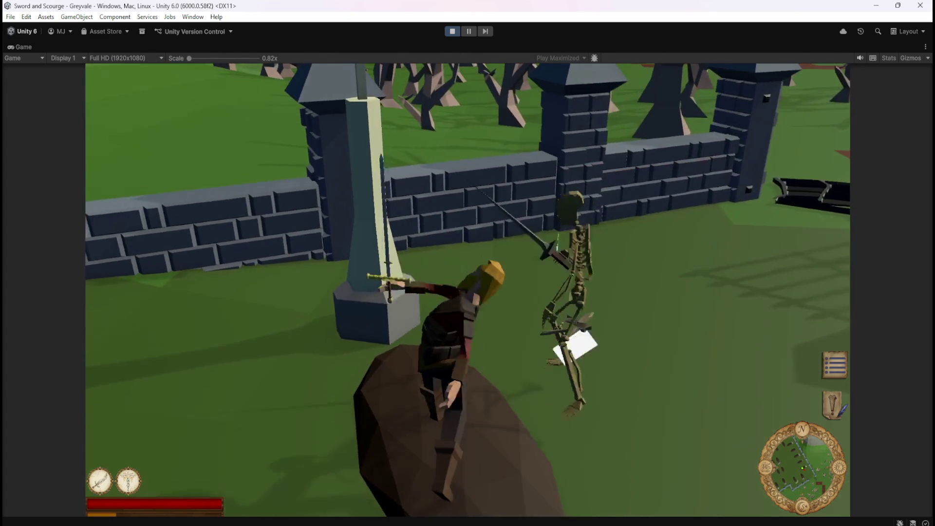
key(w)
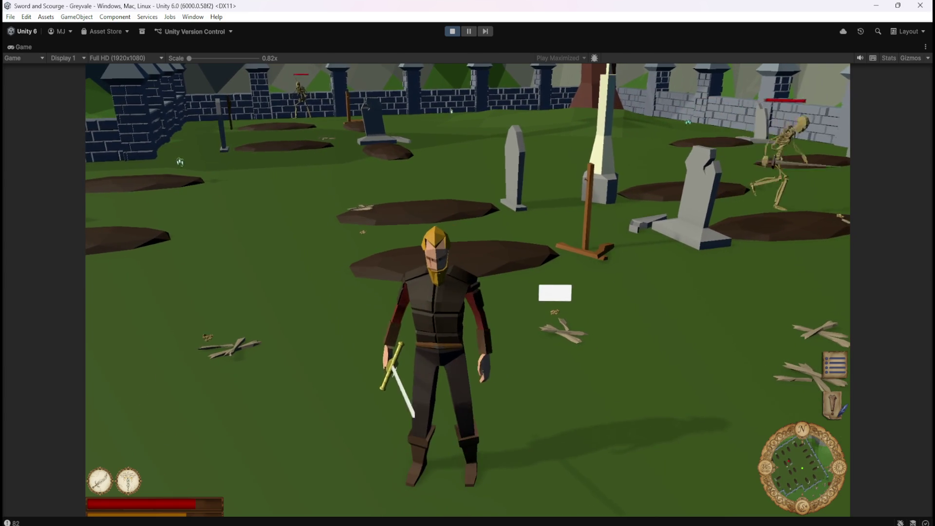
- Walk the swordsman toward the skeletons by the graveyard wall and attack them
key(s)
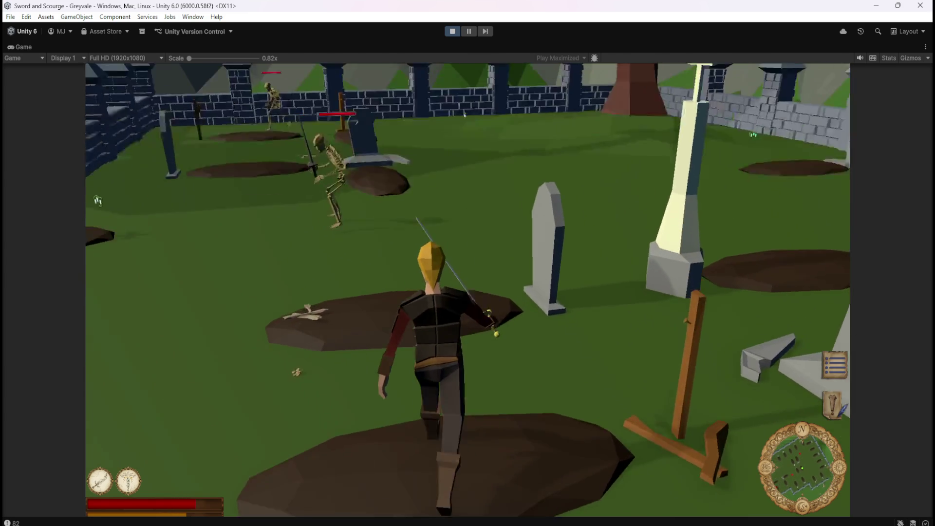
key(w)
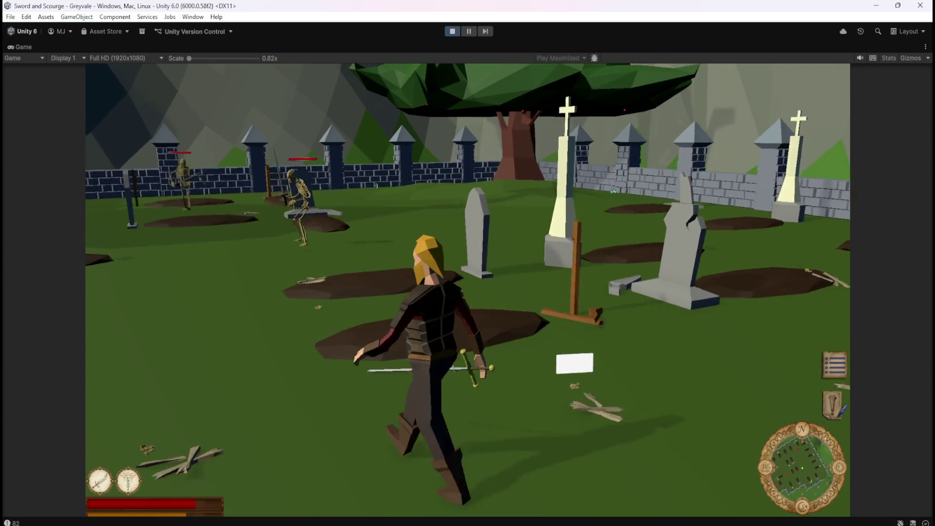
key(w)
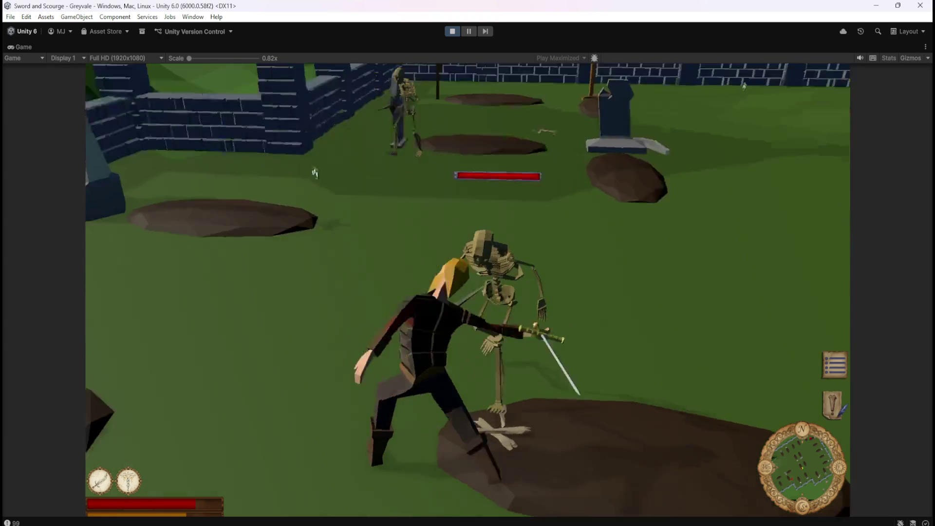
key(w)
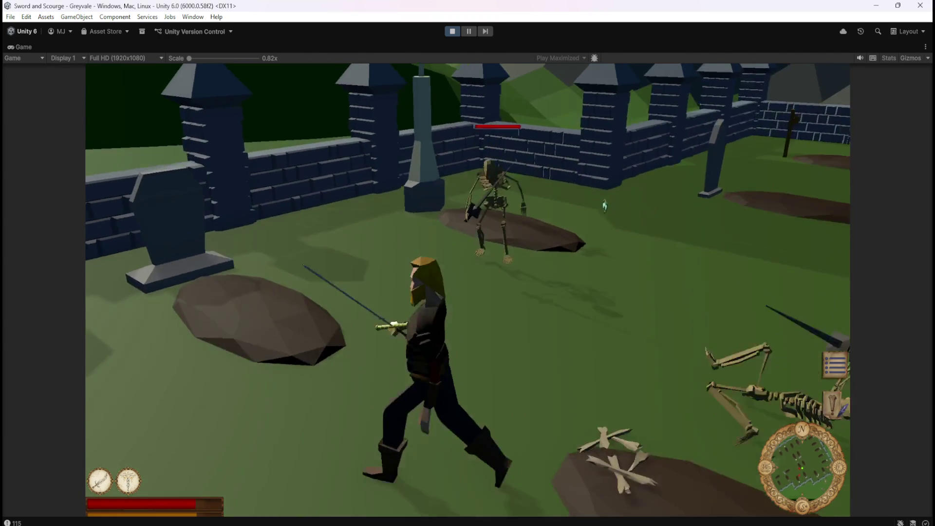
key(w)
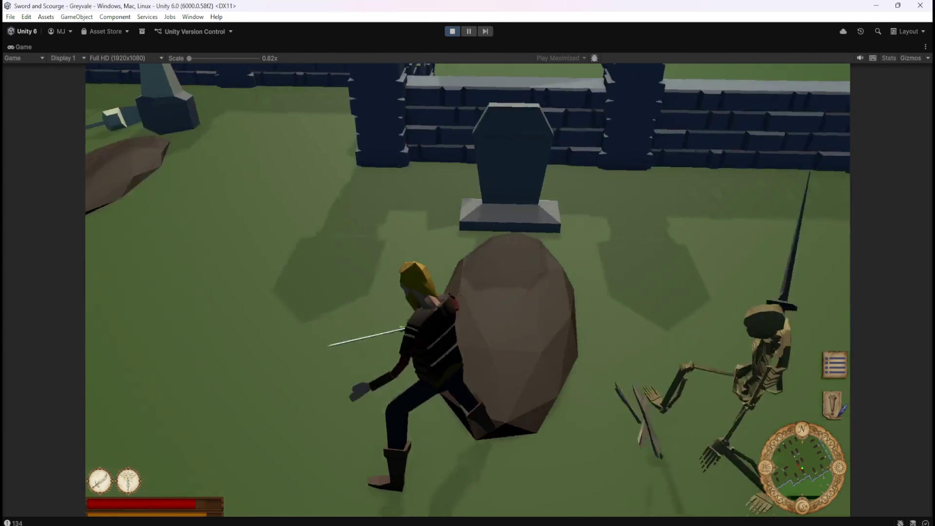
key(w)
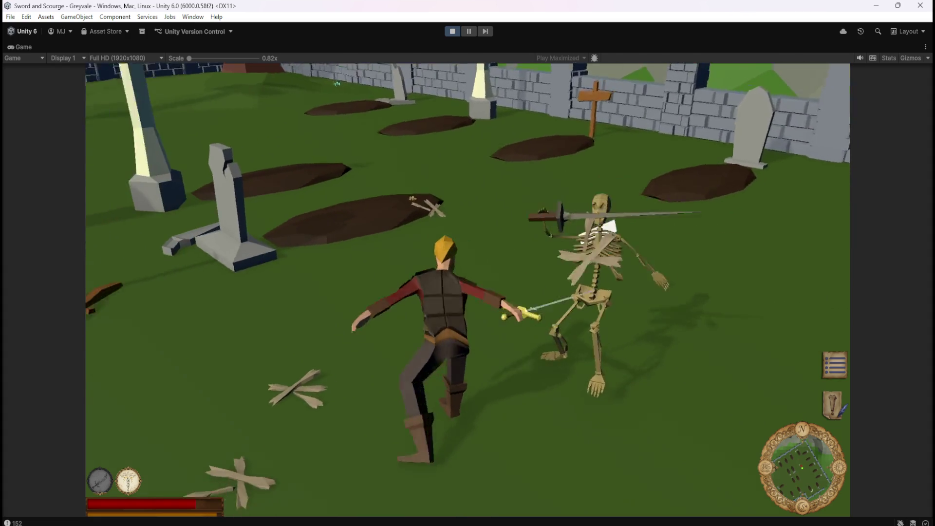
key(s)
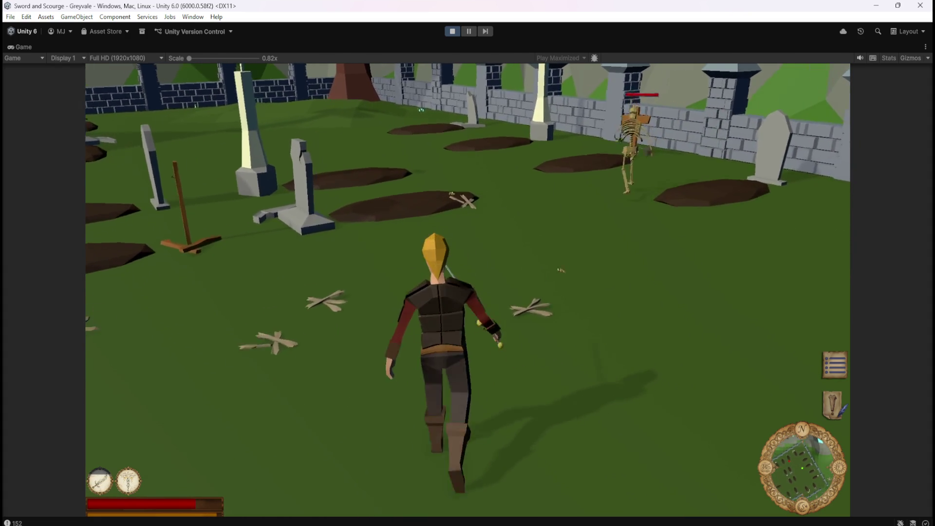
key(w)
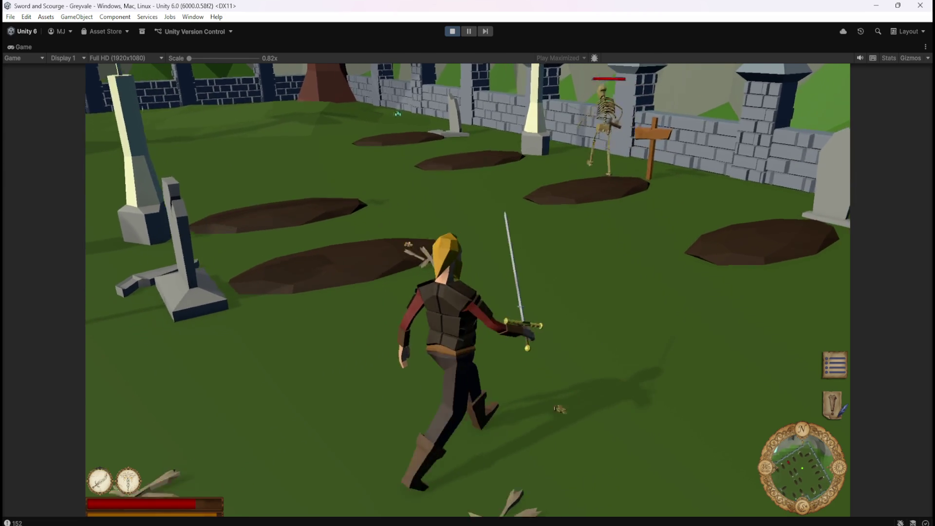
key(w)
key(w)
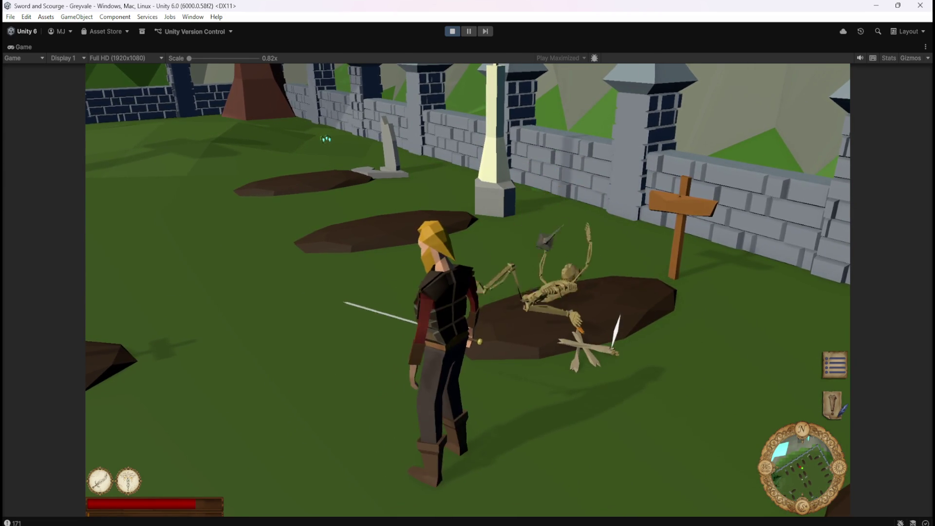
key(w)
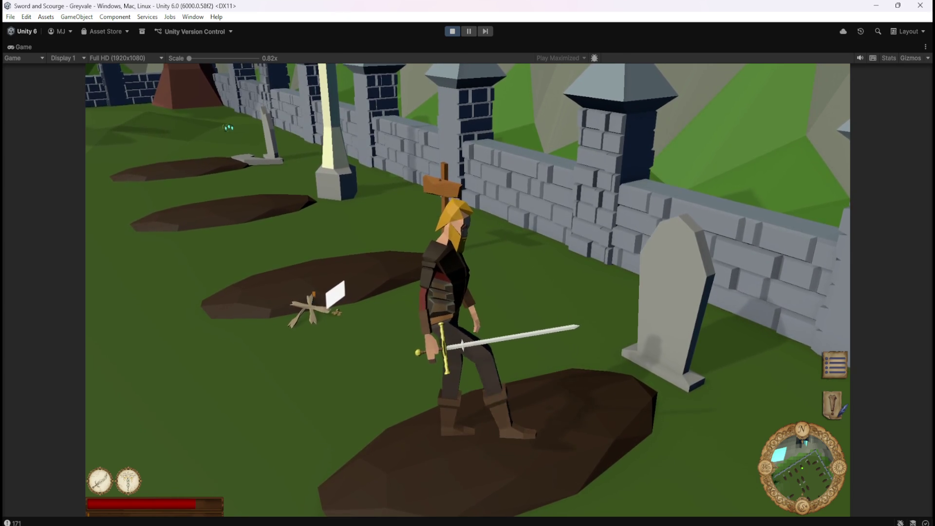
- Roam the graveyard in every direction, swinging the sword along the way
key(a)
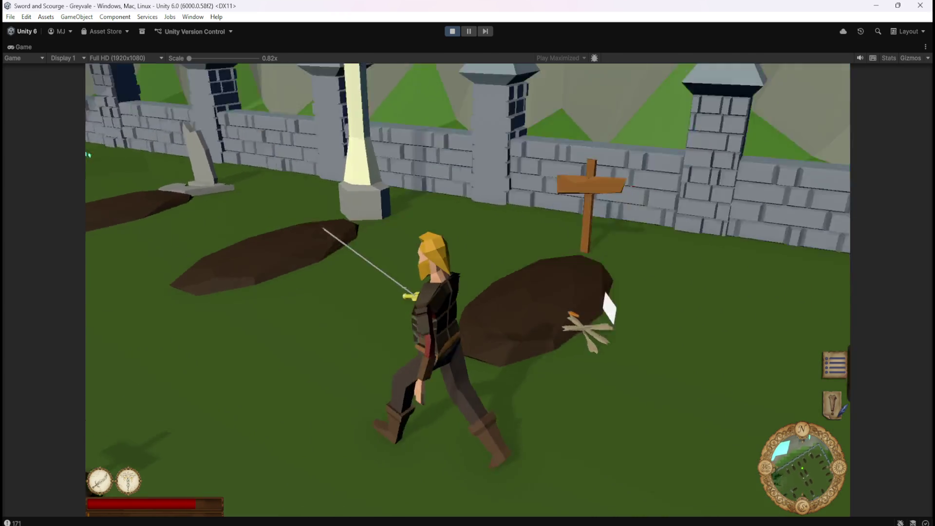
key(s)
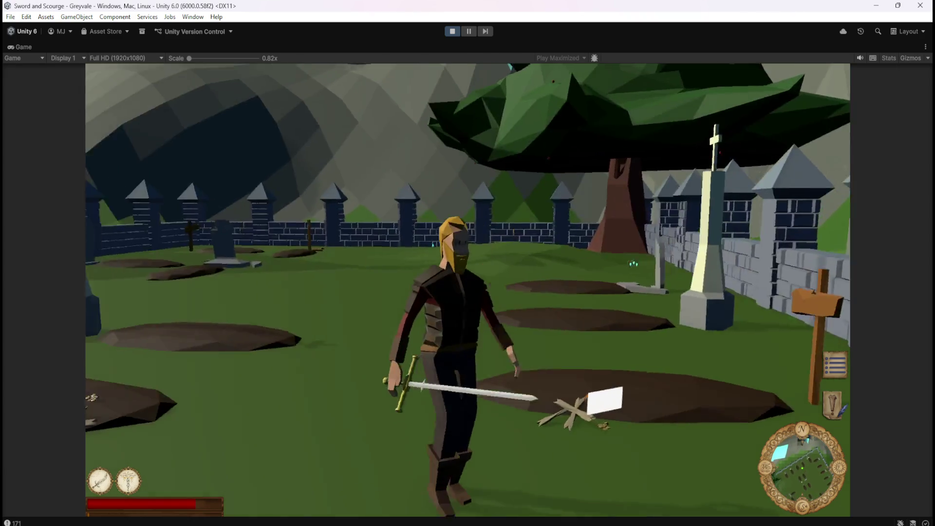
key(w)
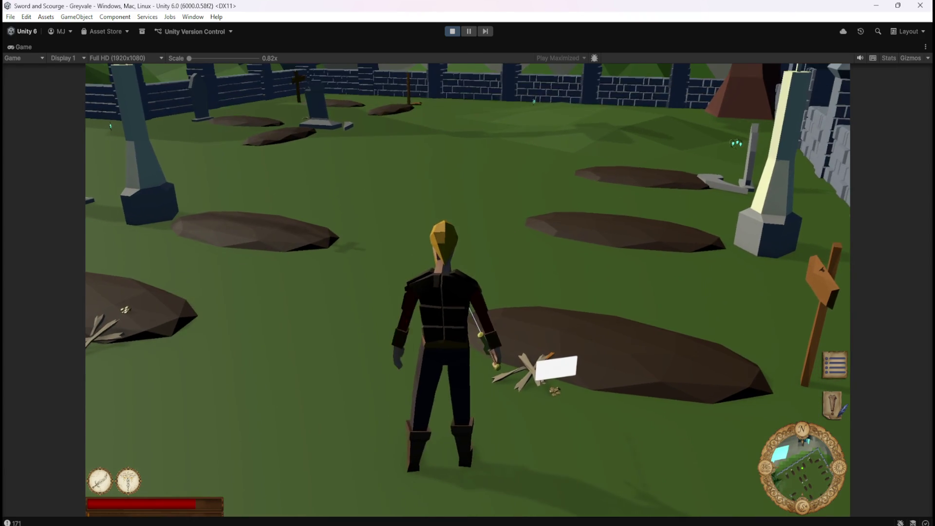
key(w)
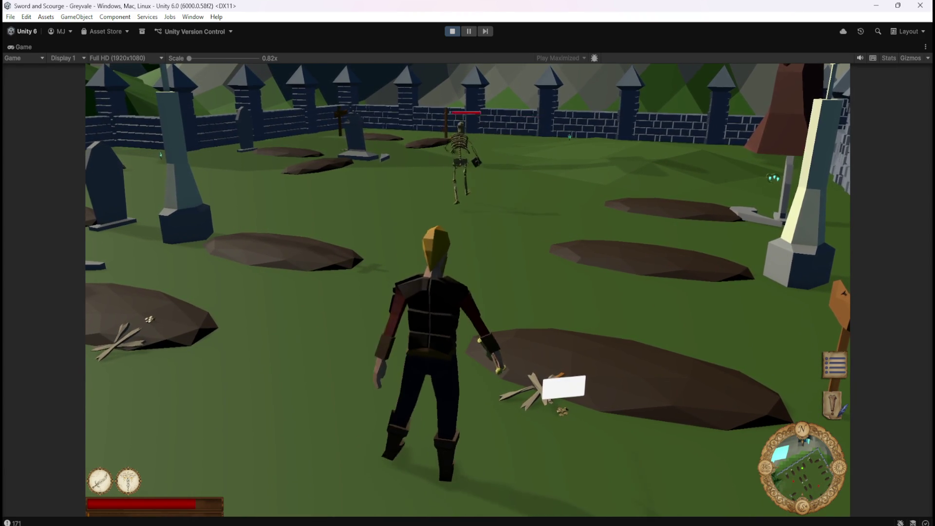
key(d)
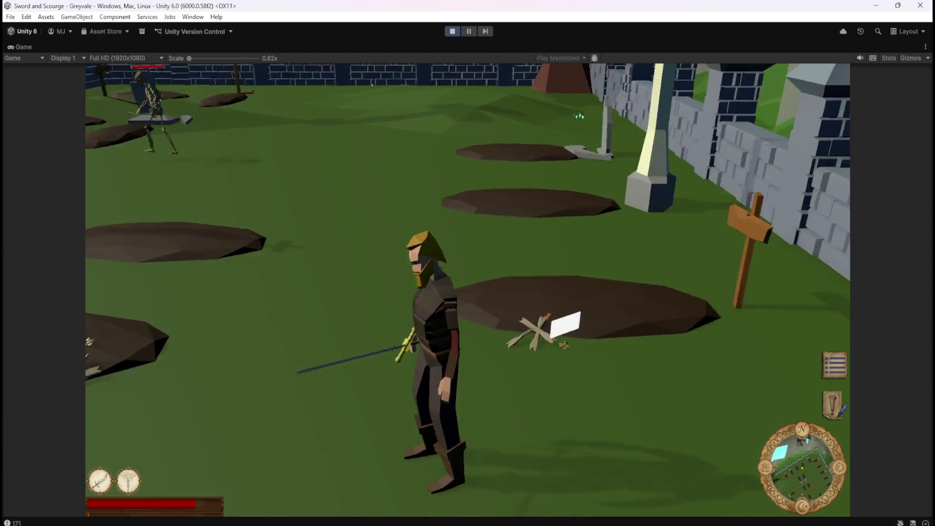
key(a)
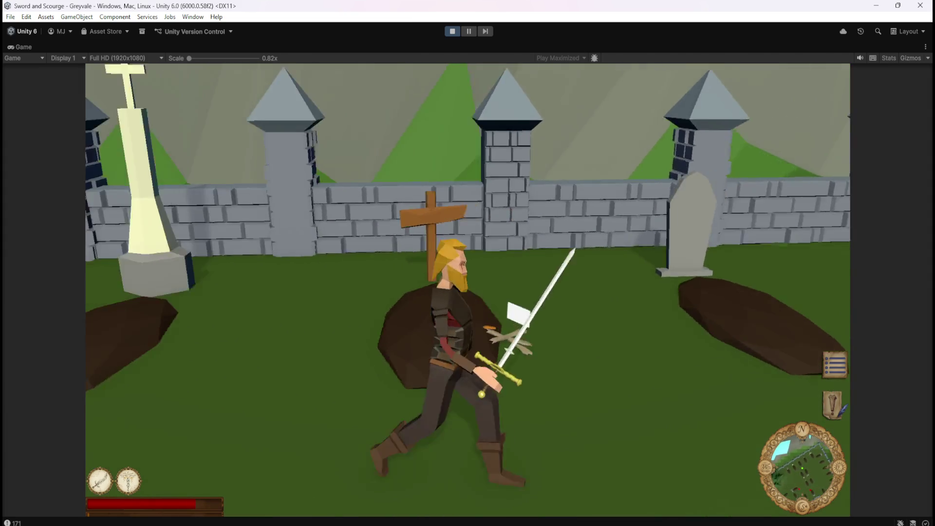
key(w)
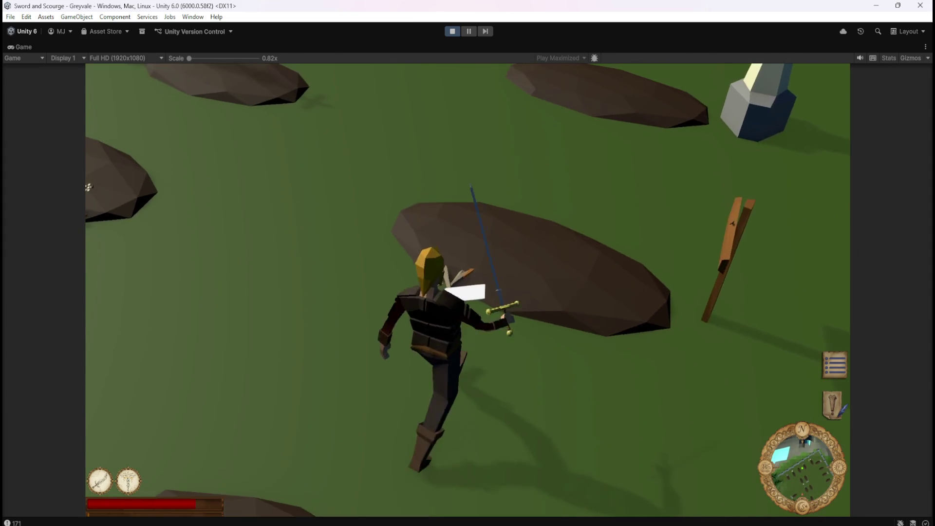
key(w)
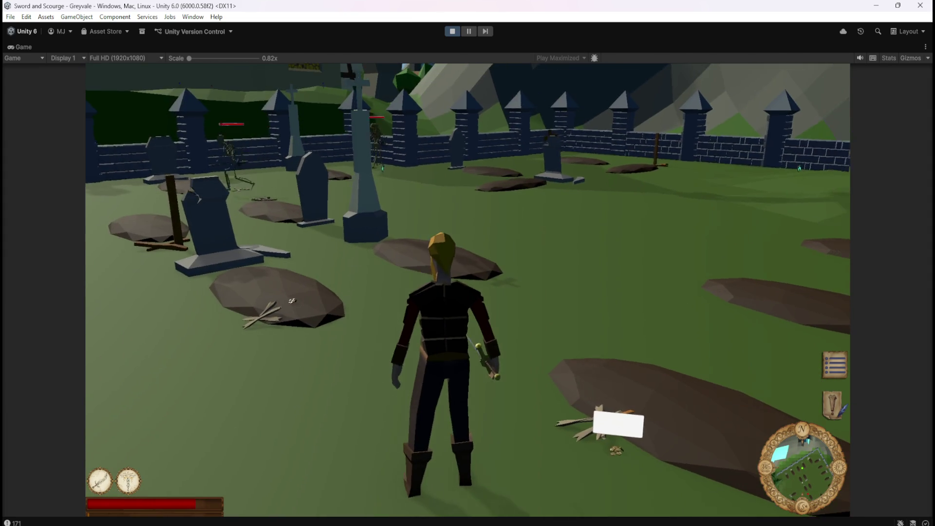
key(w)
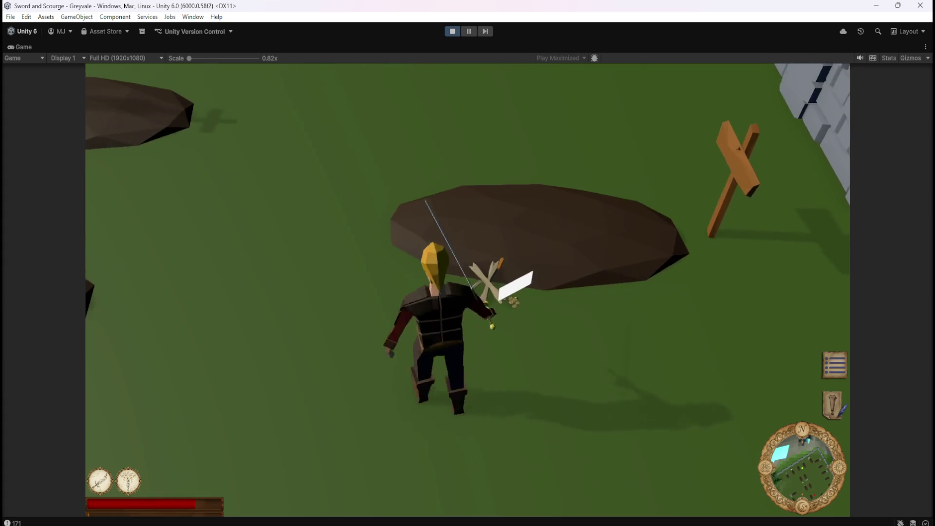
key(s)
key(a)
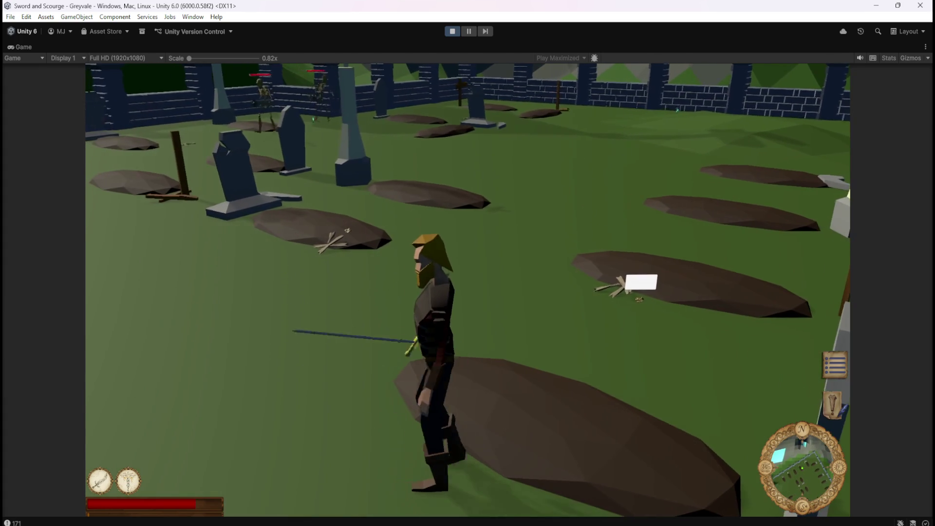
key(w)
key(s)
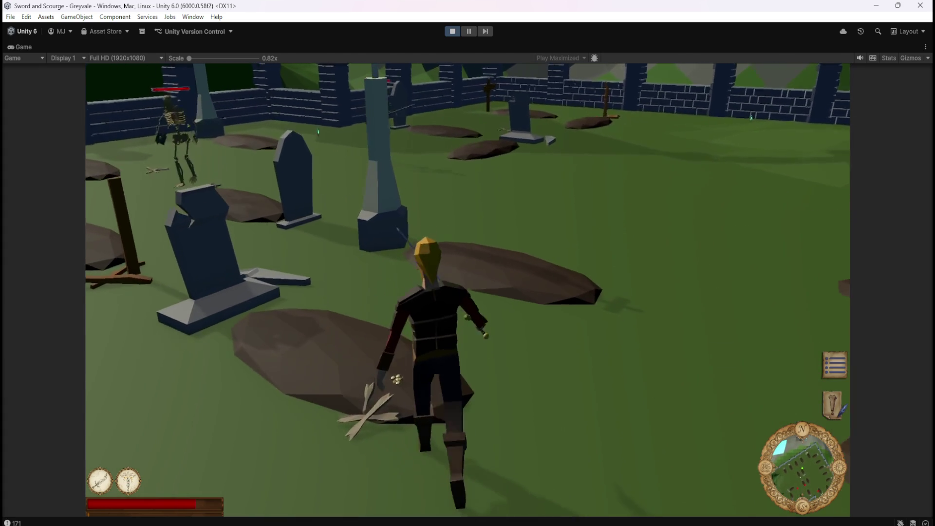
key(w)
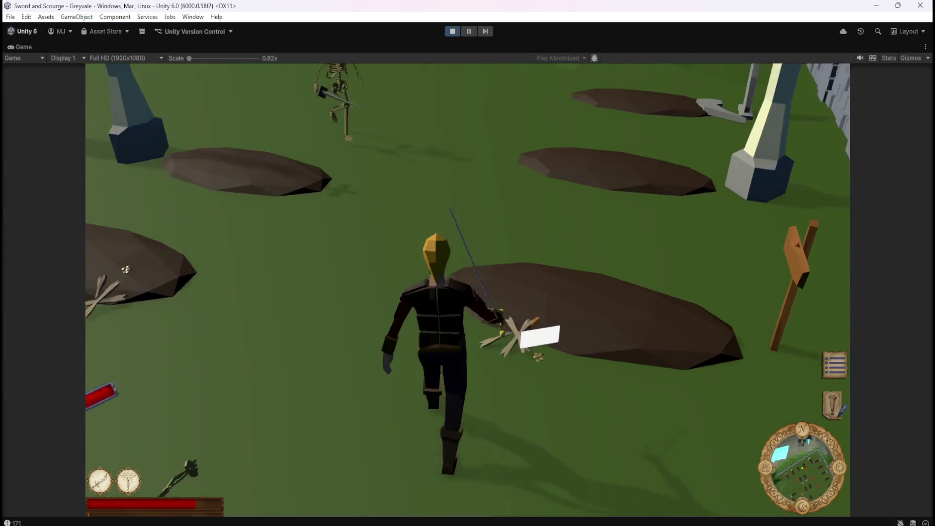
- Advance on the skeleton group and knock them down with the sword and second ability
key(s)
key(w)
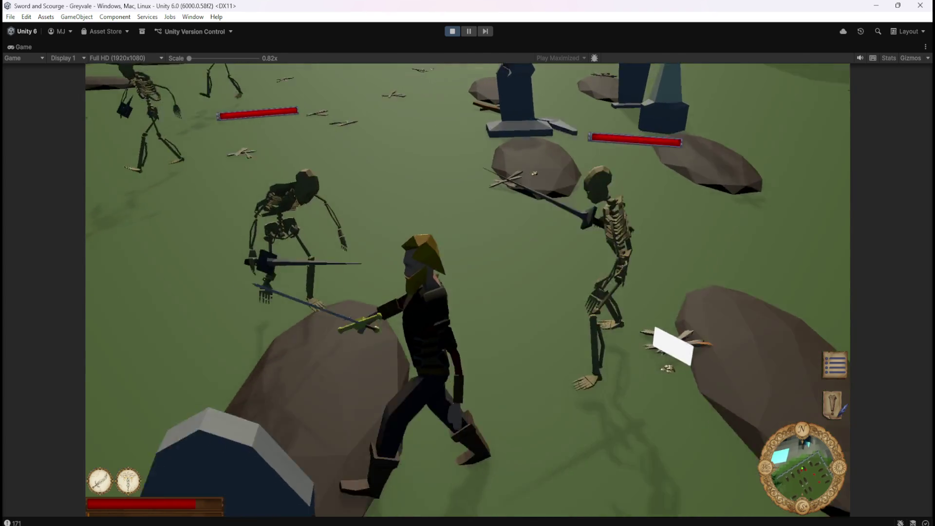
key(w)
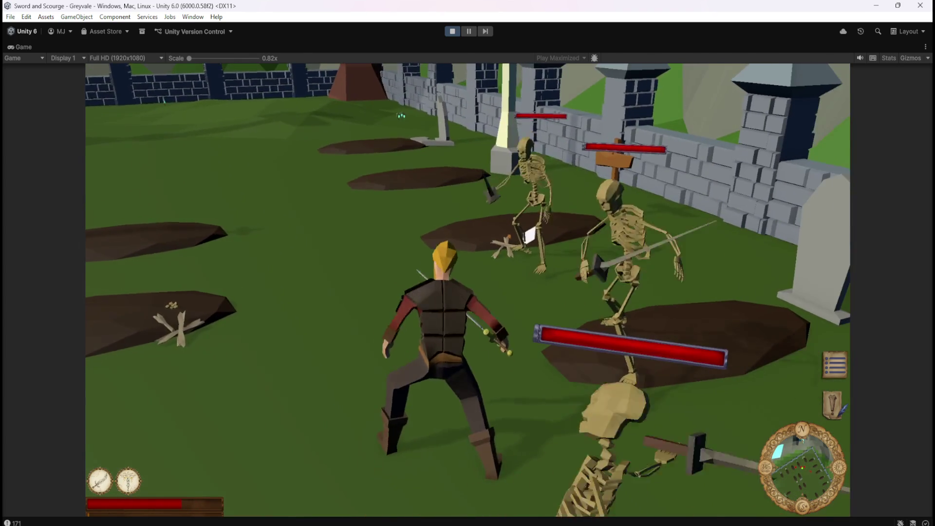
key(w)
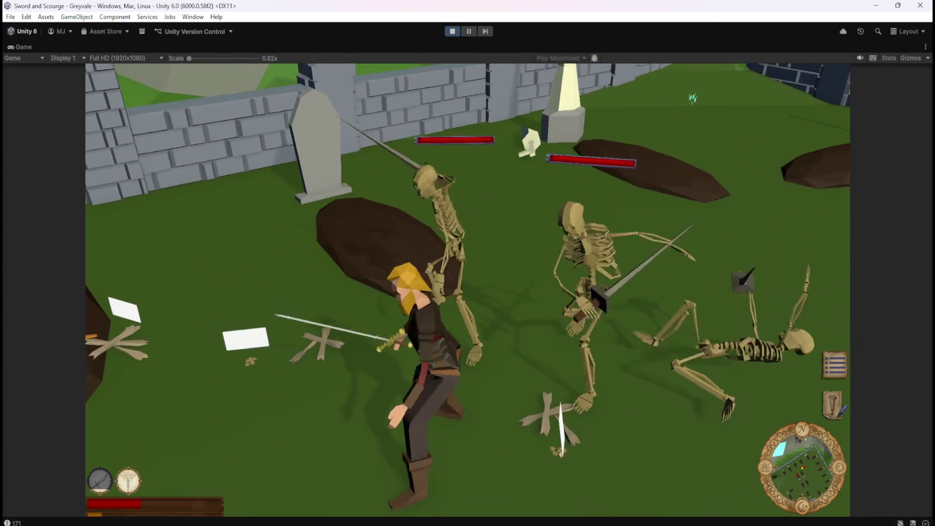
key(w)
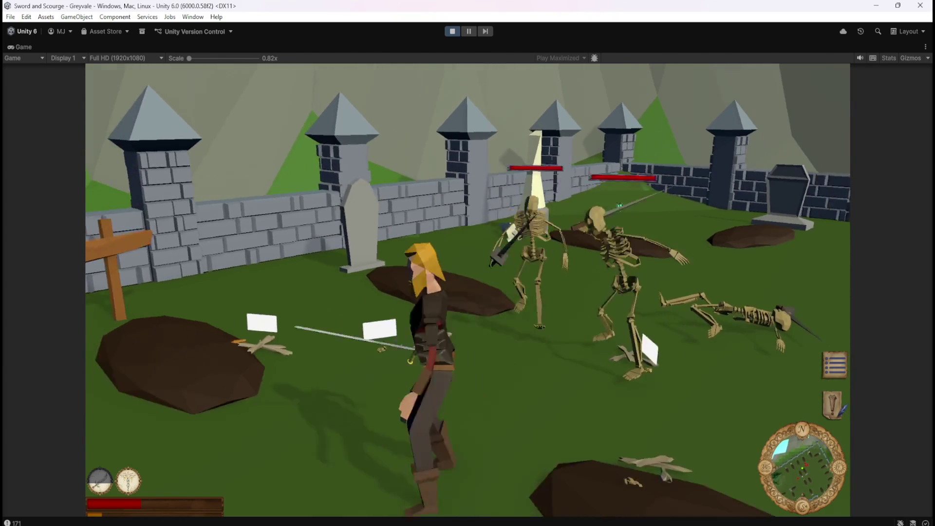
key(w)
key(w)
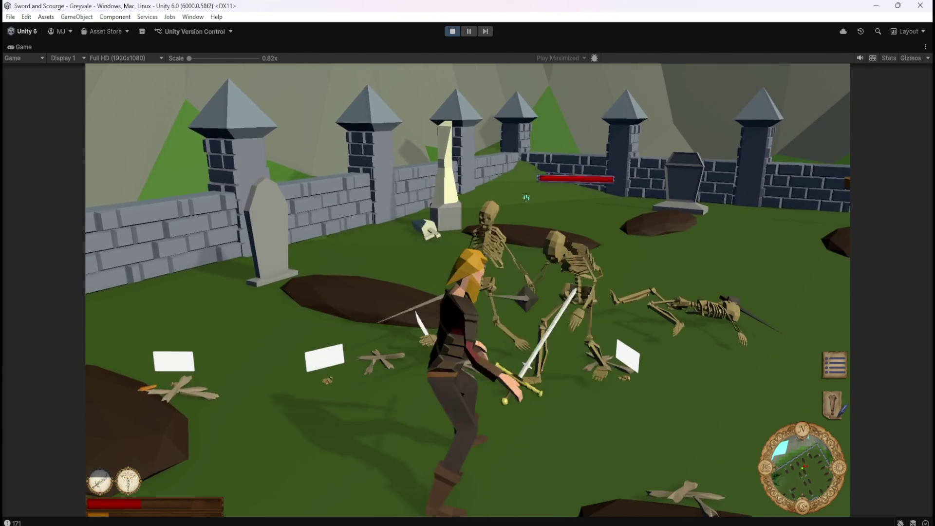
key(w)
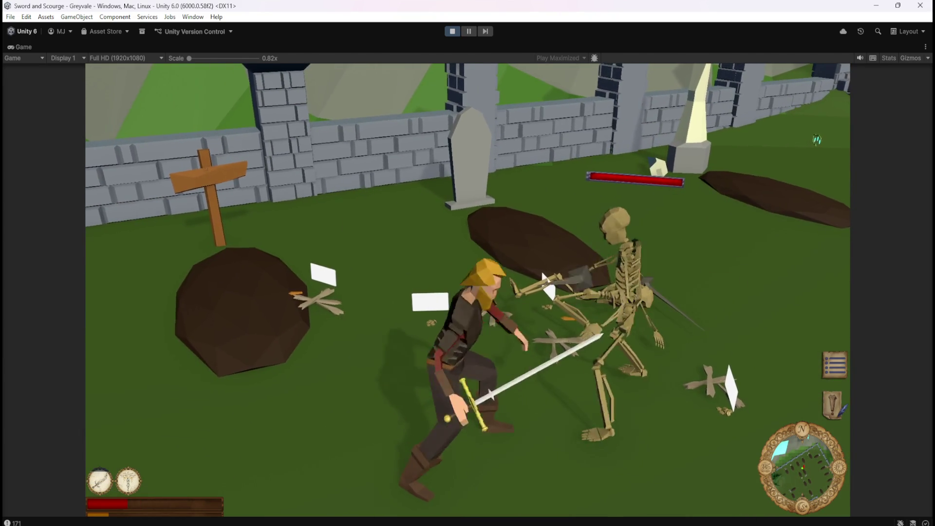
key(2)
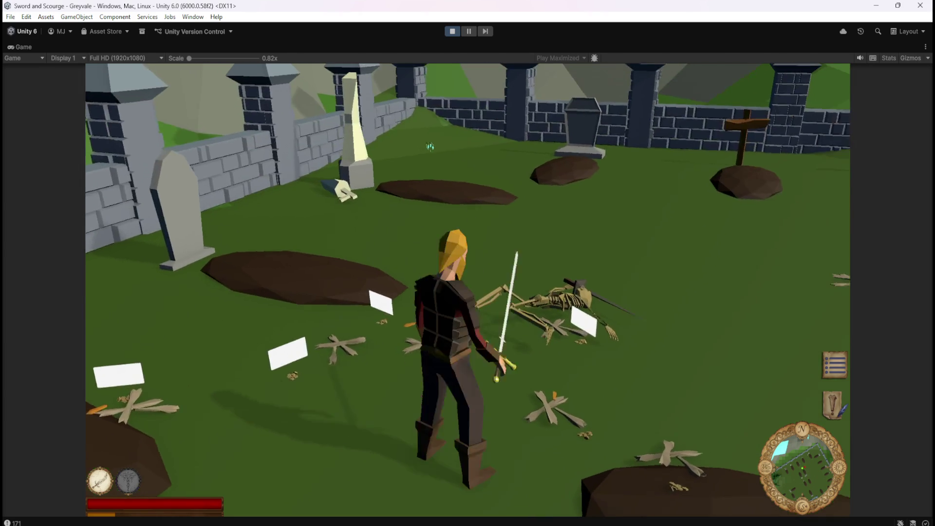
- Circle the game camera around the swordsman and lower it to view the graveyard
key(Left)
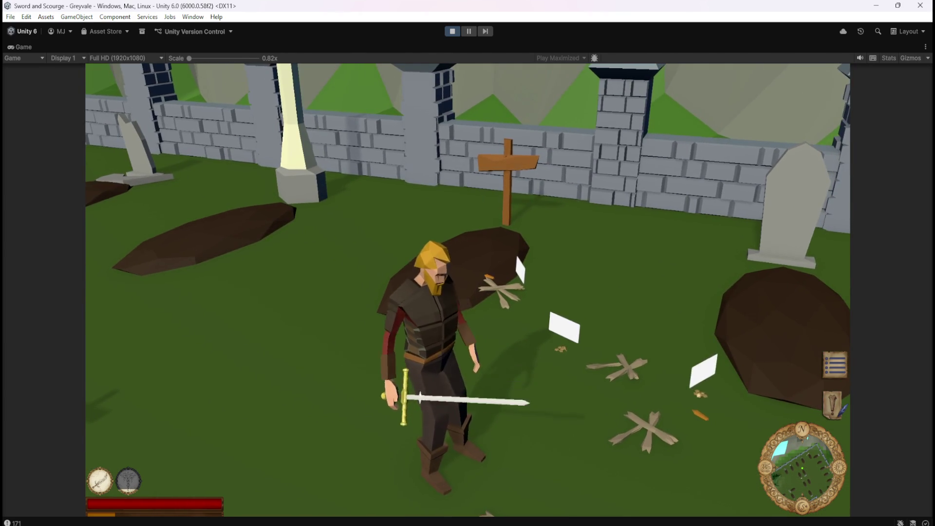
key(Left)
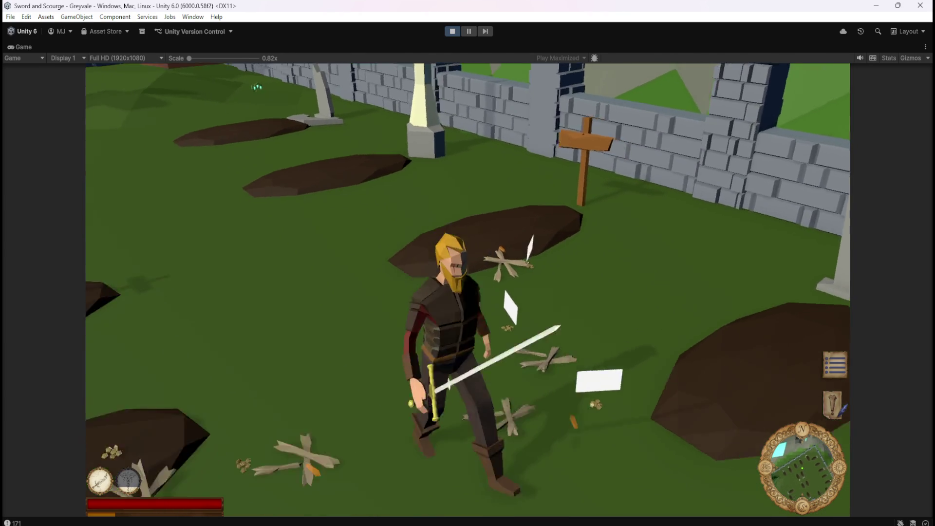
key(Left)
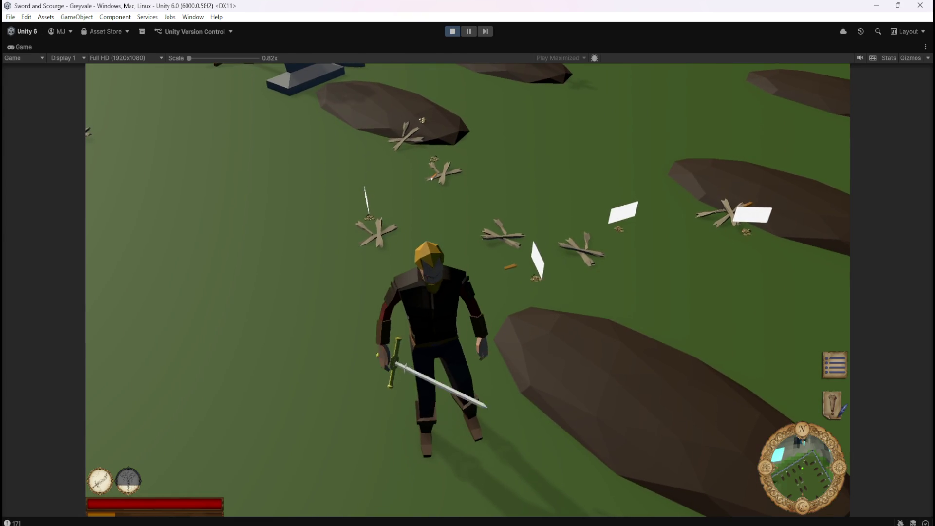
key(Down)
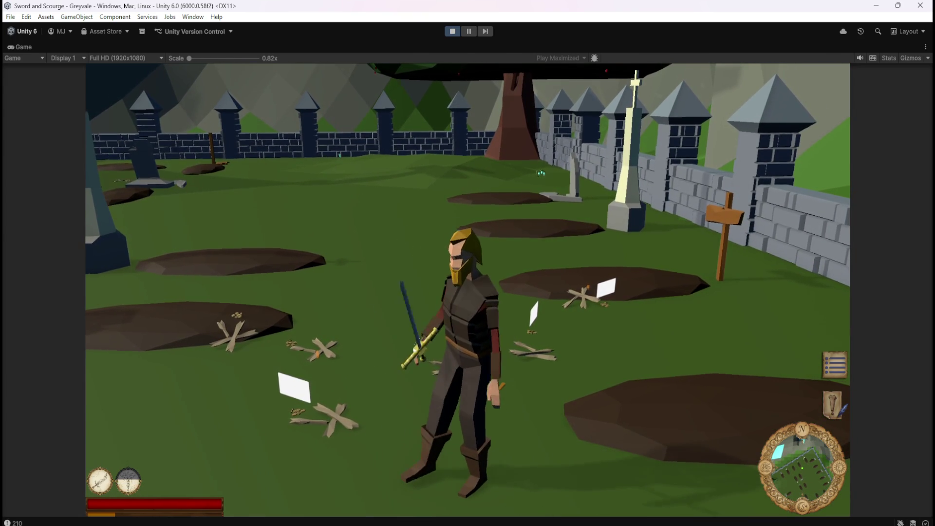
- Walk the hero through the graveyard and fight the approaching skeletons
key(s)
key(a)
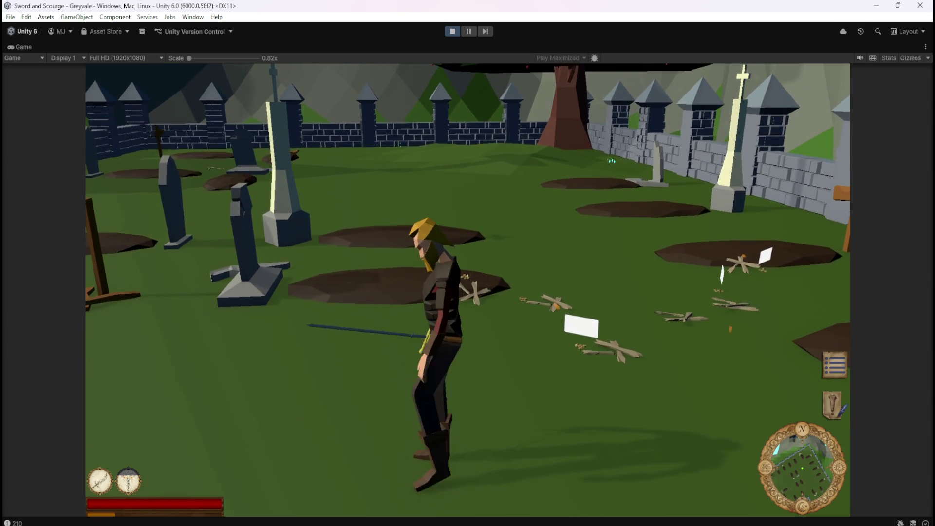
key(w)
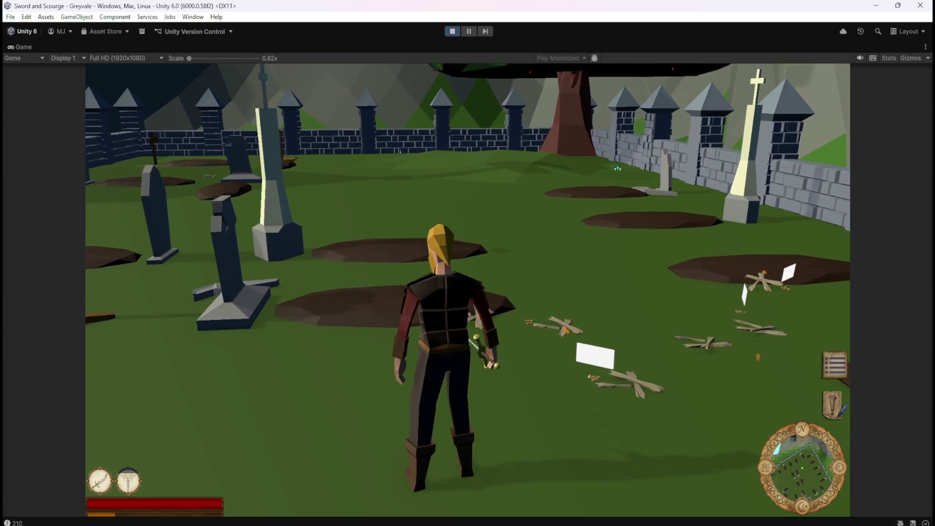
key(a)
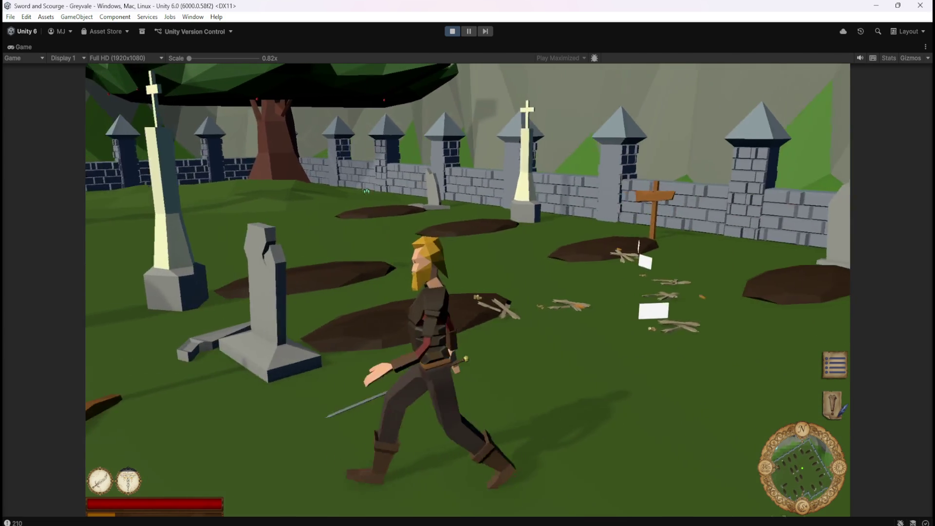
key(s)
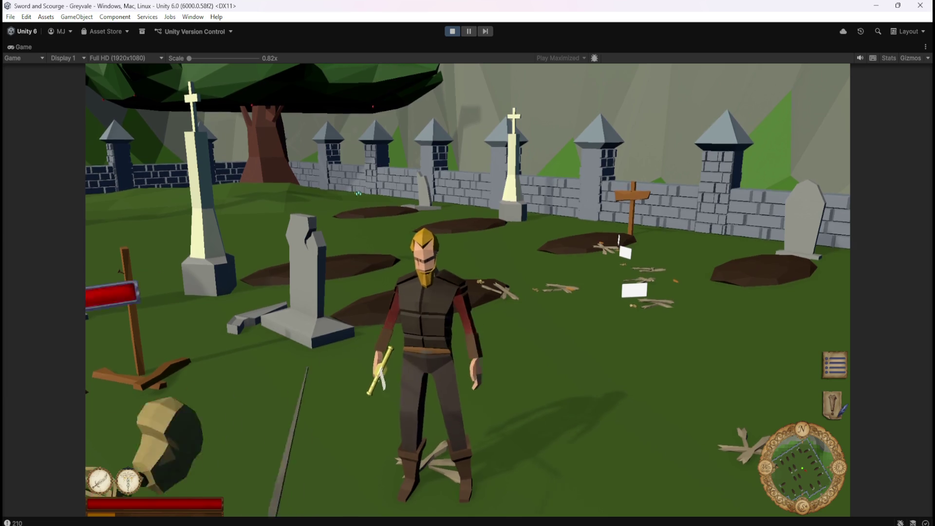
key(a)
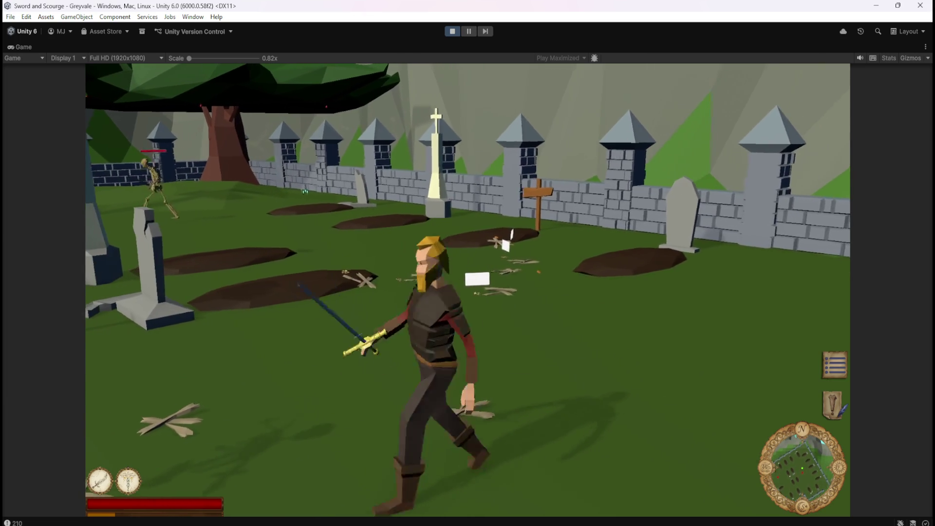
key(w)
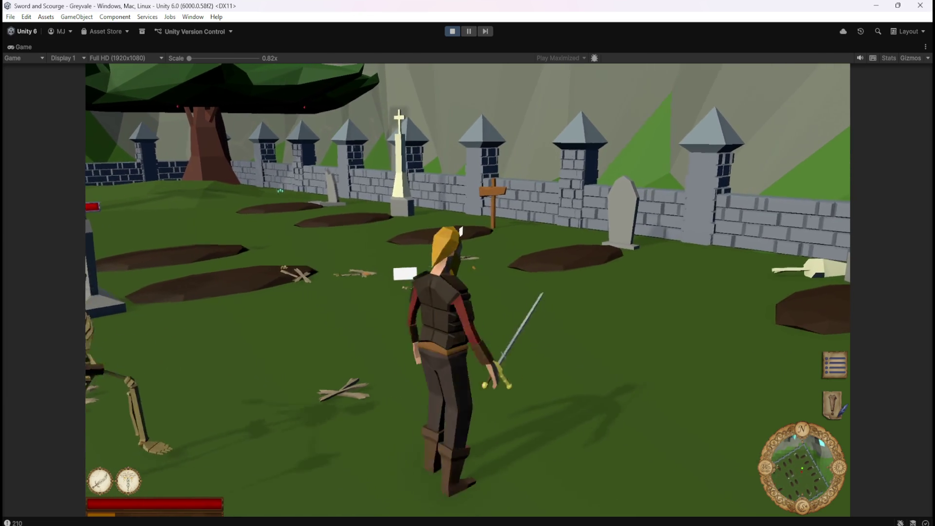
key(w)
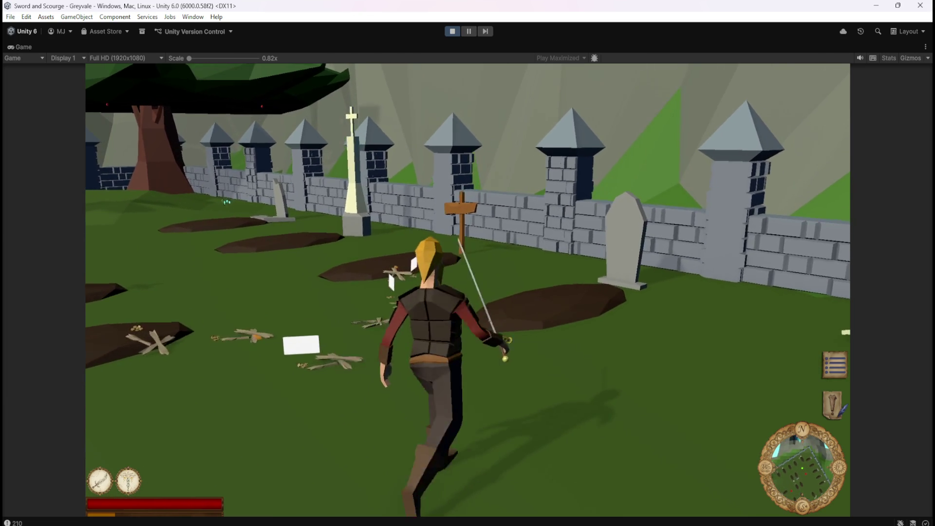
key(a)
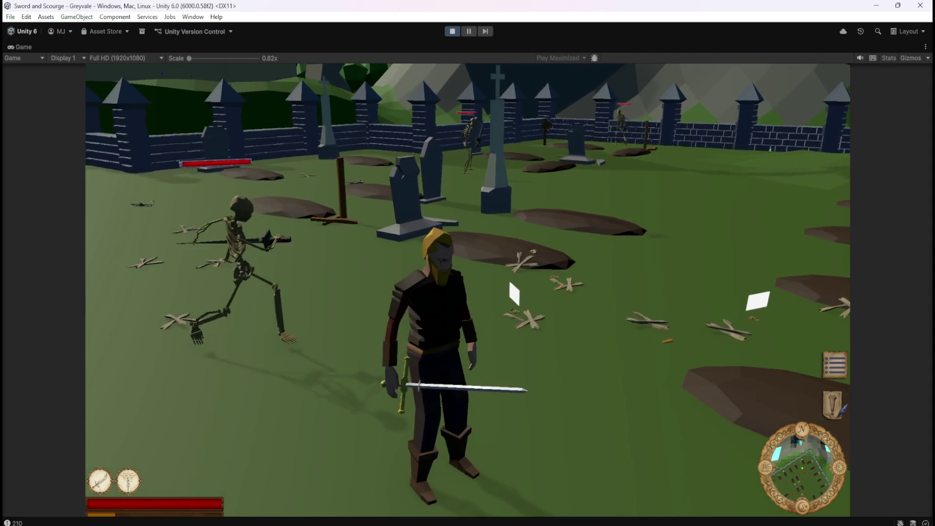
key(w)
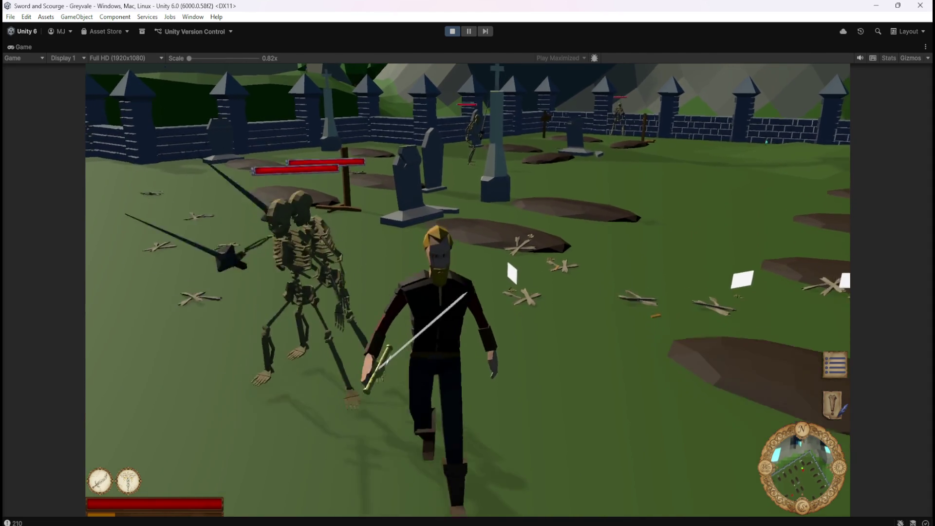
key(w)
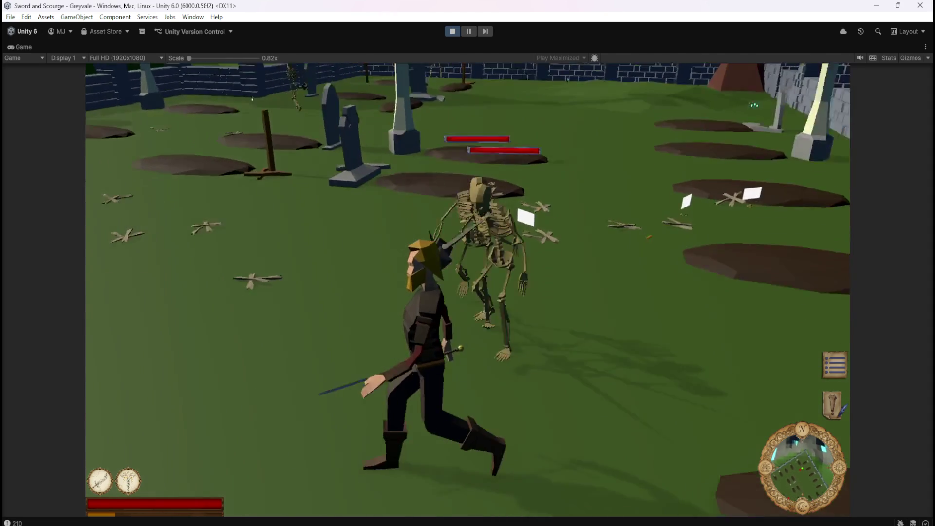
key(w)
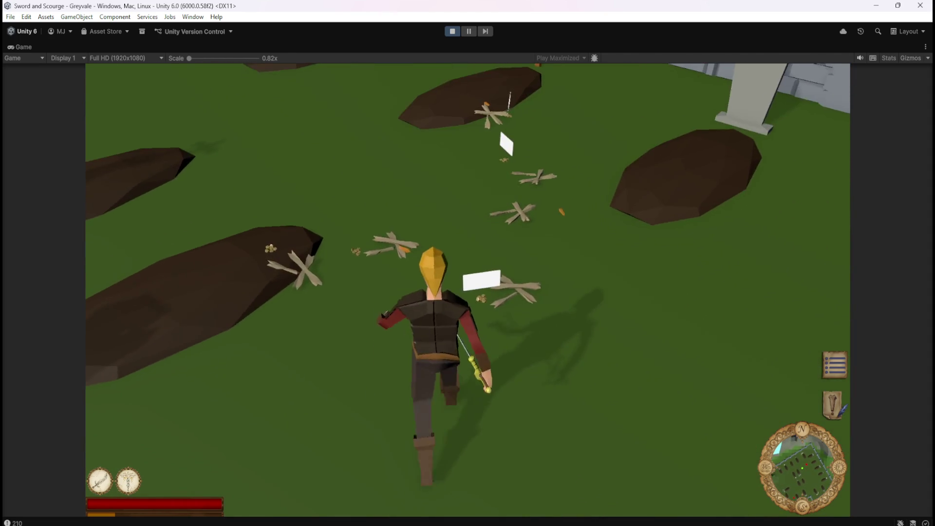
- Keep fighting and running past skeletons, then pause with Esc and stop Play mode
key(s)
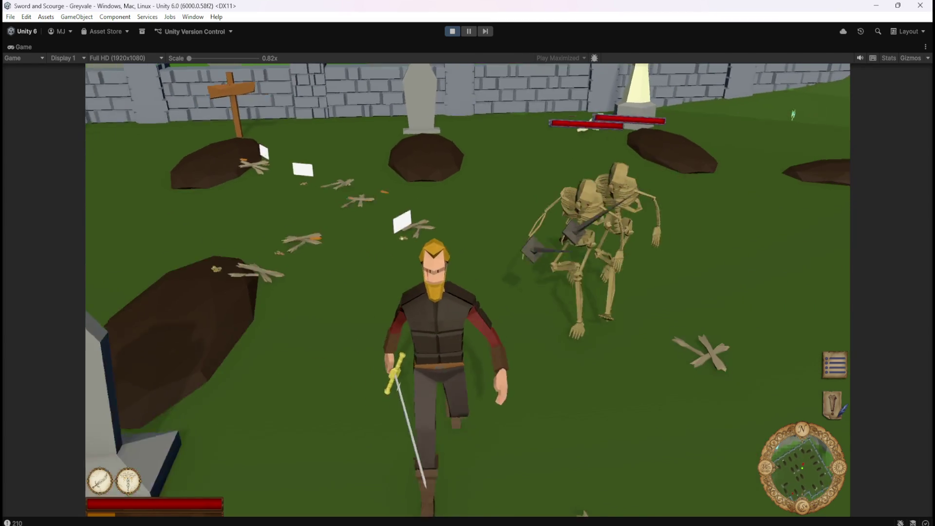
key(d)
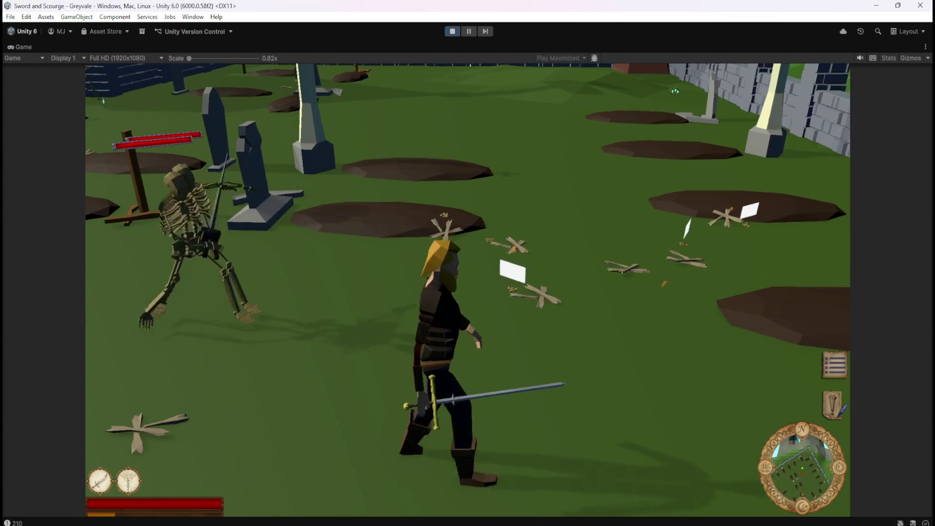
key(s)
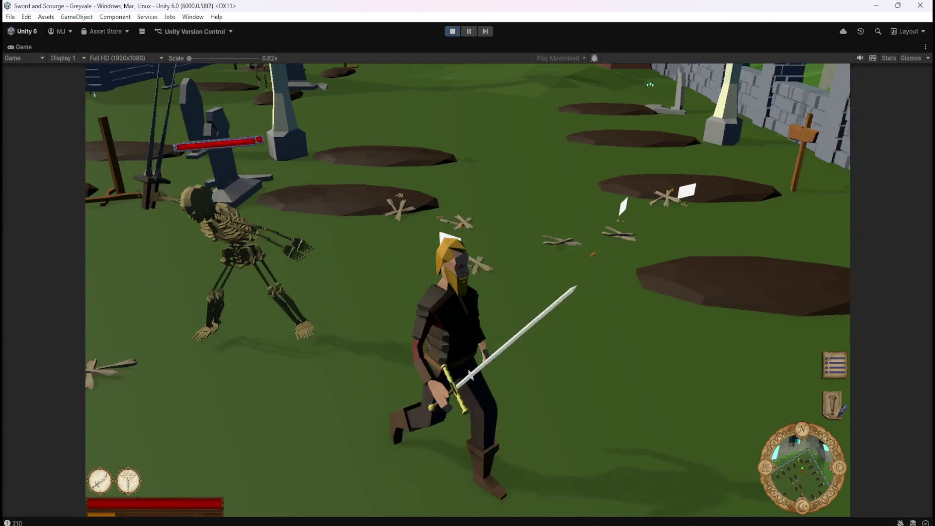
key(w)
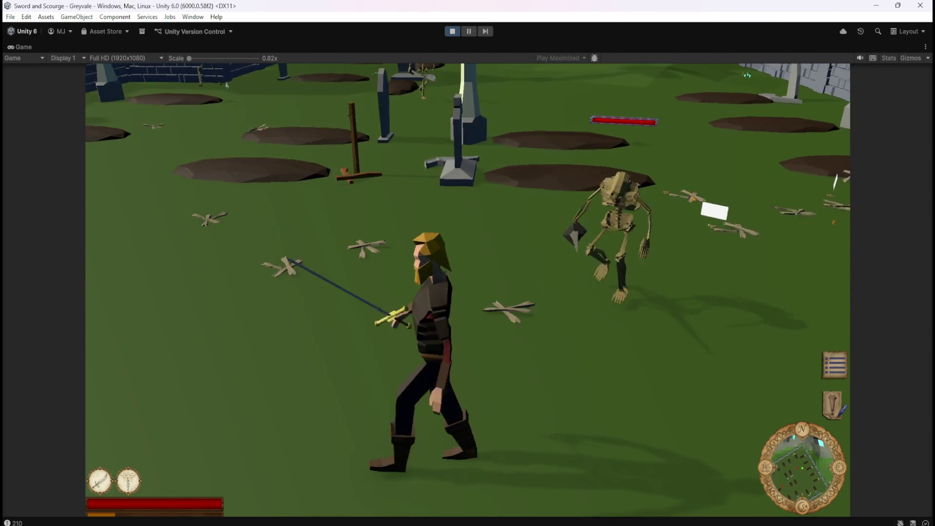
key(s)
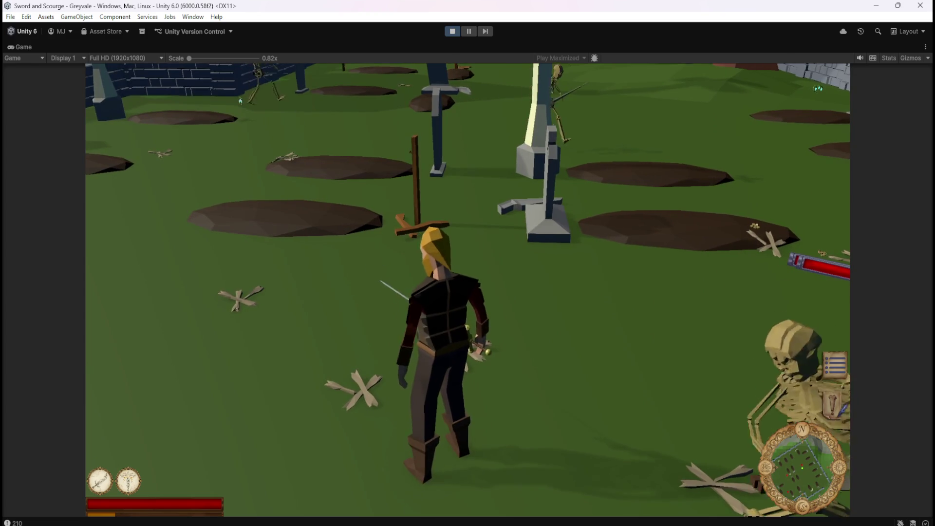
key(w)
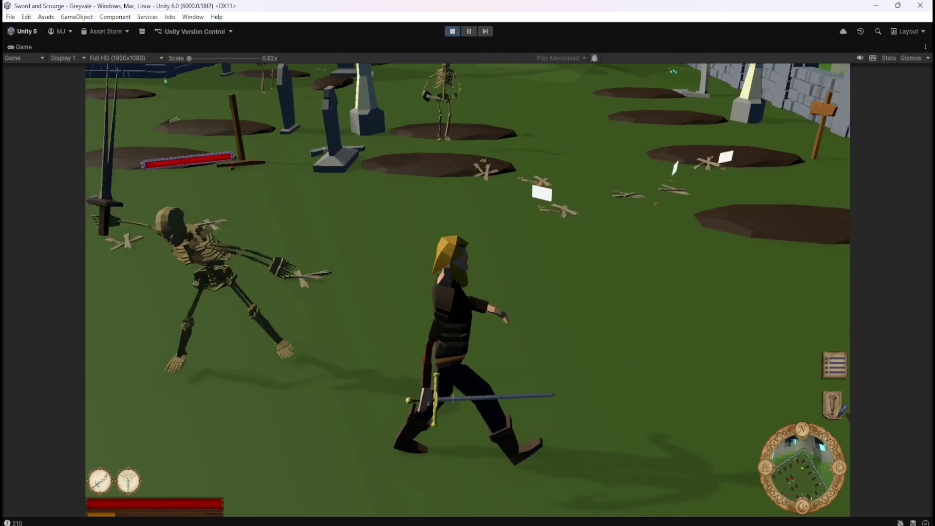
key(w)
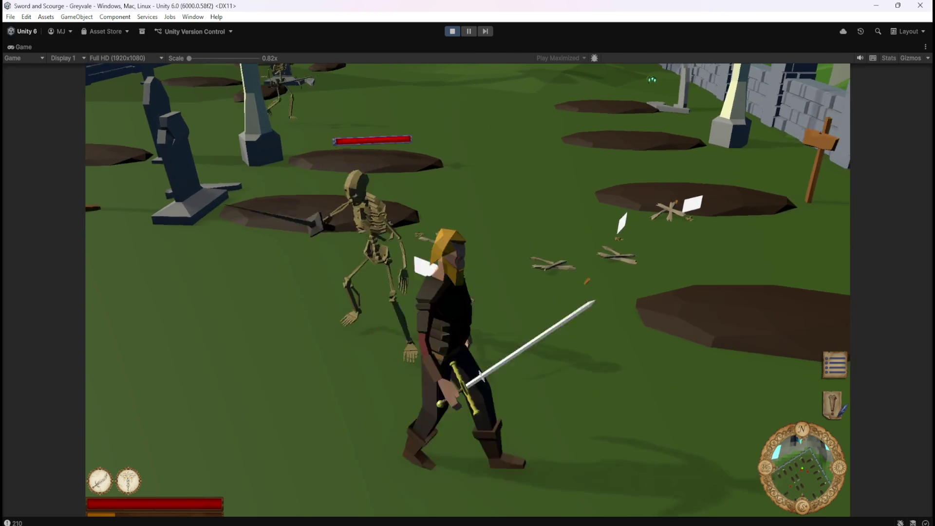
key(w)
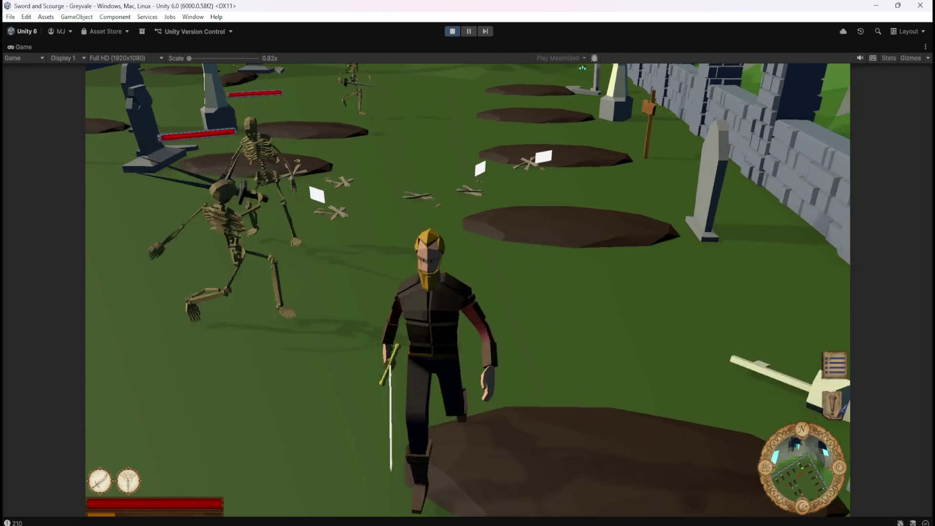
key(w)
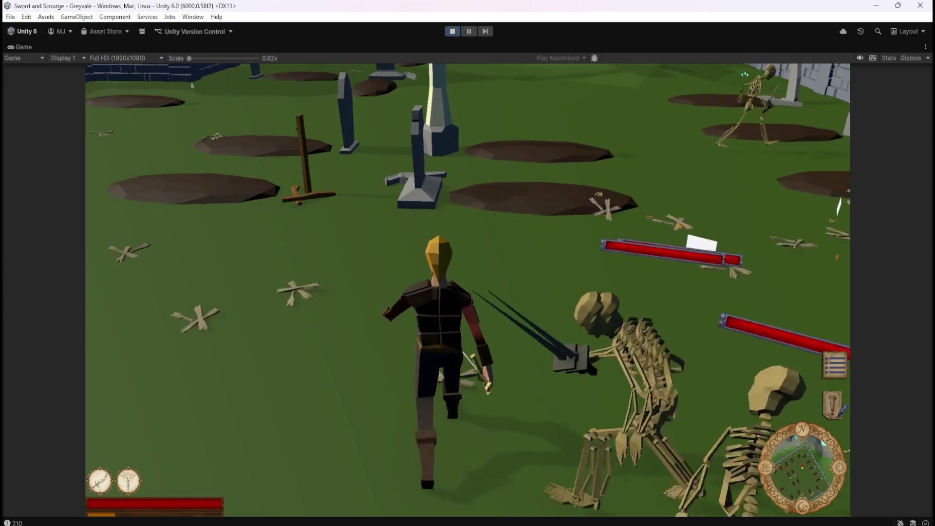
key(w)
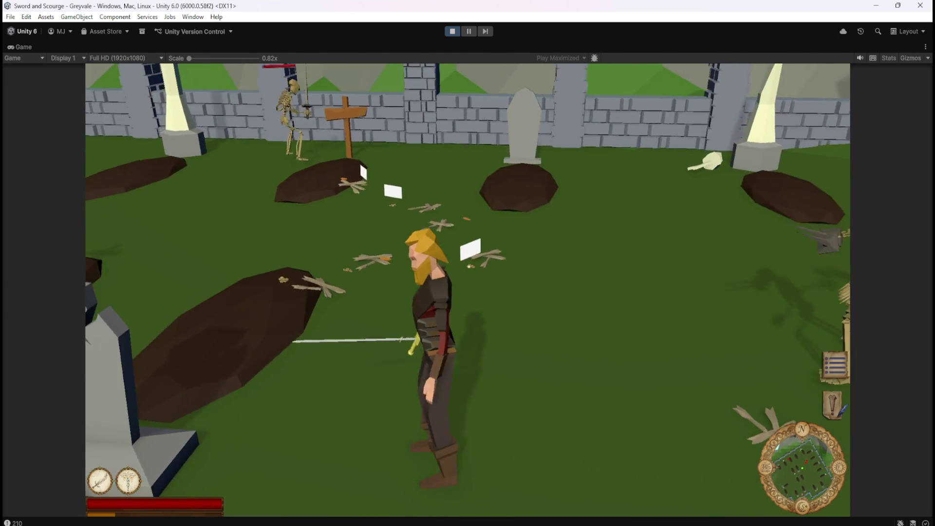
key(w)
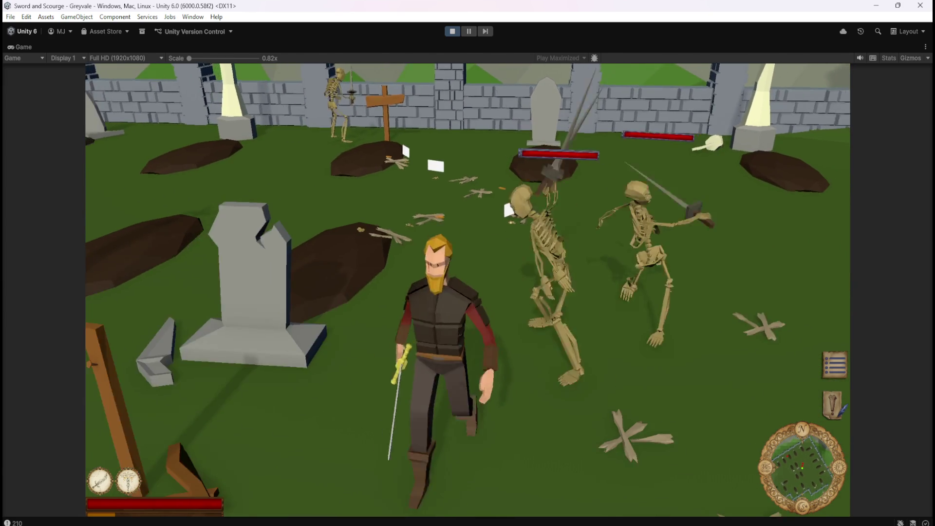
key(w)
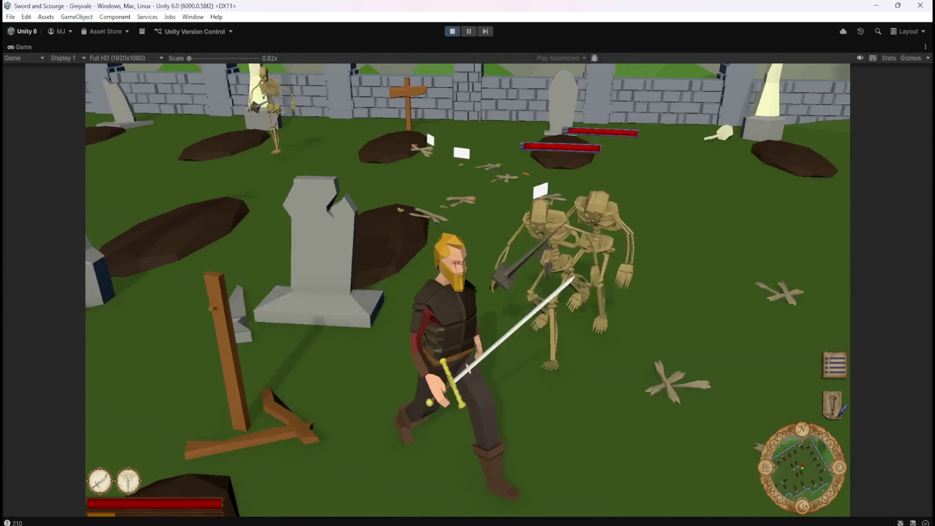
key(w)
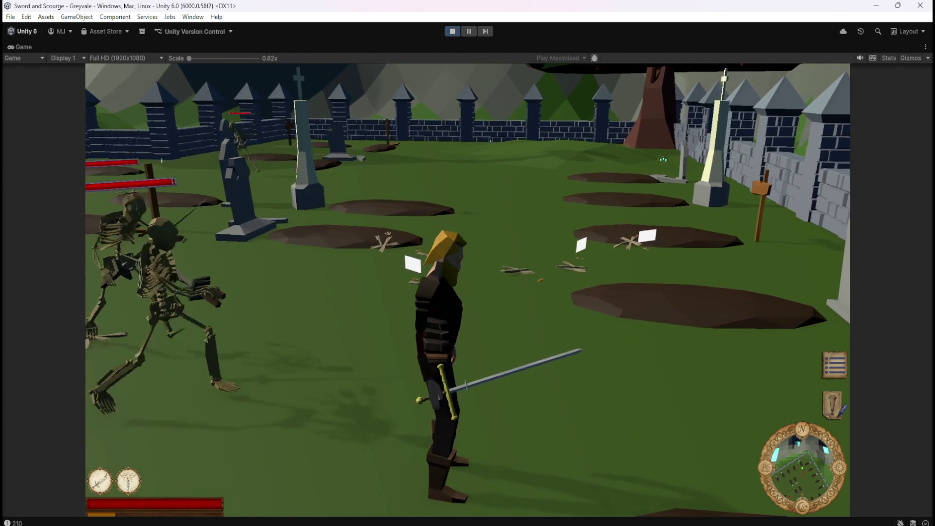
key(w)
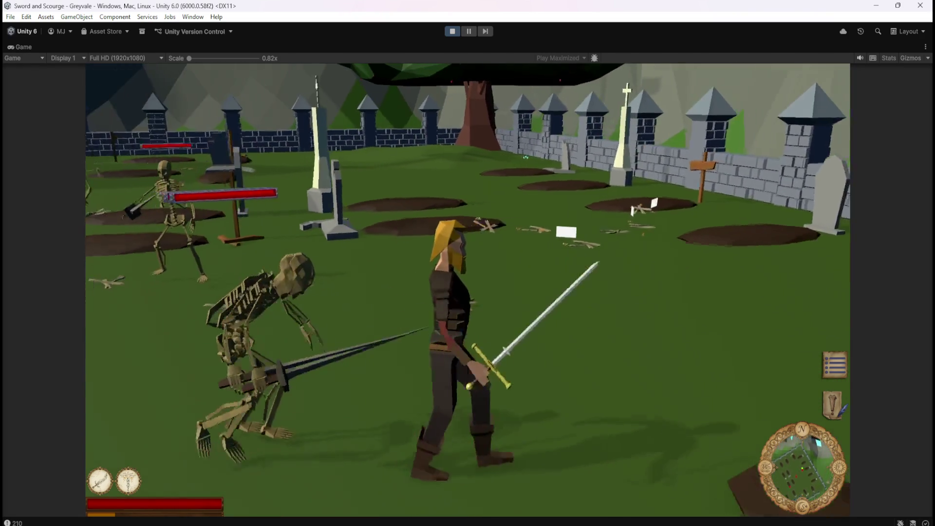
key(Escape)
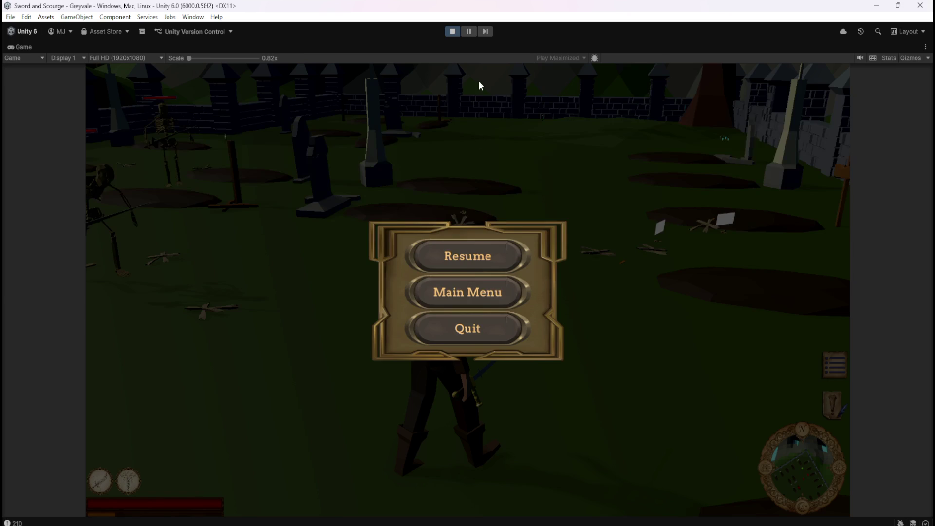
click(452, 31)
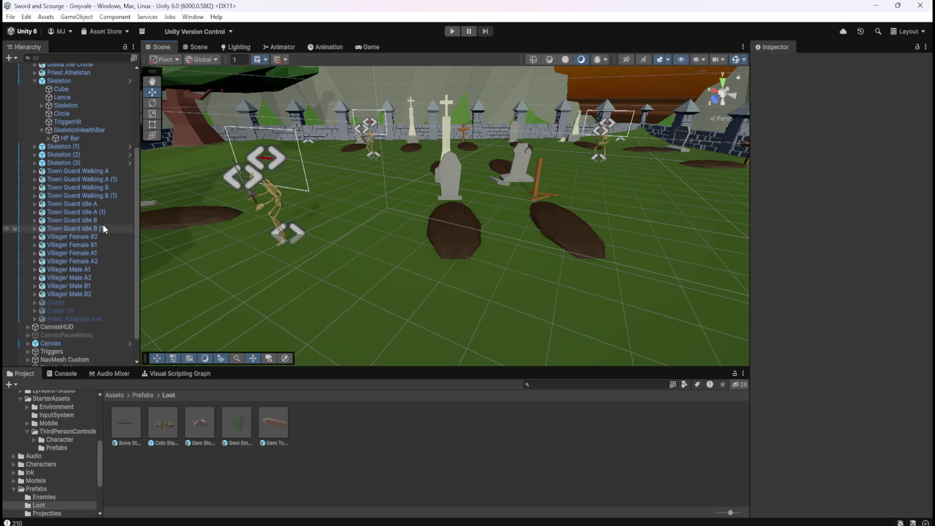
- Open the Coin Stack prefab and inspect its root, Canvas and Image components
double_click(164, 421)
click(62, 97)
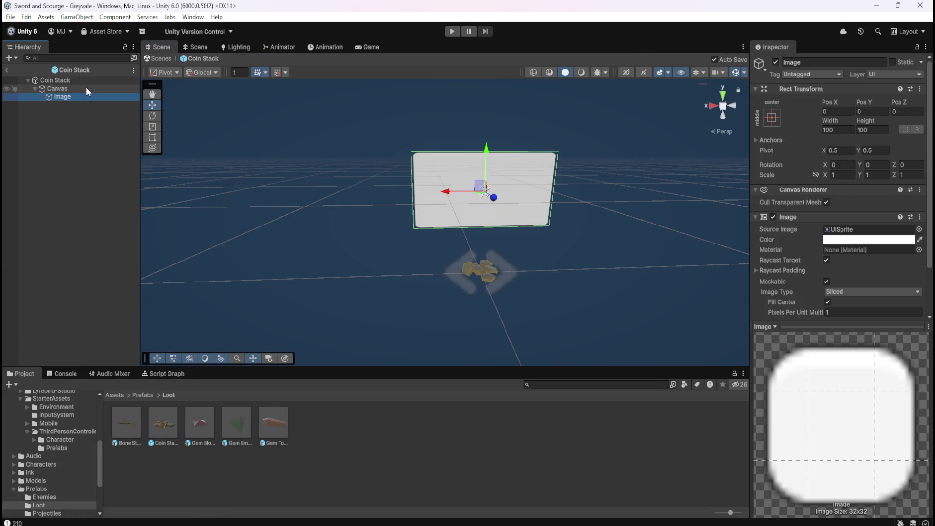
click(86, 87)
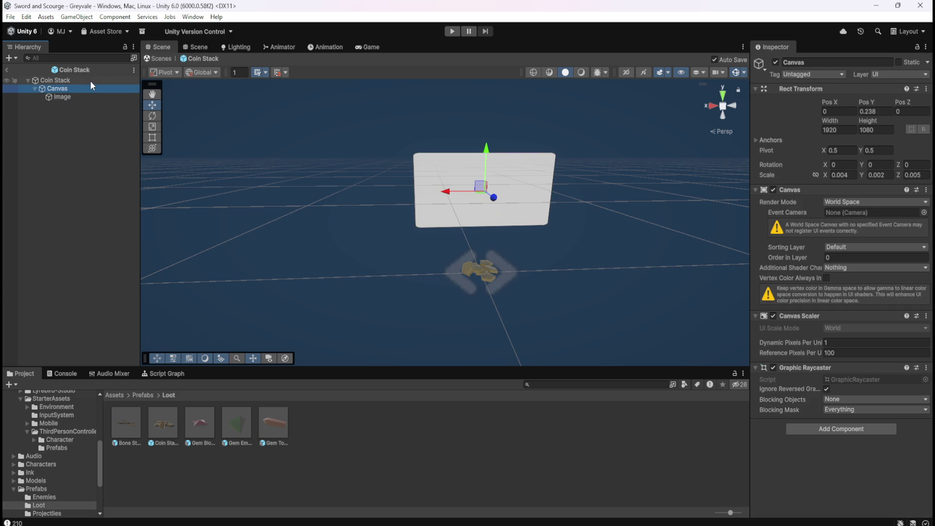
click(89, 81)
click(86, 87)
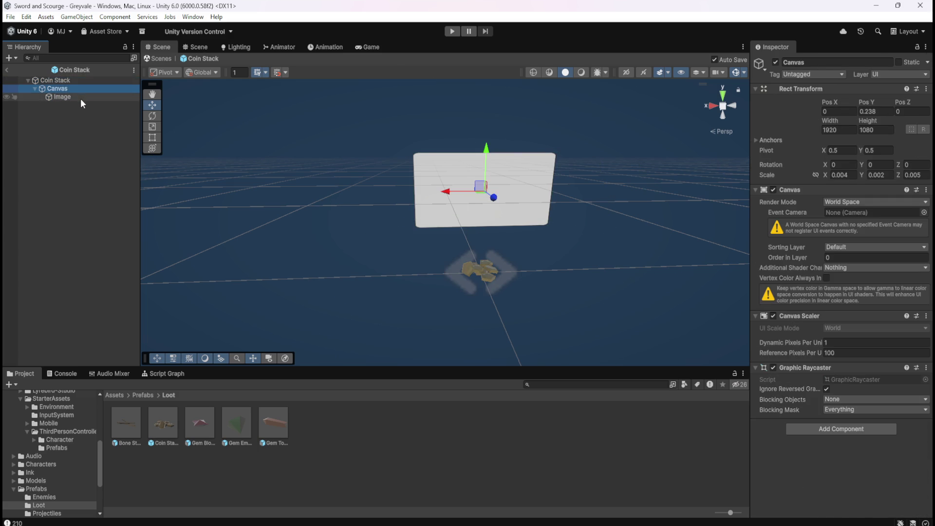
click(81, 97)
click(86, 90)
click(92, 79)
click(86, 88)
click(81, 95)
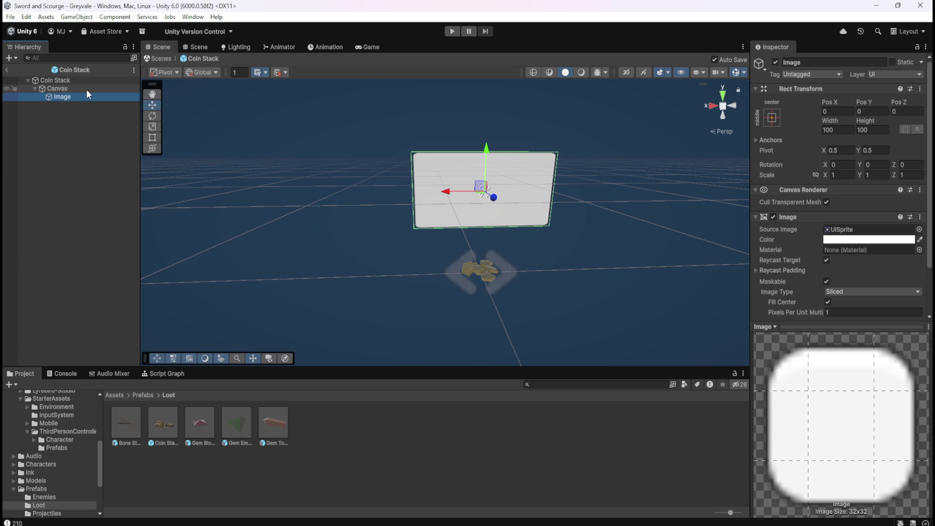
click(86, 89)
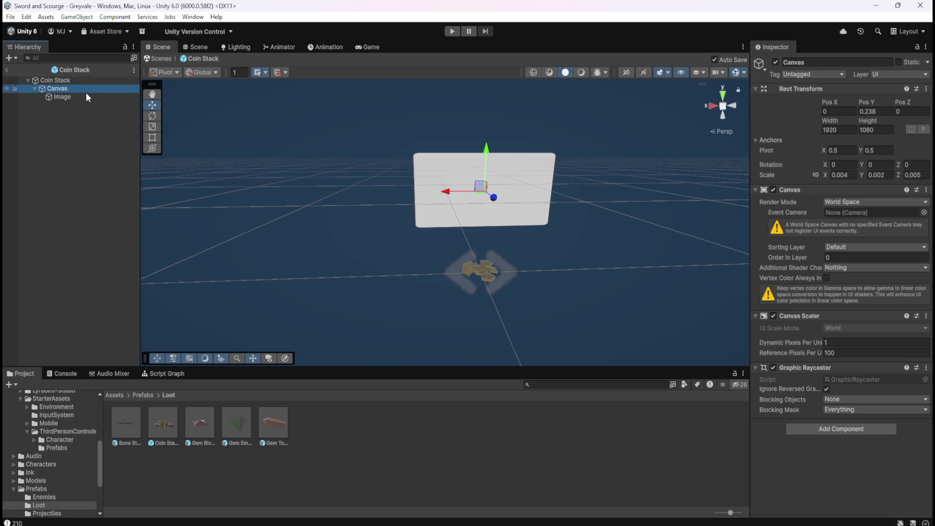
- Delete the Canvas together with its Image child from the prefab
click(86, 96)
click(88, 80)
click(83, 89)
key(Delete)
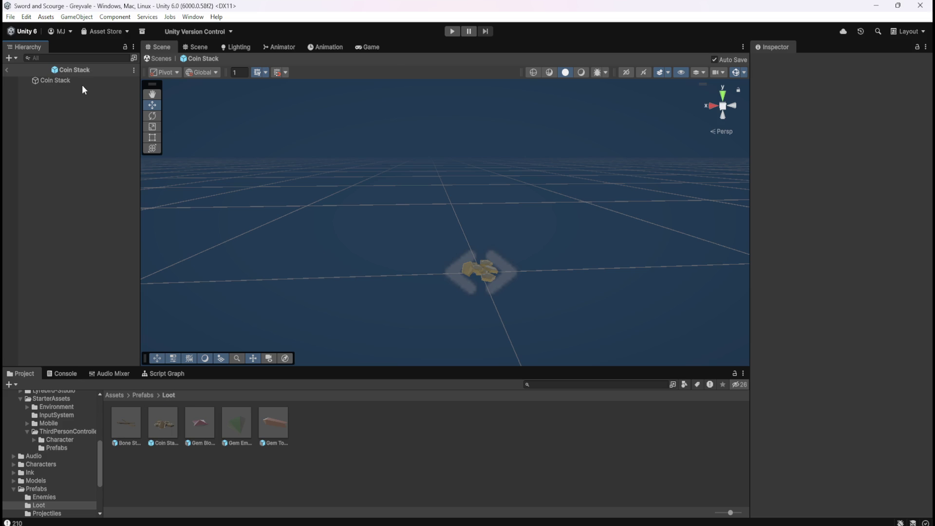
click(82, 83)
key(f)
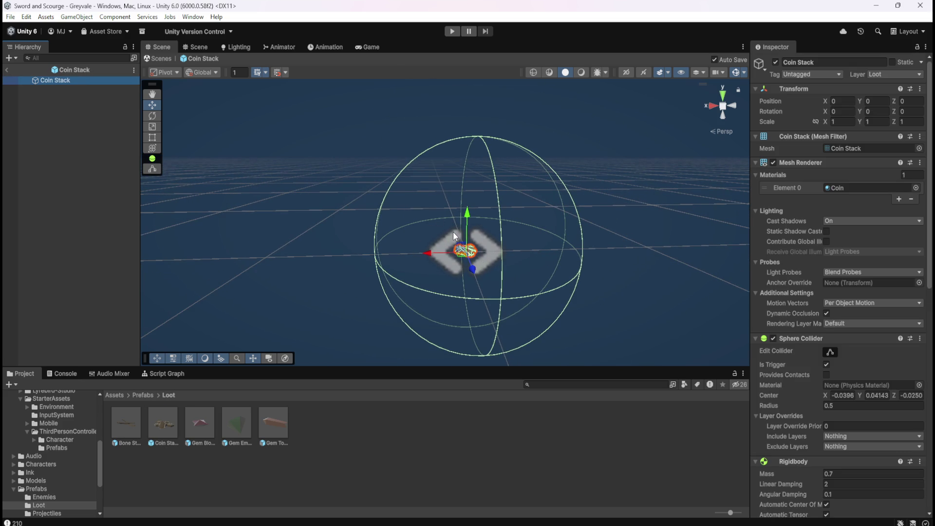
scroll(794, 360, down, 10)
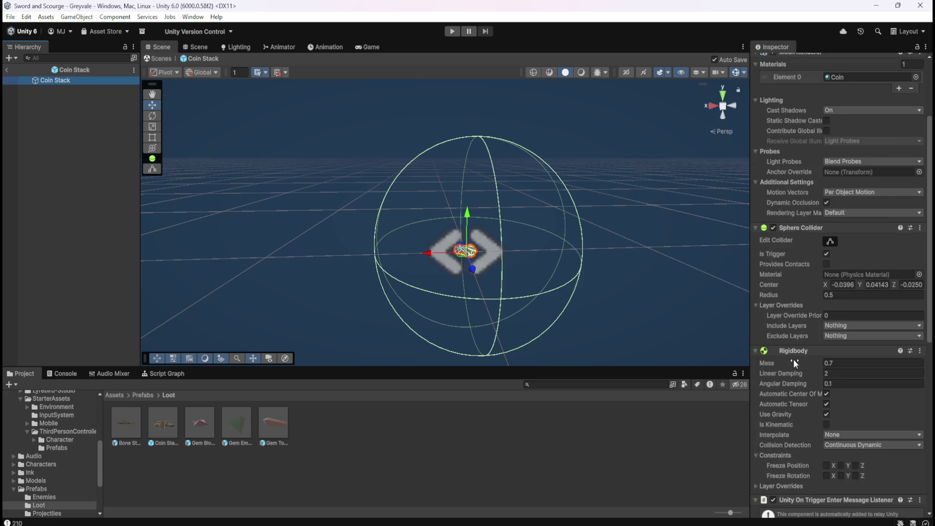
scroll(794, 314, down, 5)
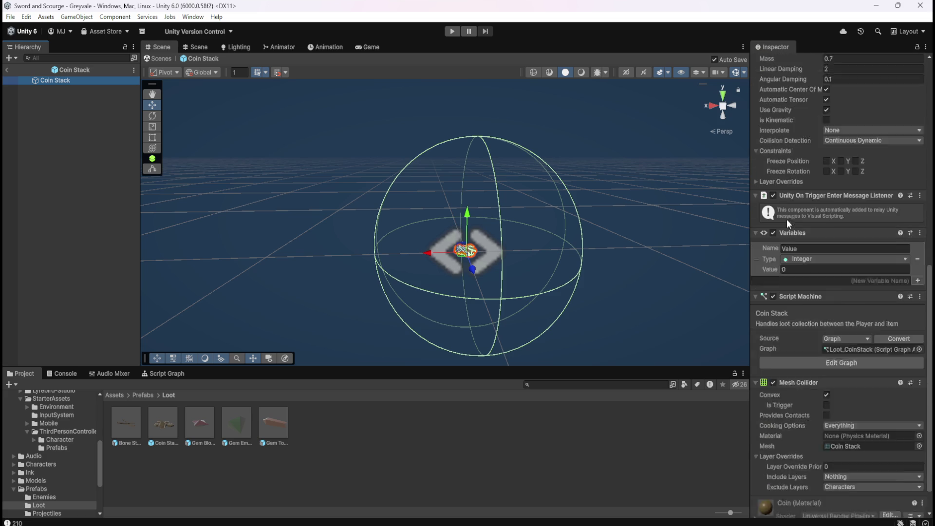
scroll(784, 309, up, 4)
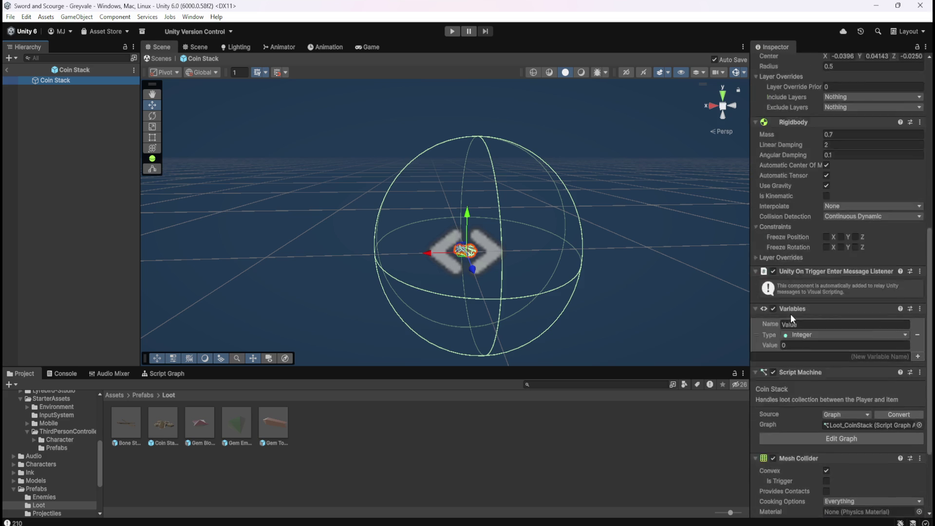
scroll(795, 242, up, 3)
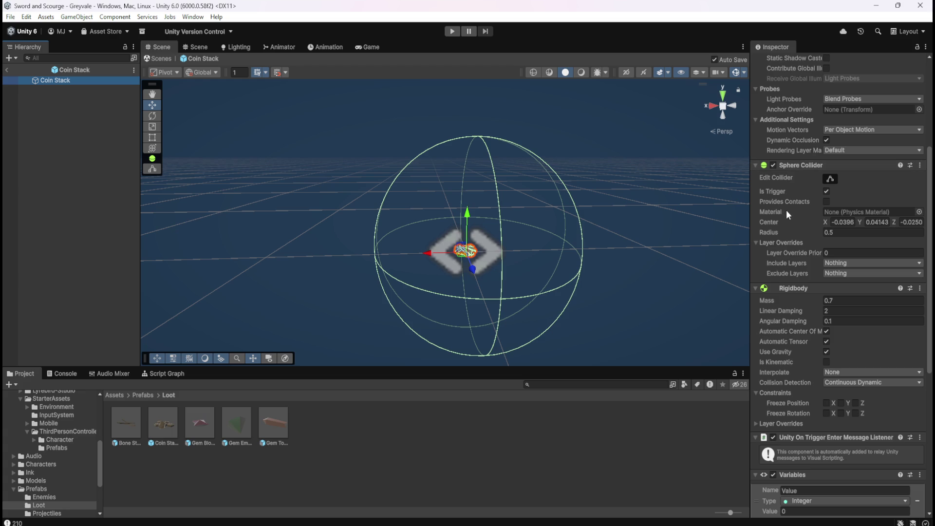
scroll(786, 210, down, 7)
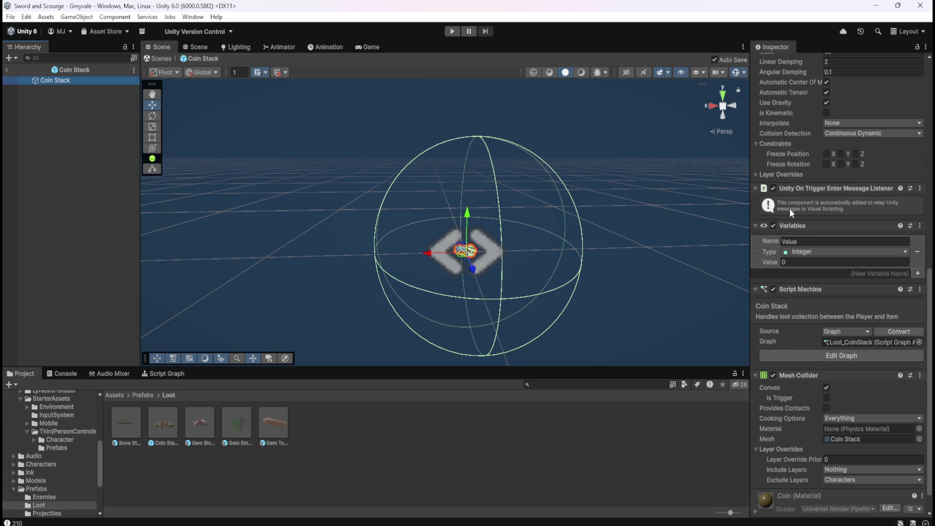
scroll(790, 208, up, 4)
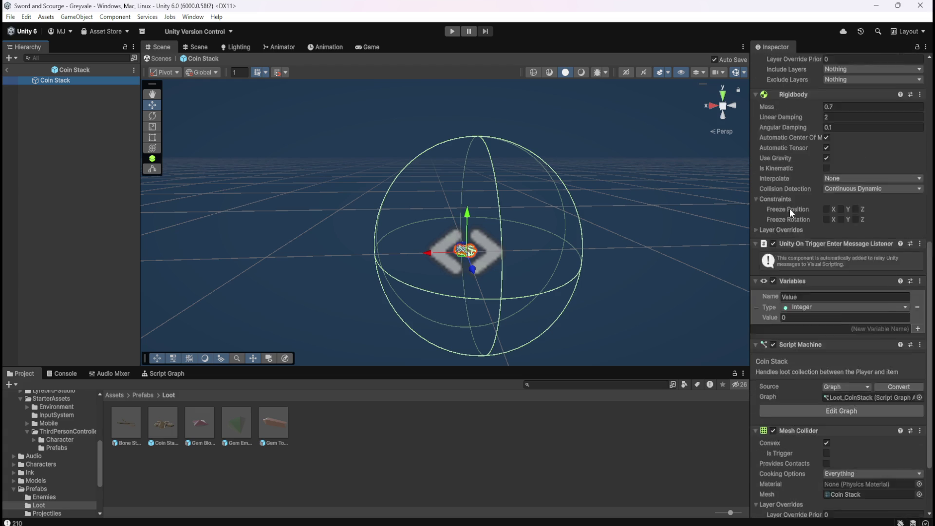
scroll(781, 253, up, 5)
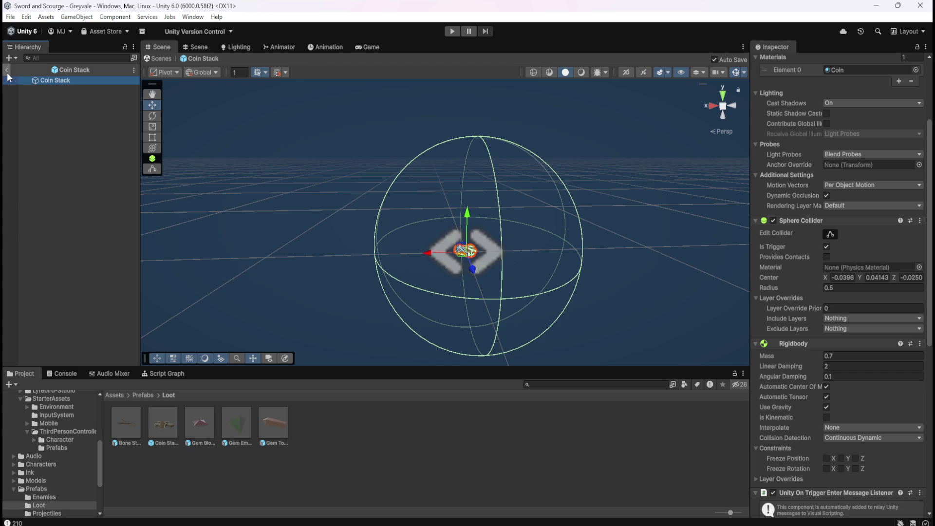
- Open the Bone Stack prefab in Prefab Mode, briefly reopening Coin Stack in between
double_click(135, 426)
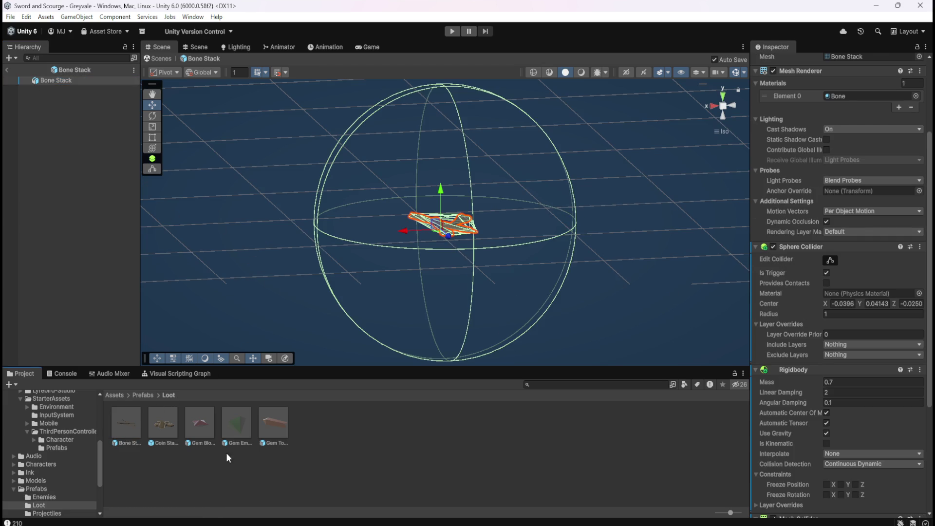
double_click(167, 419)
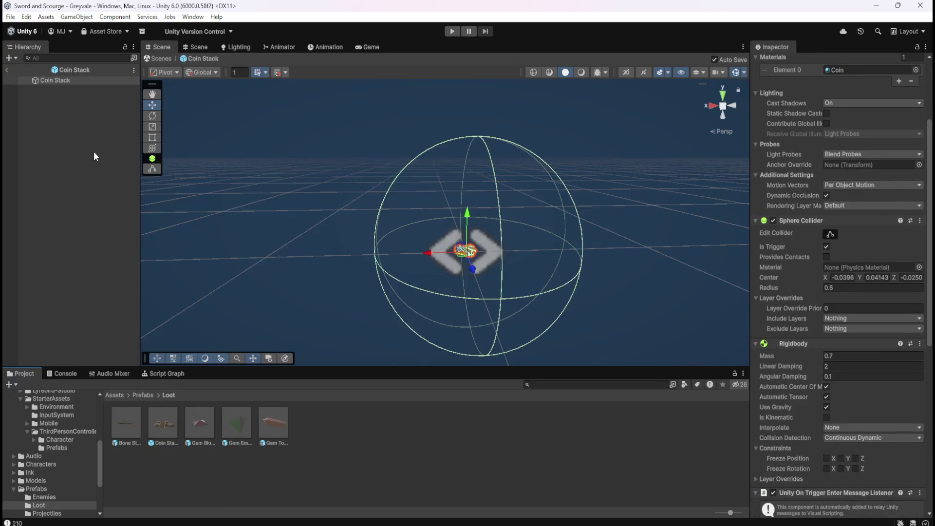
click(75, 136)
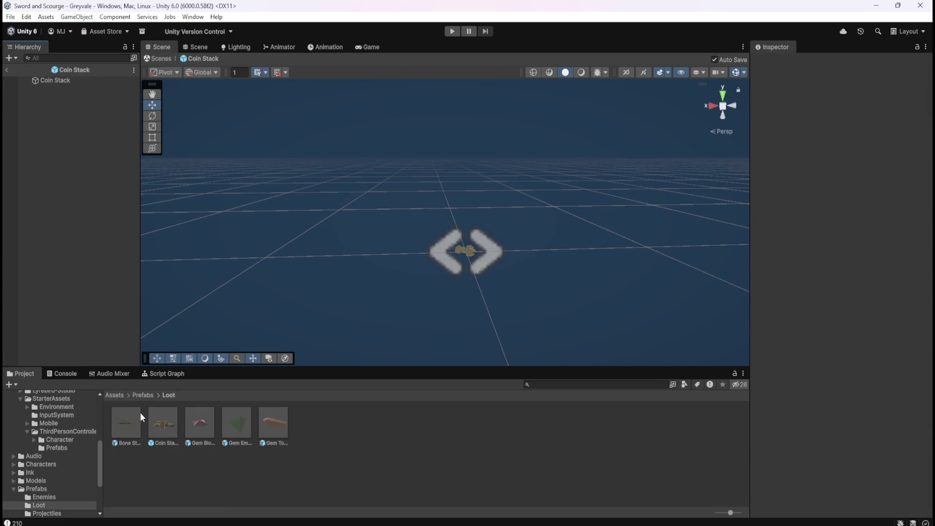
double_click(129, 420)
click(83, 214)
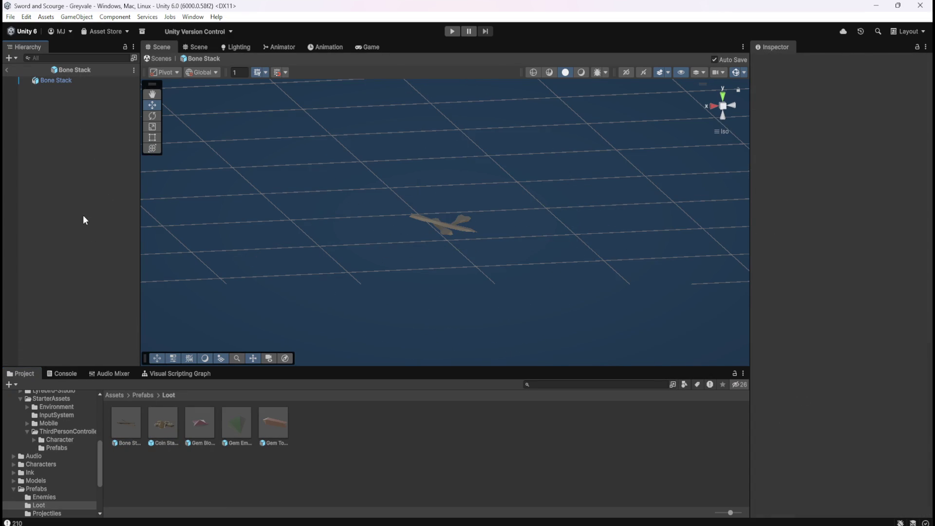
- Compare the Coin Stack, Bone Stack, Gem Blood Ruby and Gem Emerald prefab assets in the Inspector
click(163, 419)
click(303, 459)
click(156, 426)
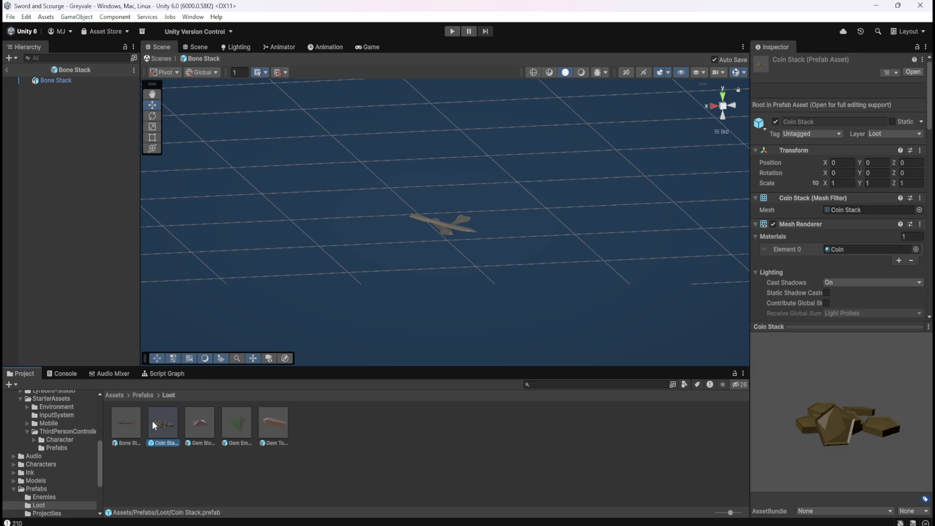
click(141, 421)
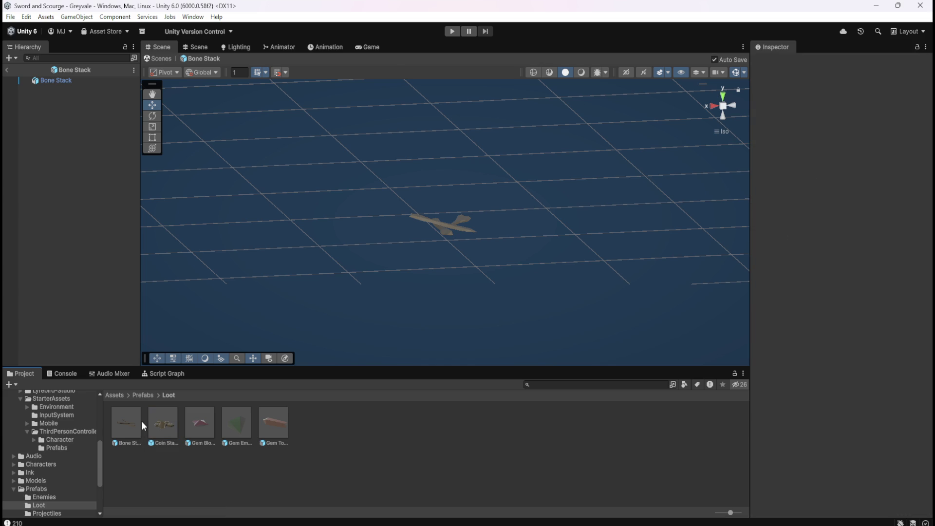
click(167, 421)
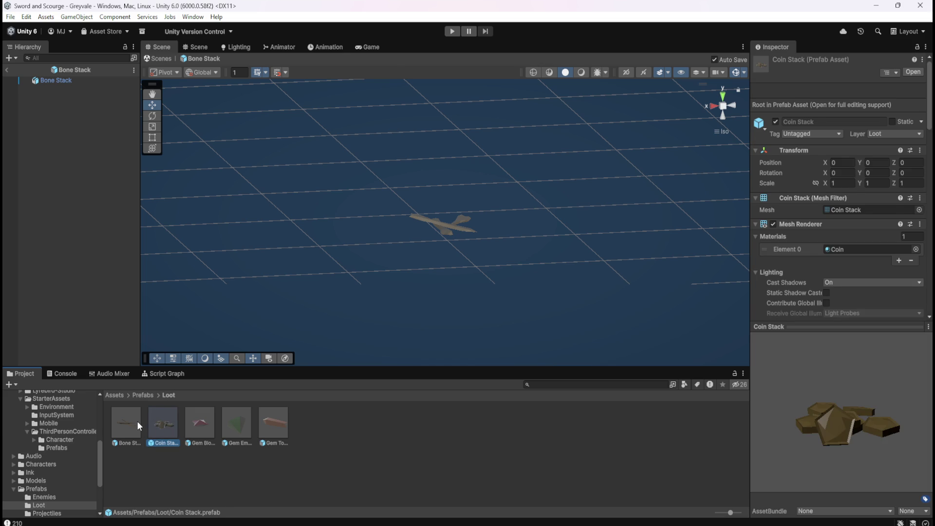
click(139, 421)
click(198, 423)
click(226, 424)
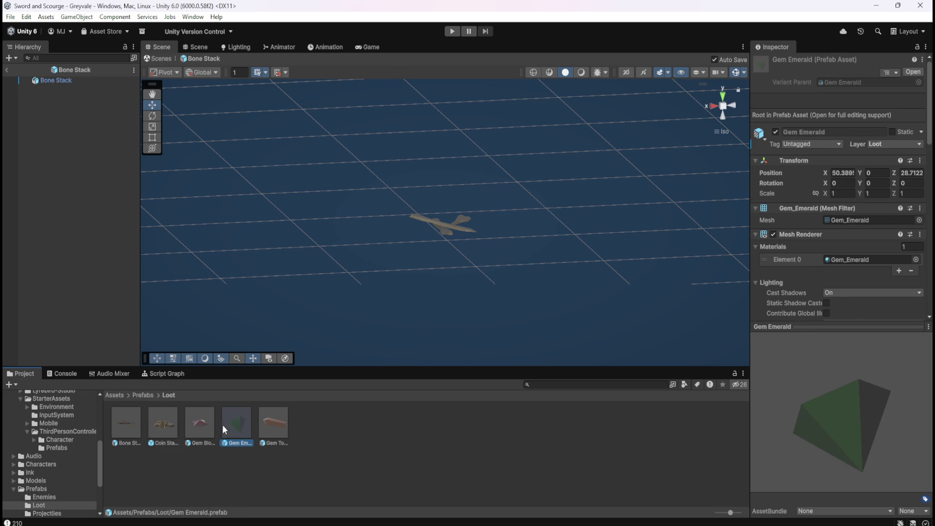
click(165, 424)
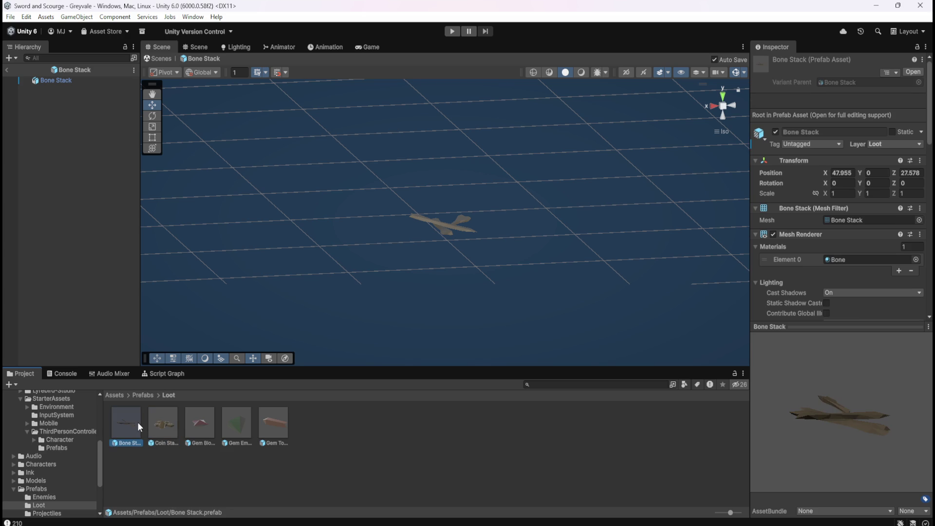
scroll(787, 248, down, 10)
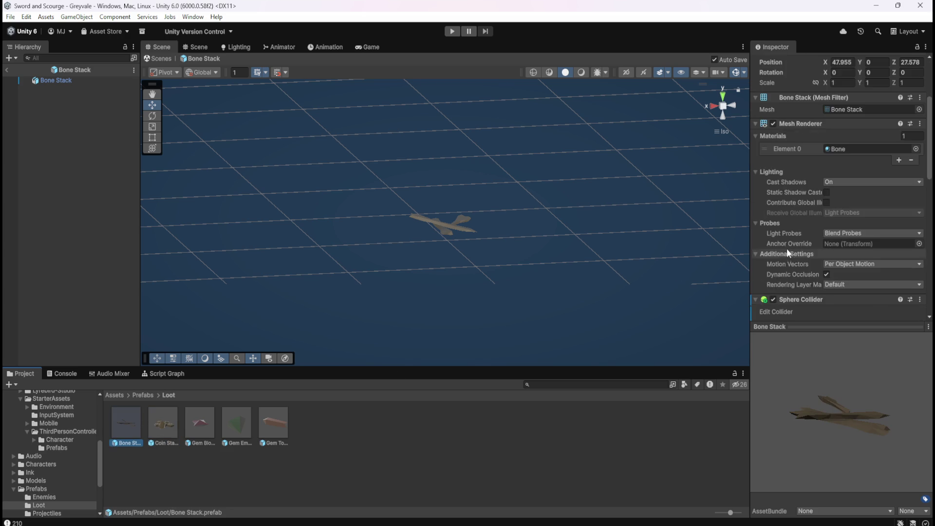
click(165, 425)
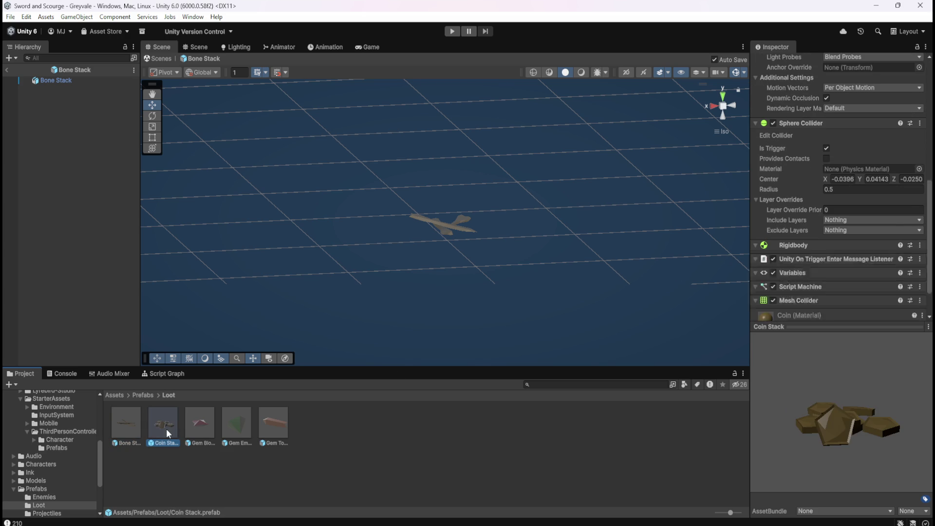
scroll(378, 180, down, 5)
- Switch the Scene view to perspective, review the Bone Stack root, then select Coin Stack
click(722, 104)
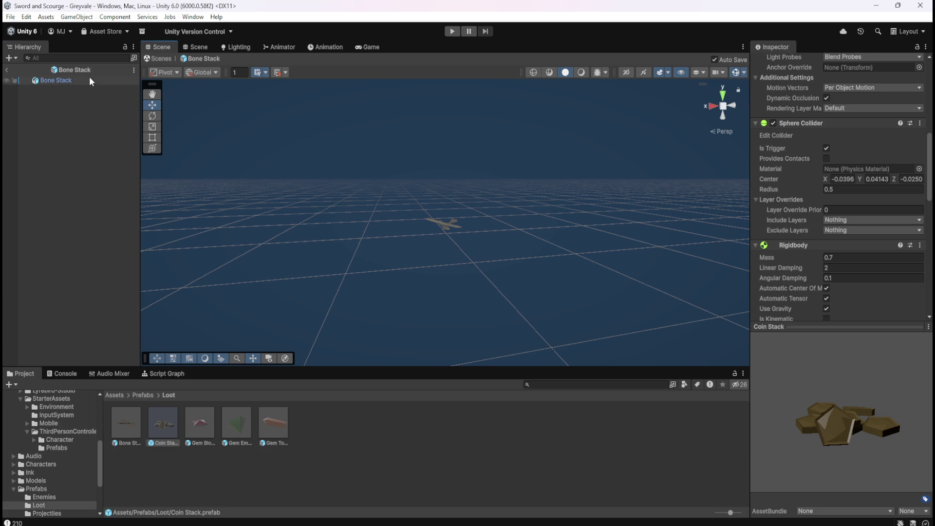
click(89, 78)
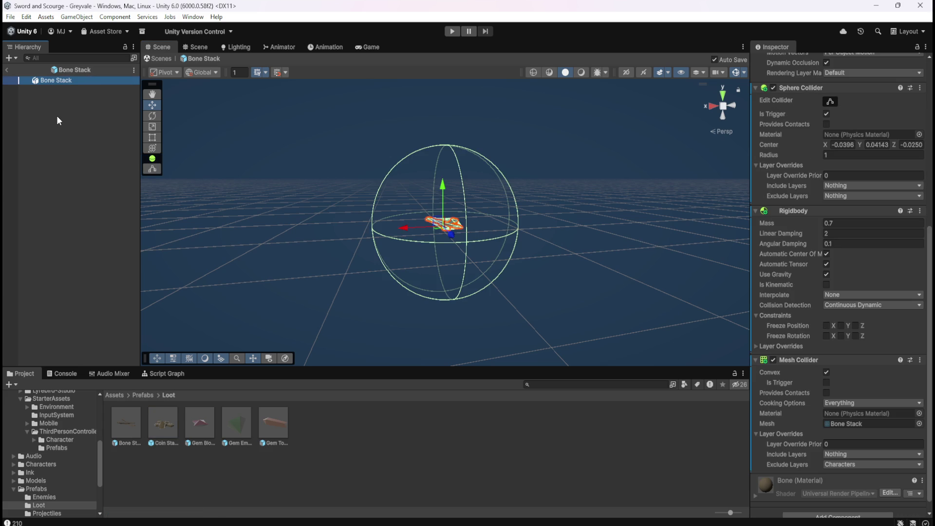
click(164, 427)
double_click(163, 419)
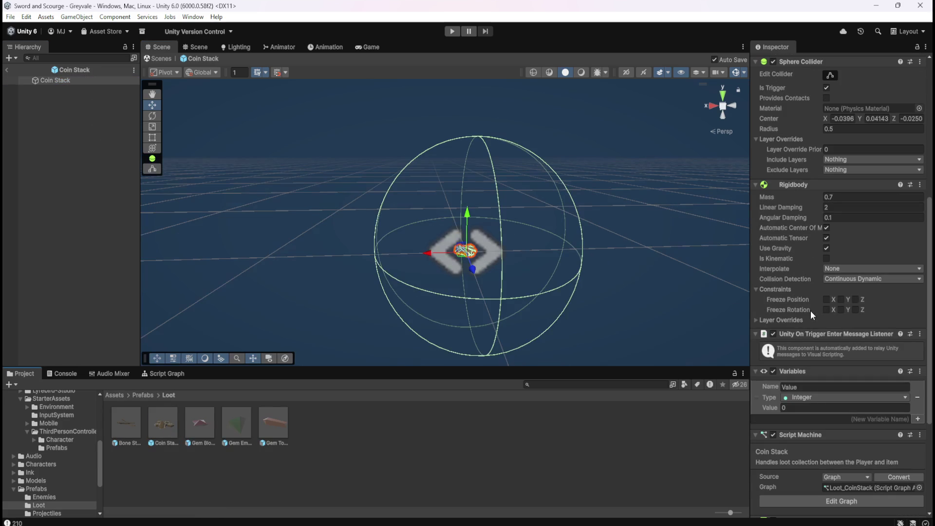
scroll(784, 258, up, 3)
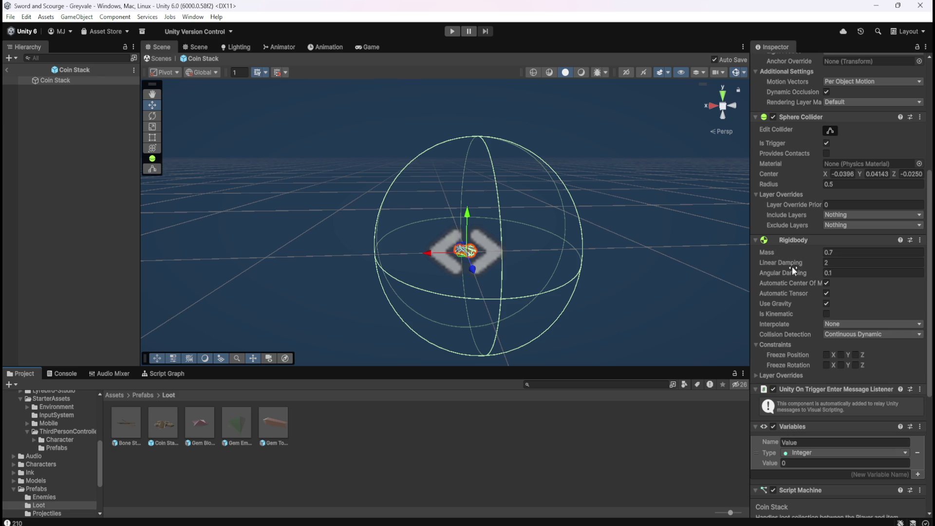
double_click(139, 426)
double_click(166, 426)
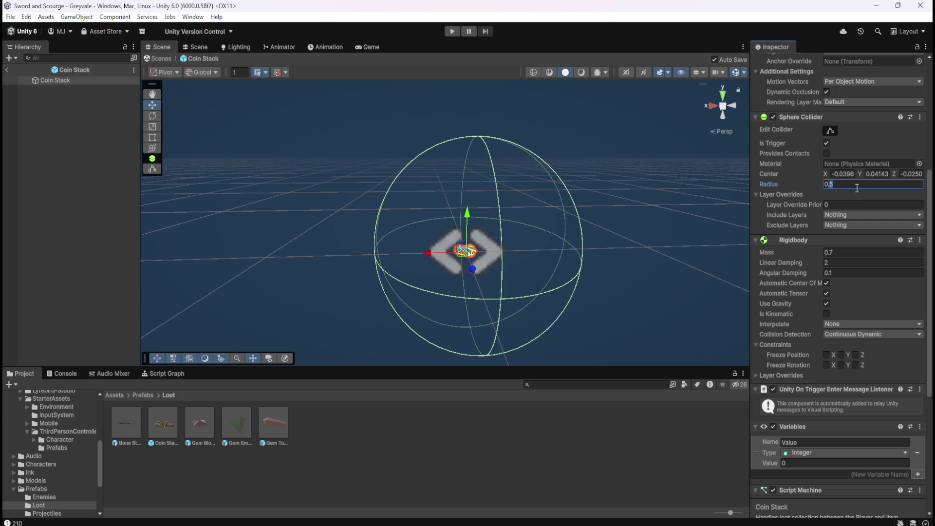
text(8)
key(ctrl+z)
double_click(131, 428)
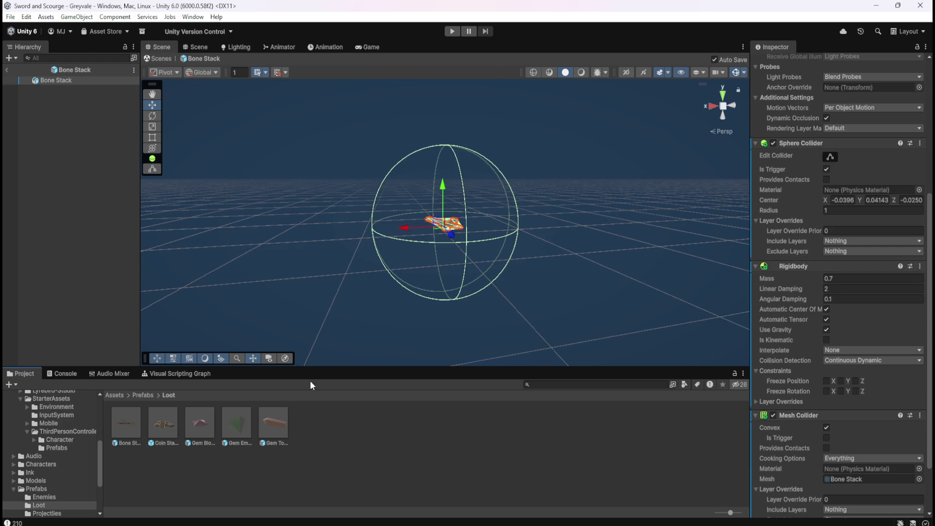
- Open the Gem Blood Ruby prefab and orbit the Scene view around the gem
double_click(199, 420)
scroll(469, 287, down, 5)
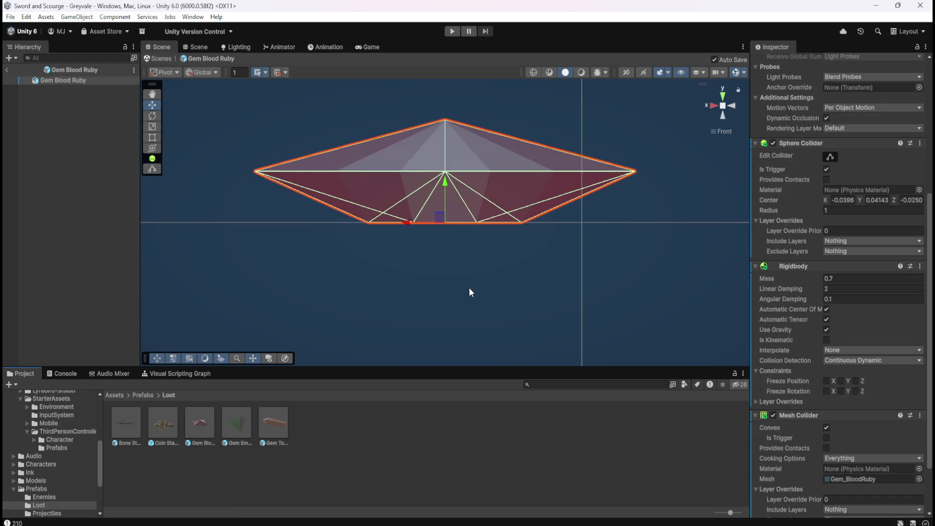
drag(429, 228, 482, 278)
scroll(482, 278, down, 6)
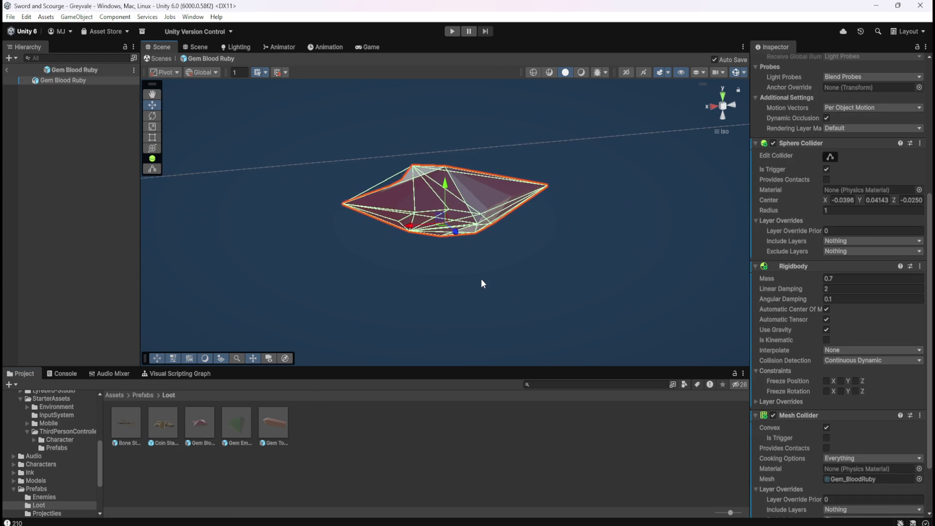
scroll(485, 276, down, 8)
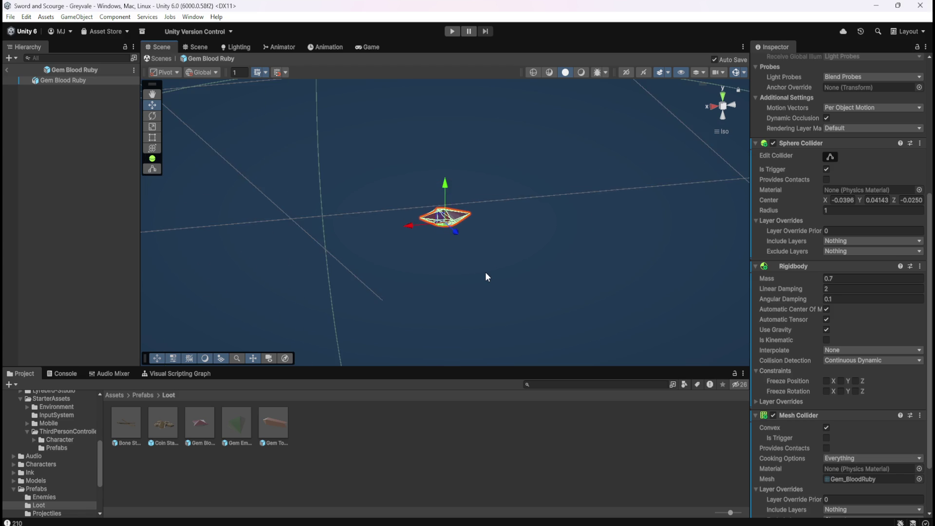
scroll(485, 270, down, 3)
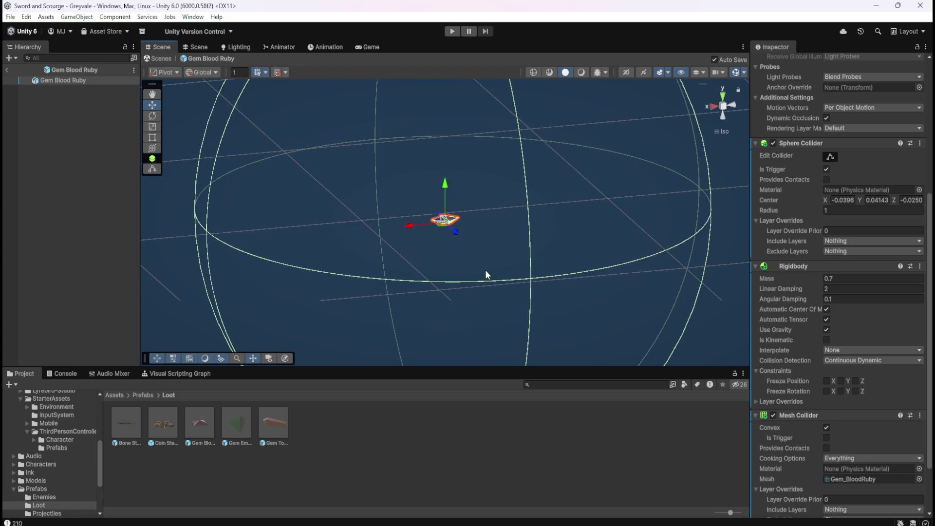
- Open Bone Stack, then Coin Stack again, reviewing its 0.5-radius trigger sphere collider
double_click(130, 419)
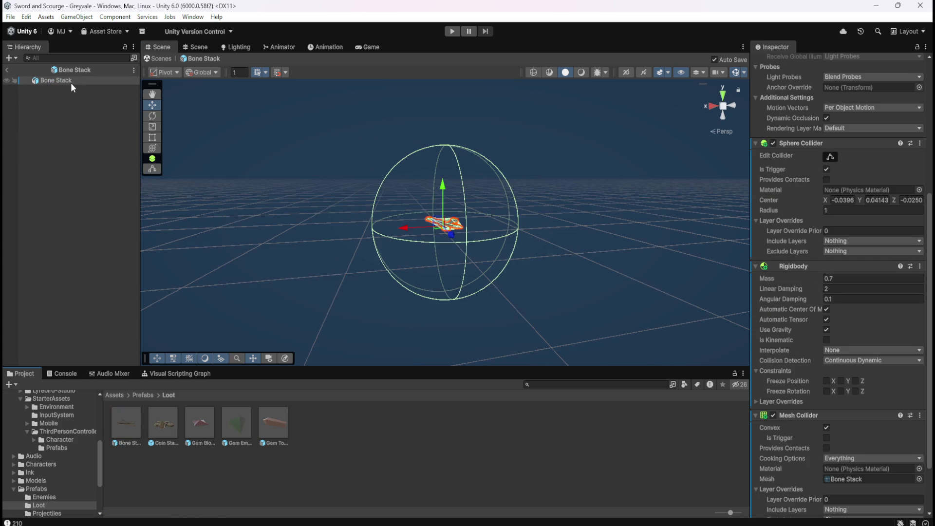
double_click(168, 429)
scroll(808, 370, down, 5)
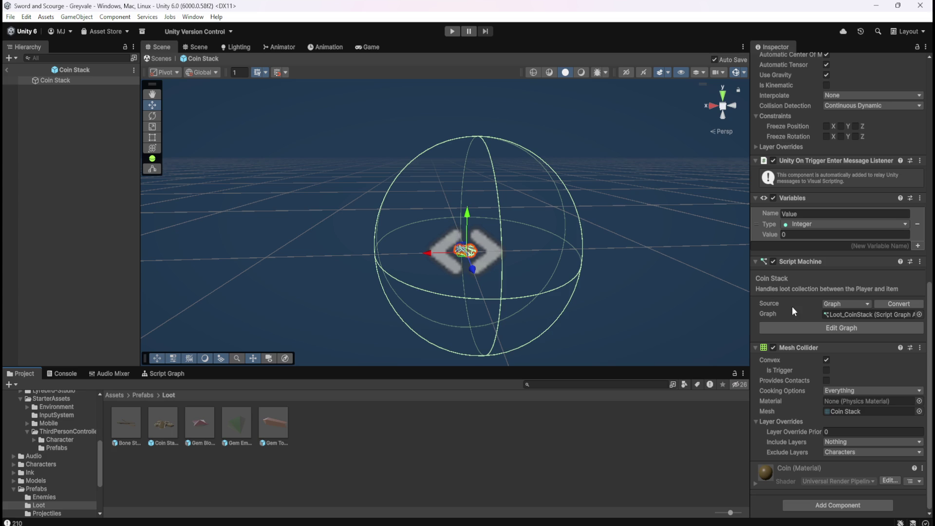
scroll(792, 306, up, 4)
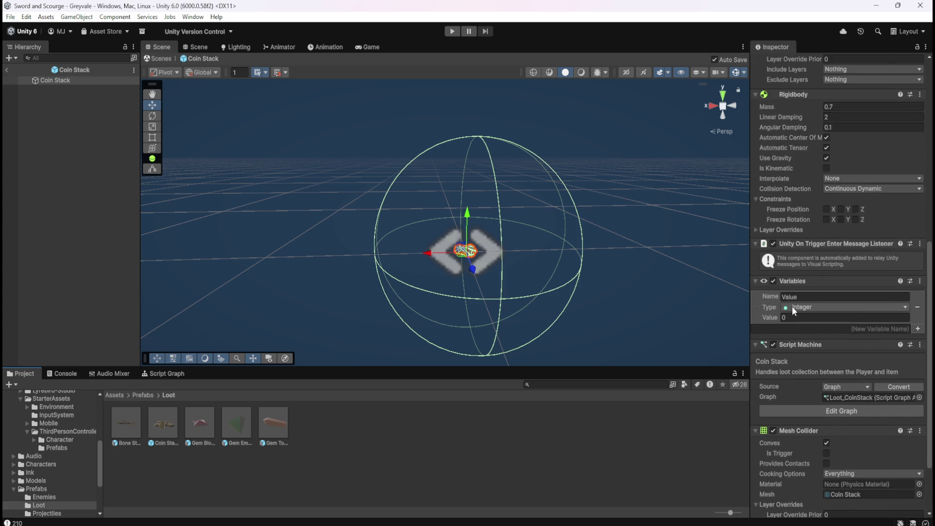
scroll(792, 307, up, 5)
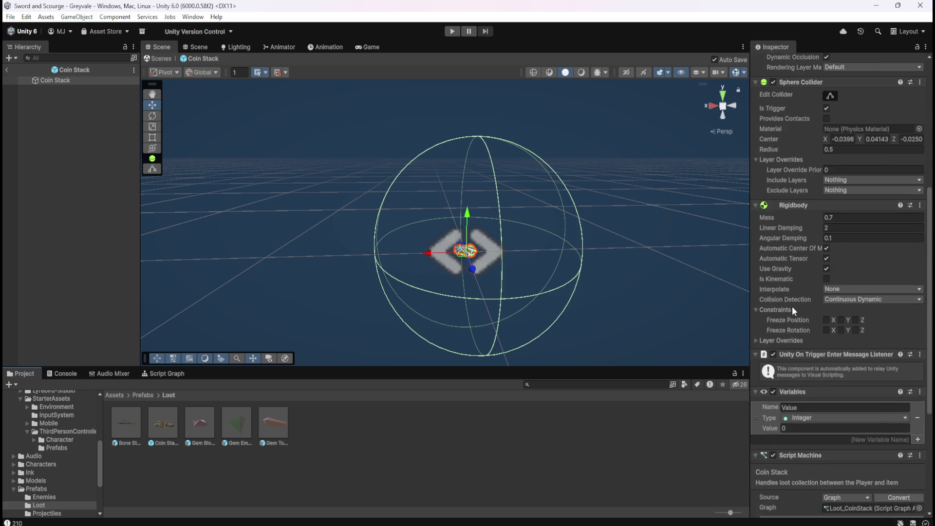
scroll(791, 305, up, 1)
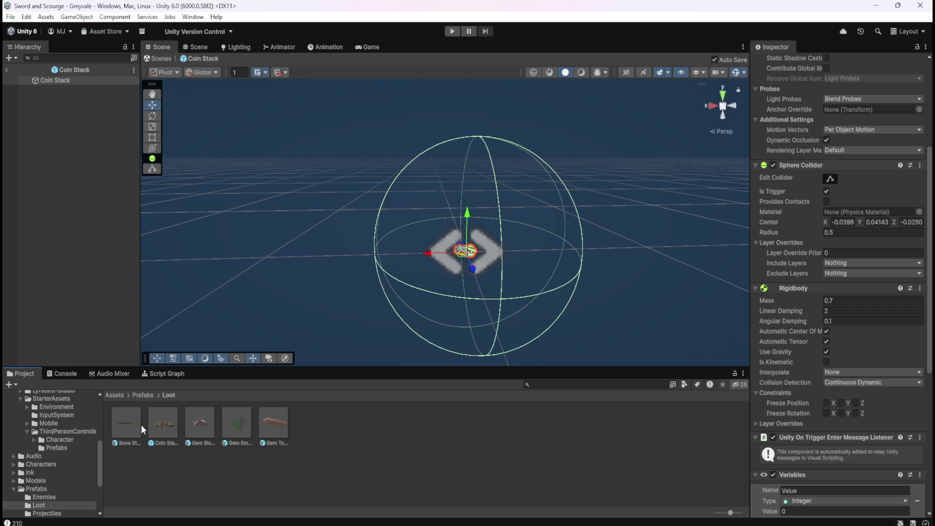
- Review the Coin Stack script graph maximized, then return to the Loot prefabs folder
scroll(786, 353, down, 3)
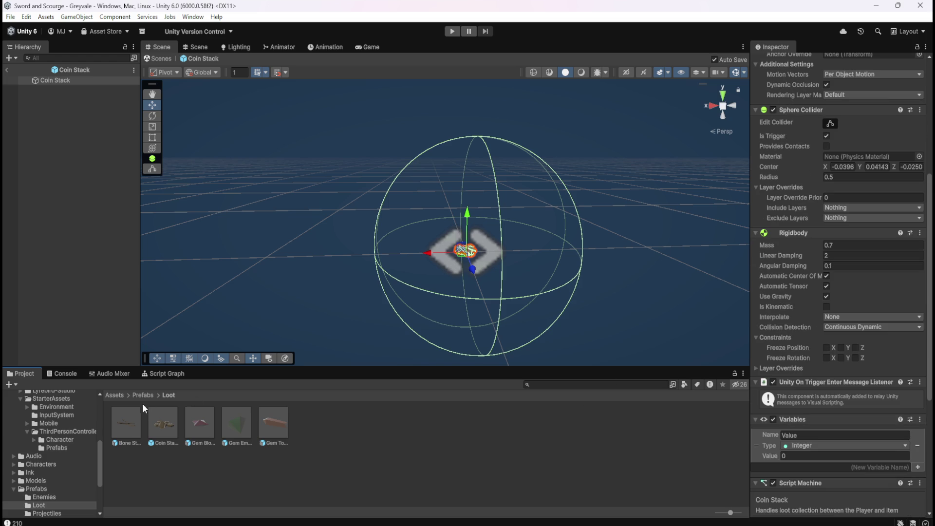
click(167, 373)
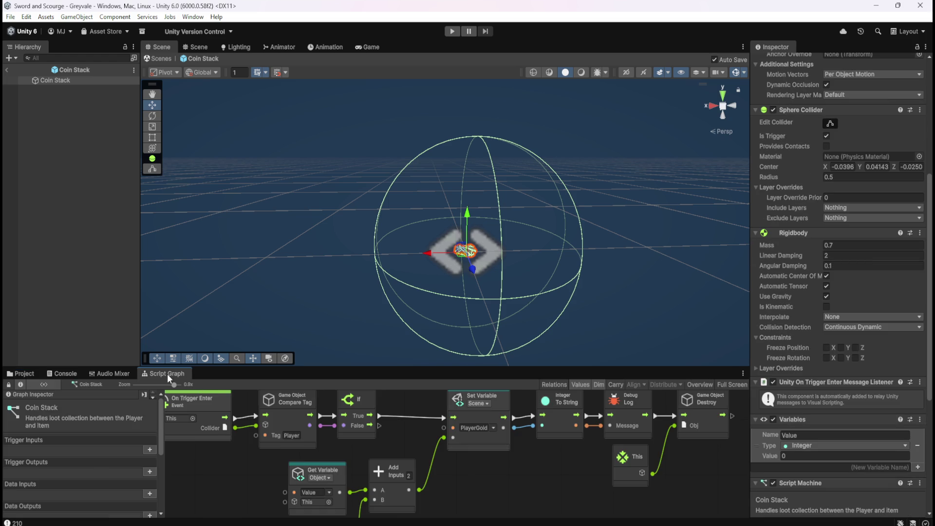
key(shift+space)
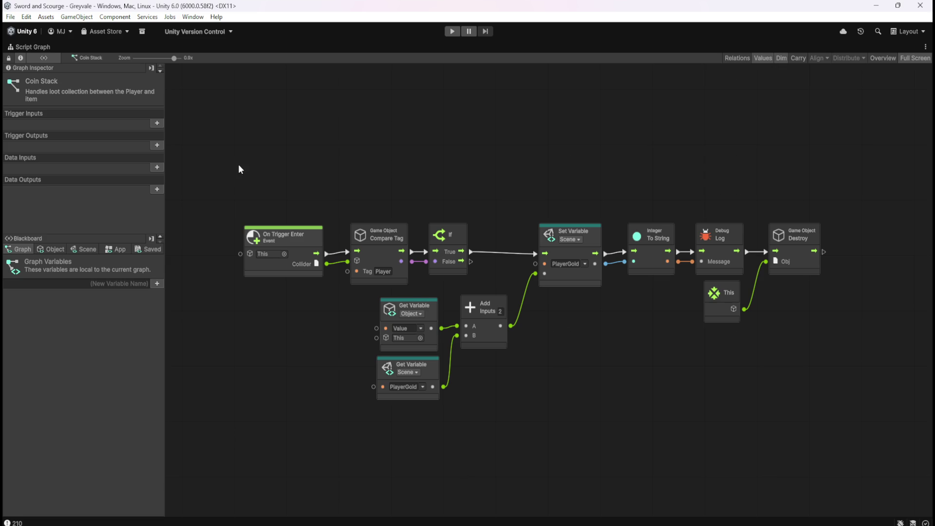
scroll(302, 182, down, 5)
scroll(502, 326, down, 2)
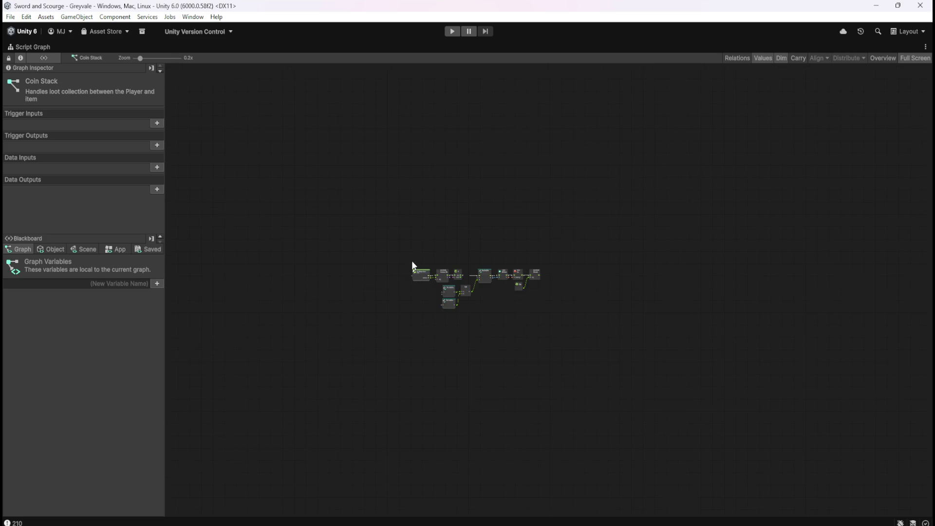
scroll(612, 349, up, 6)
scroll(514, 387, down, 4)
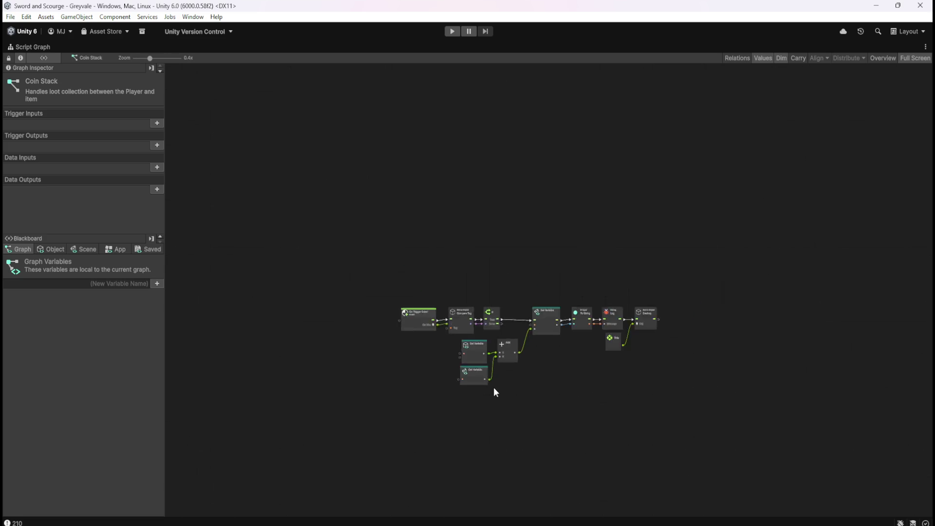
scroll(493, 387, up, 5)
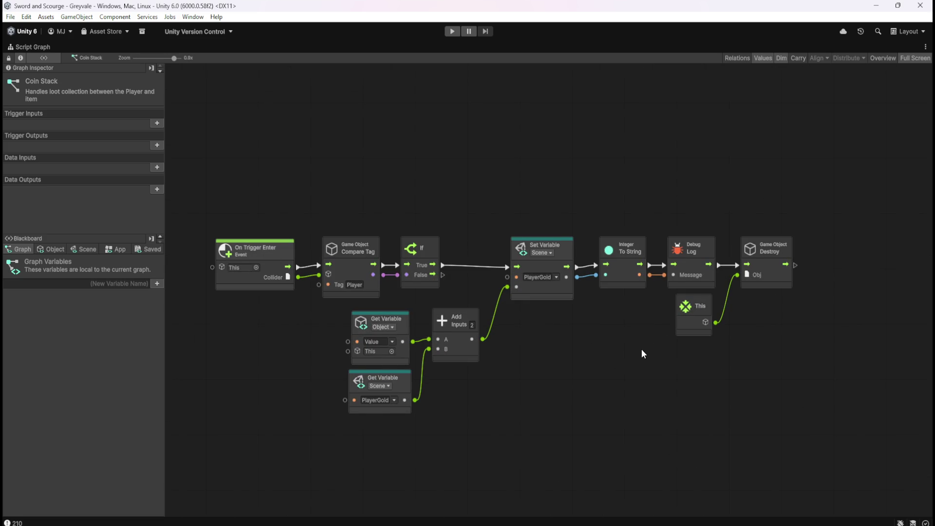
scroll(641, 349, down, 2)
scroll(624, 347, up, 2)
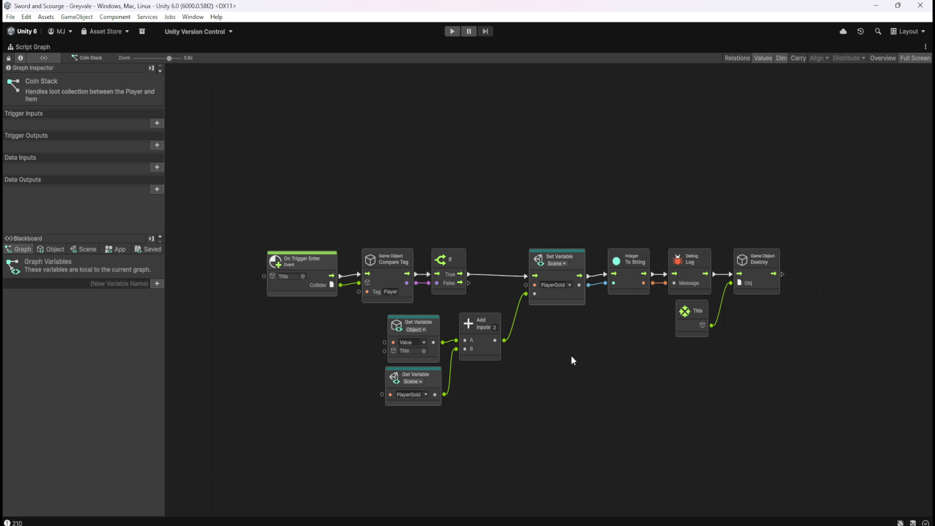
key(shift+space)
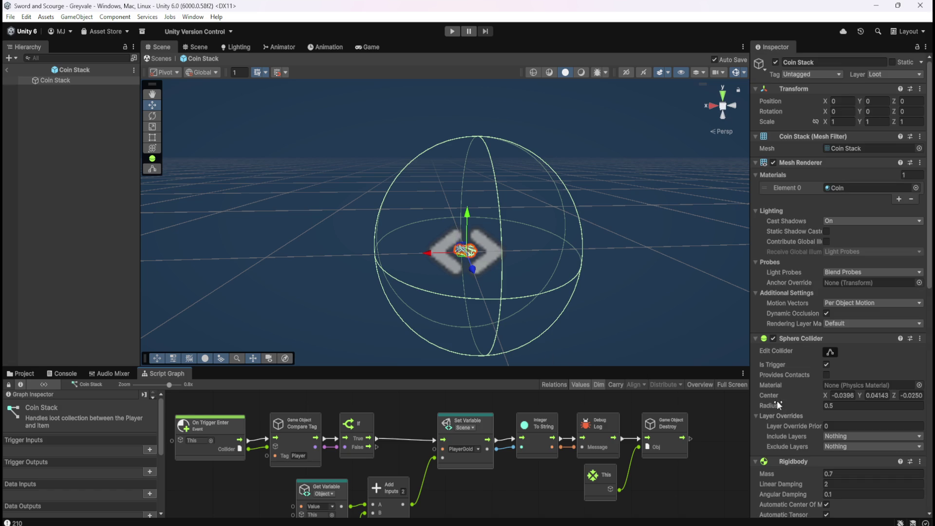
scroll(780, 400, down, 15)
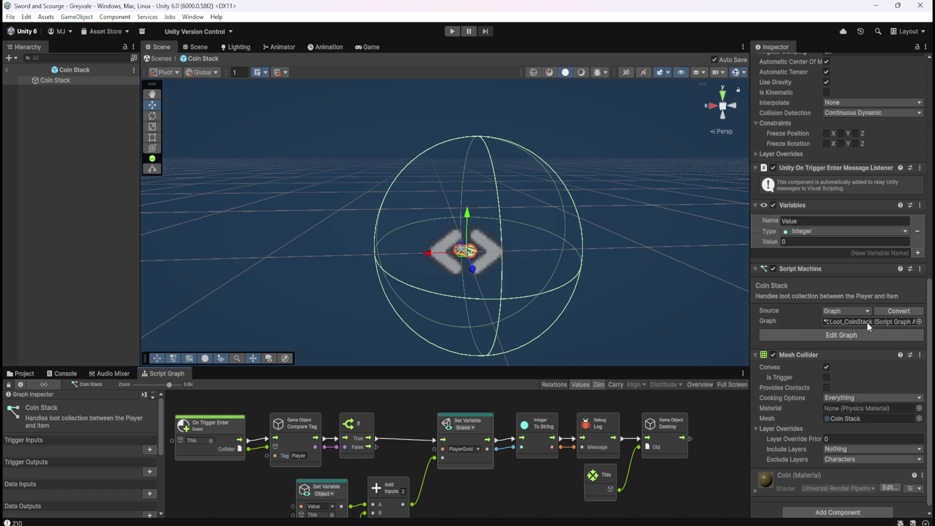
key(shift+space)
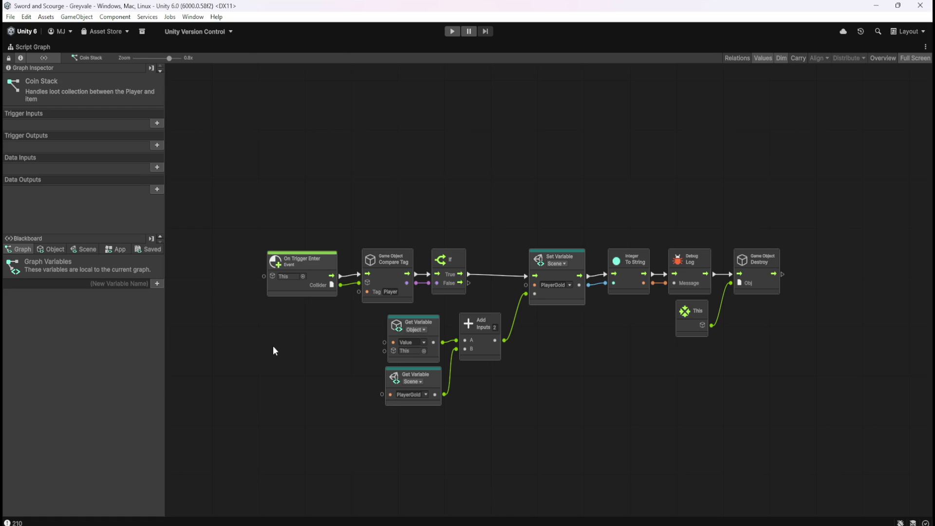
key(shift+space)
click(41, 373)
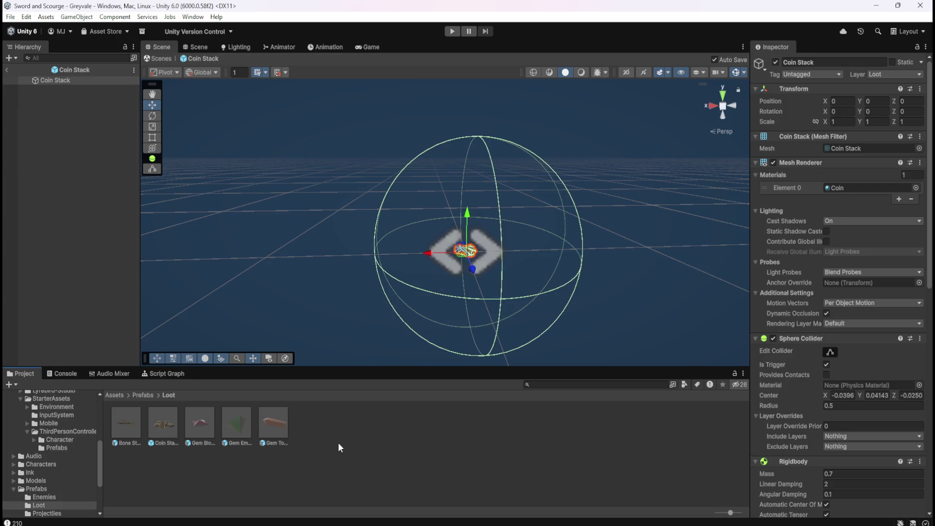
- Open the Bone Stack prefab and add a Script Machine with a new graph asset
double_click(136, 421)
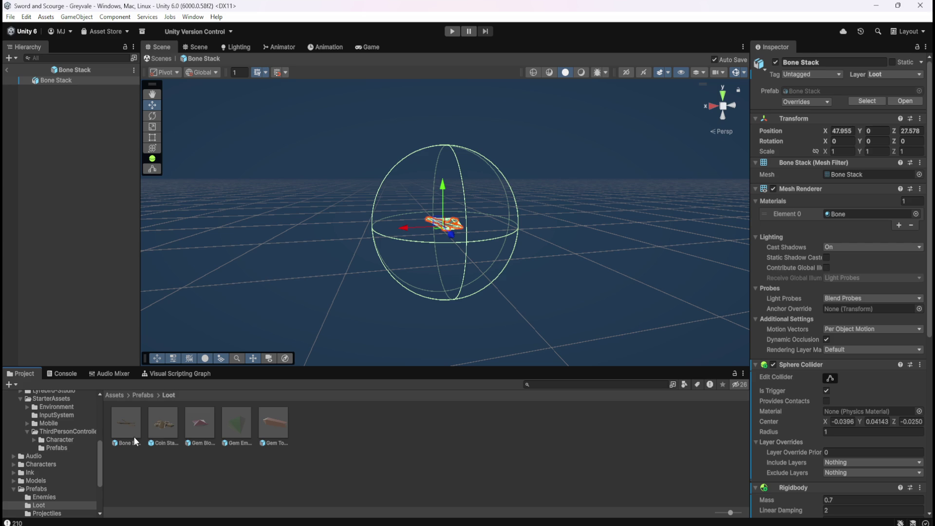
scroll(797, 422, down, 10)
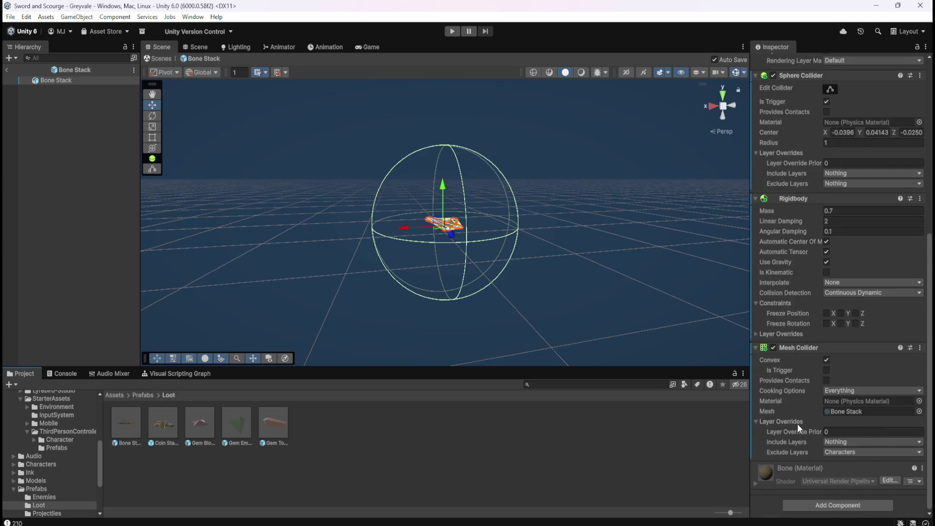
scroll(805, 429, up, 10)
scroll(805, 431, down, 10)
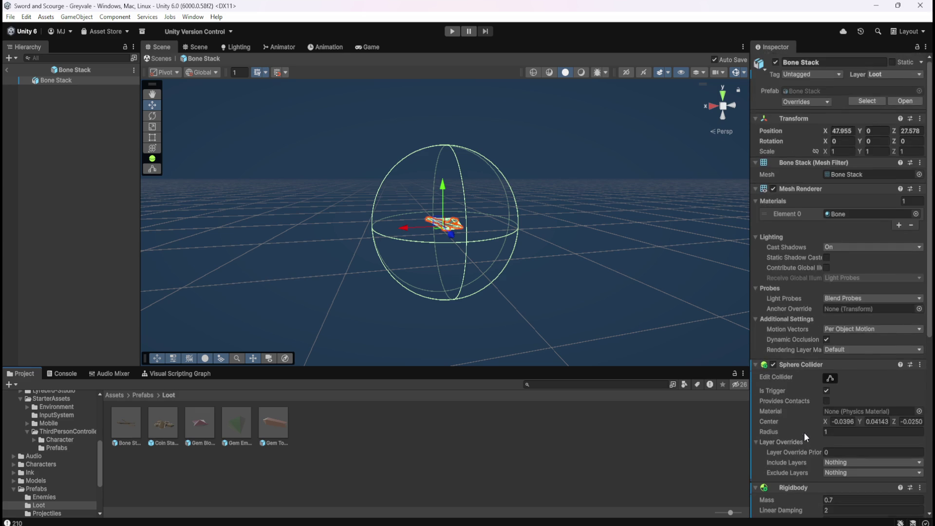
click(802, 503)
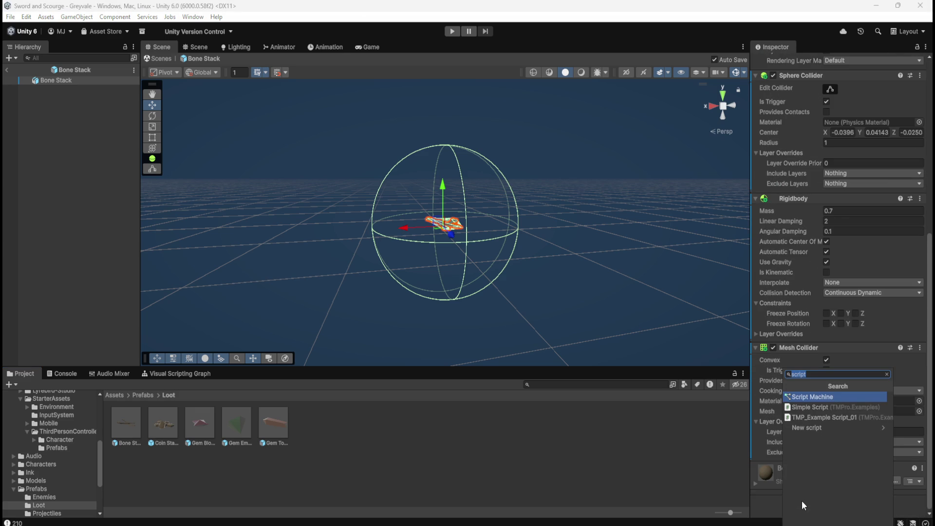
click(810, 398)
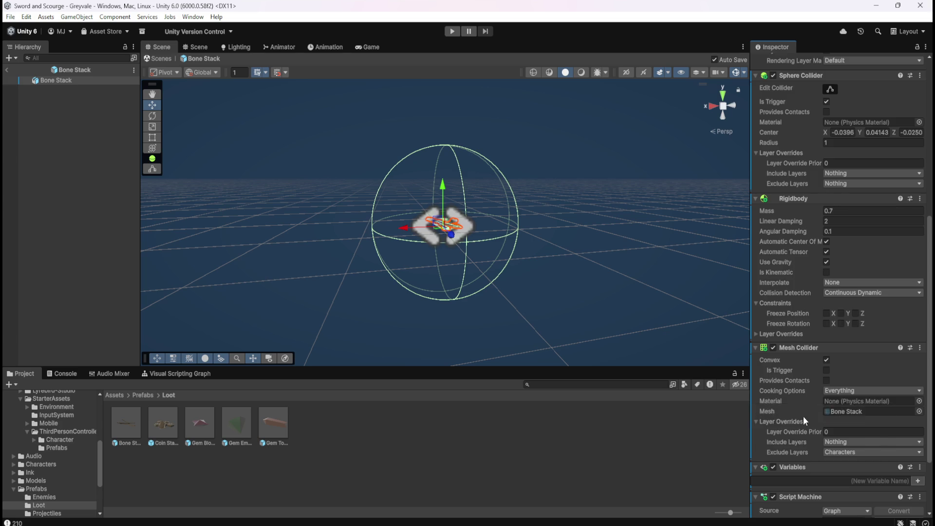
scroll(804, 418, down, 3)
click(898, 434)
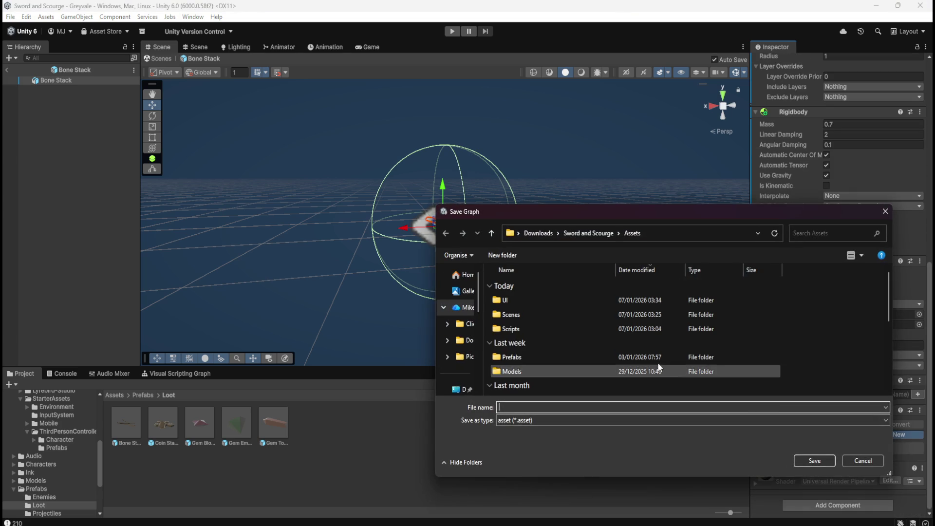
- Save the new graph as Loot_BoneStack in the Scripts folder
double_click(575, 325)
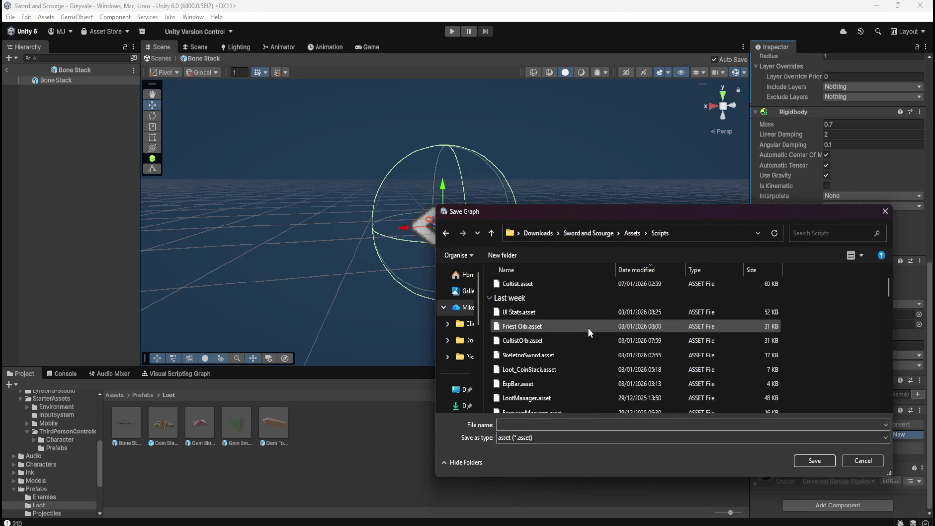
scroll(571, 352, down, 1)
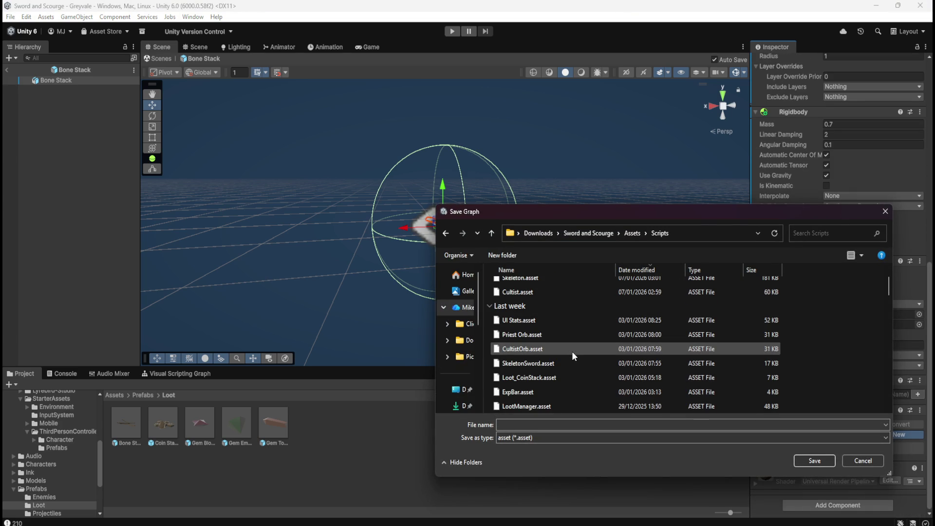
click(556, 376)
double_click(520, 425)
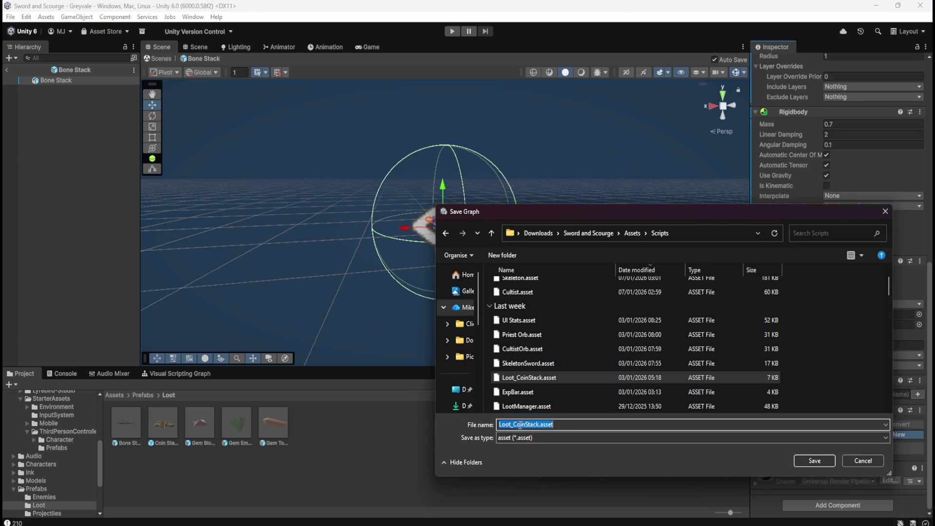
drag(514, 424, 595, 434)
text(BoneStack)
key(Return)
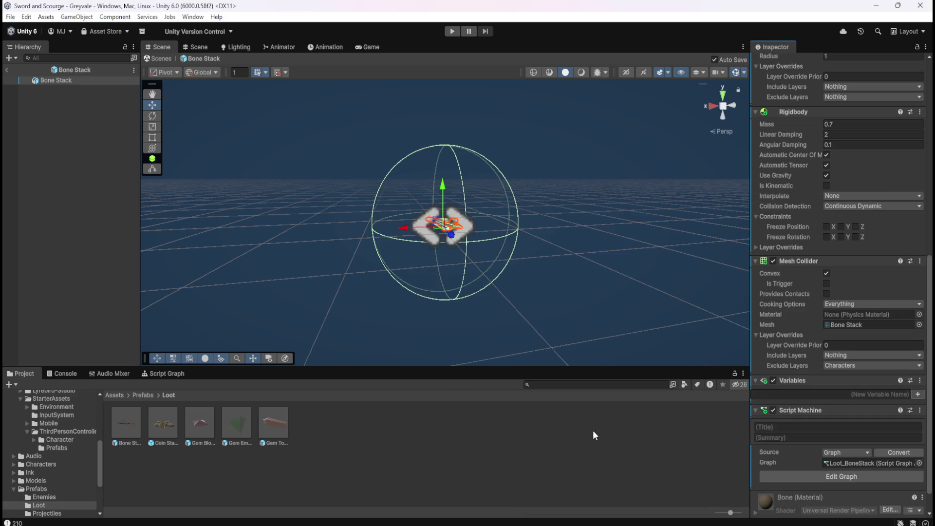
double_click(170, 425)
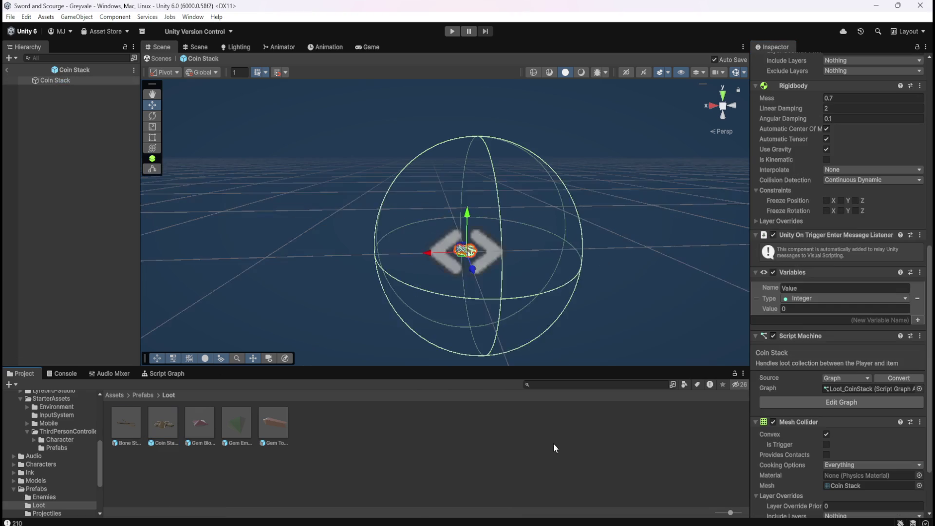
- Title the Bone Stack graph 'Bone Stack' and paste Coin Stack's loot-collection summary into it
click(784, 351)
click(793, 363)
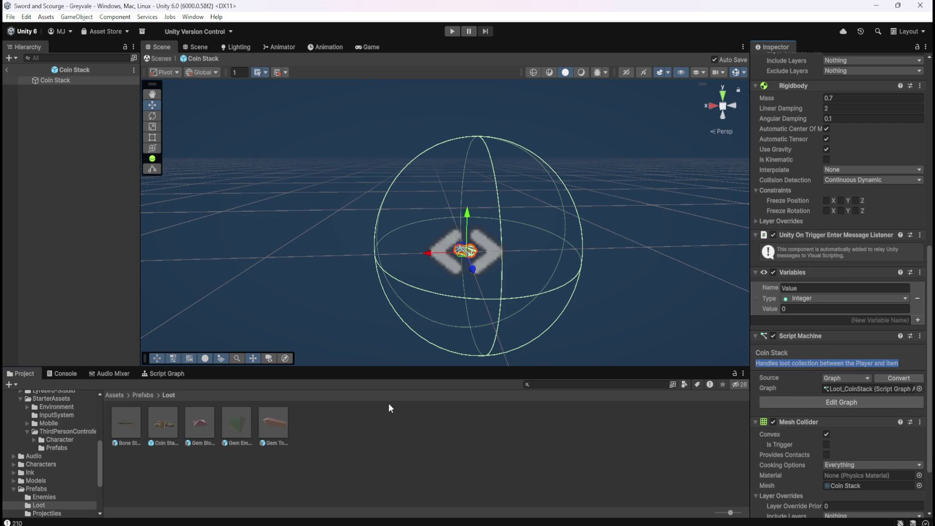
double_click(133, 422)
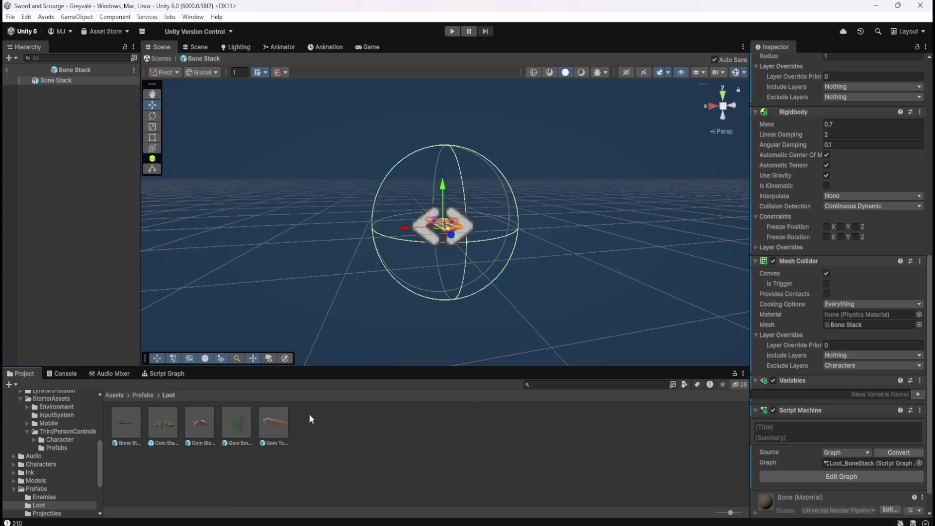
click(799, 430)
text(B)
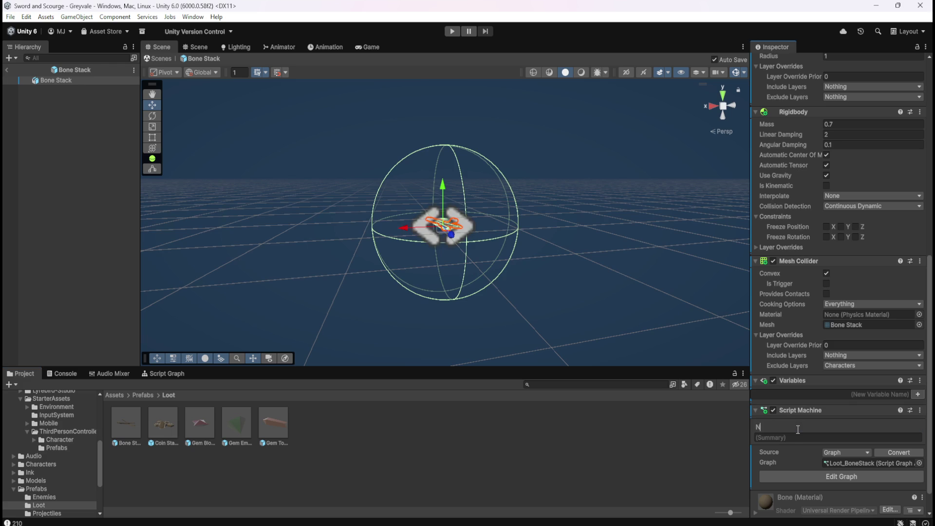
text(one Stack)
key(Tab)
text(Handles loot collection between the Player and item)
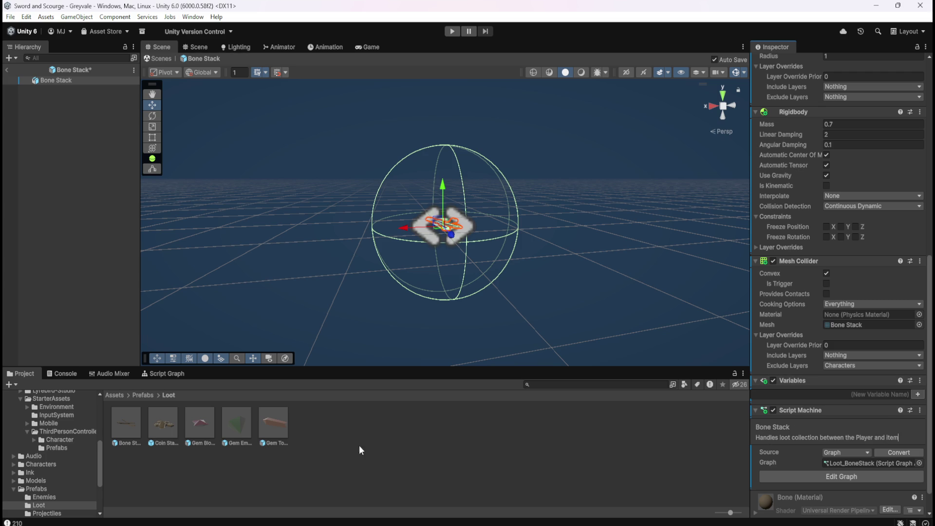
- Delete the two default event nodes from the Bone Stack graph
click(346, 431)
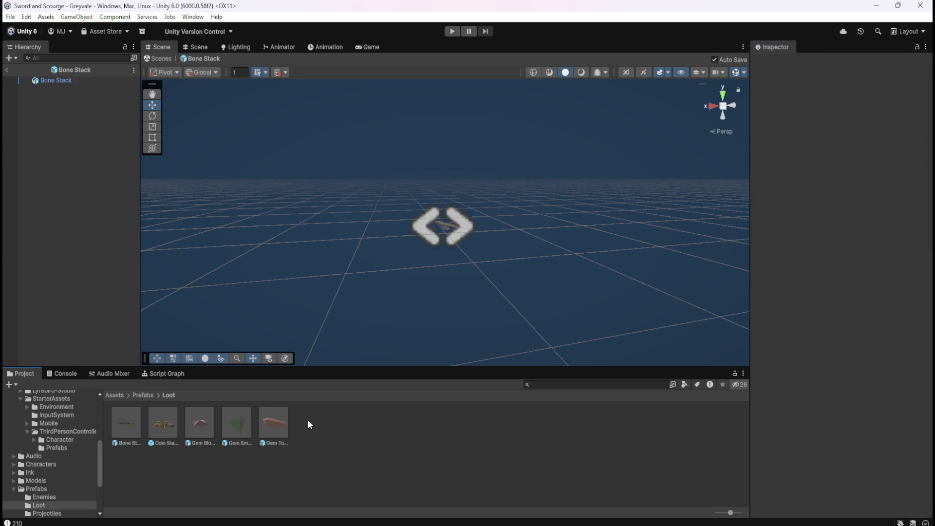
click(169, 378)
drag(313, 408, 419, 500)
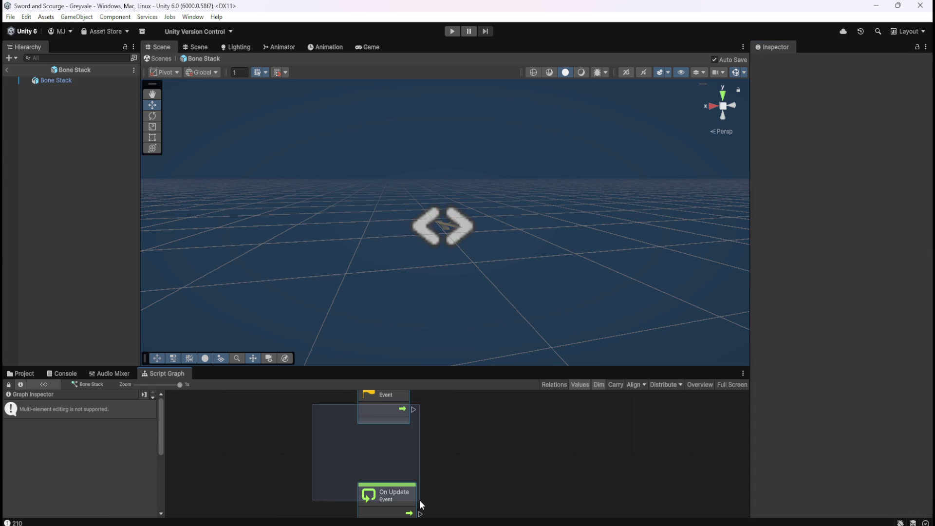
key(Delete)
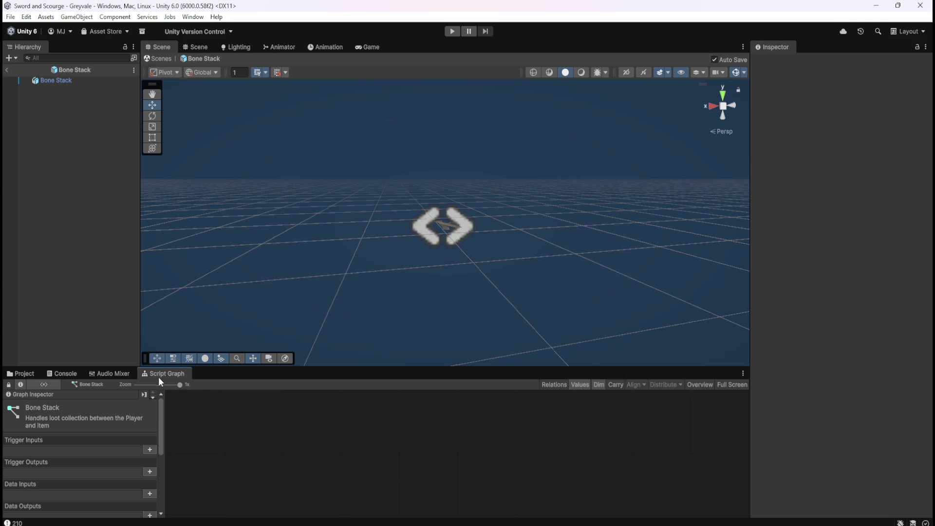
- Reopen the Bone Stack prefab, show its script graph, and select the root object
click(25, 373)
double_click(133, 422)
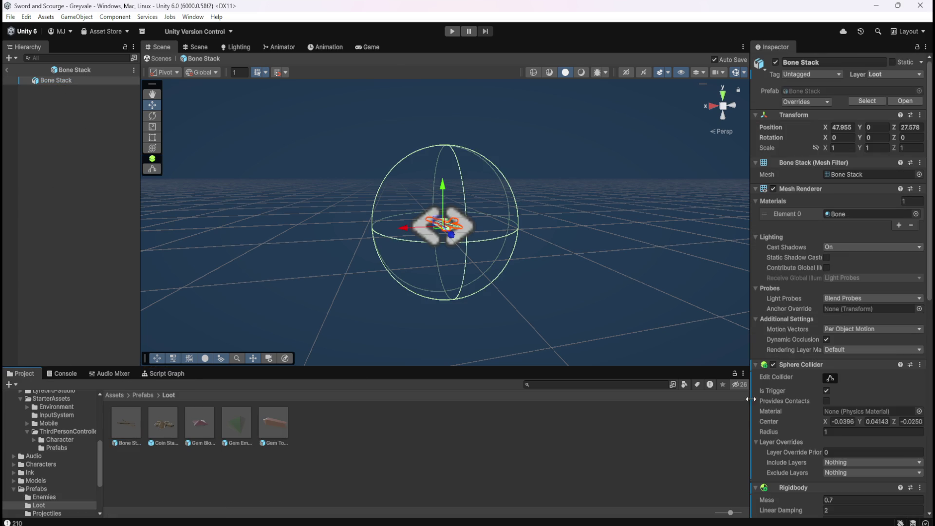
scroll(787, 405, down, 5)
scroll(795, 405, down, 4)
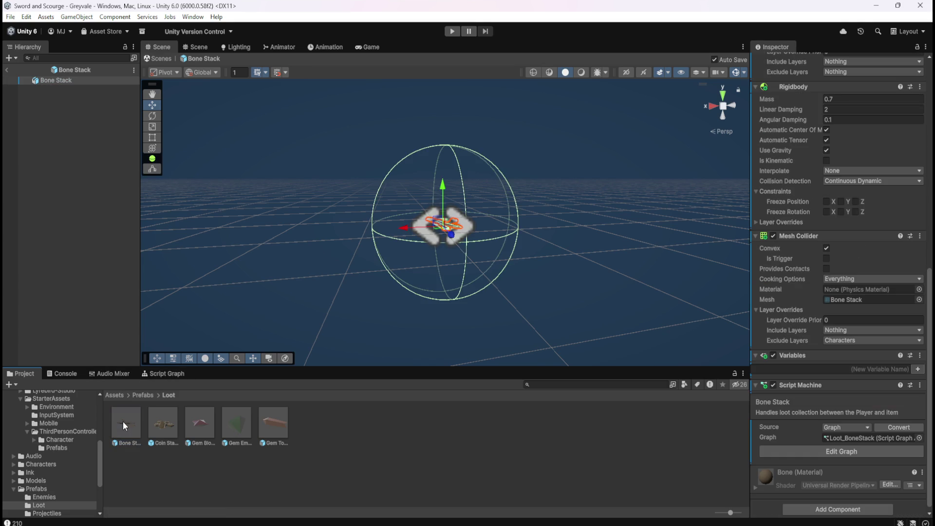
click(171, 375)
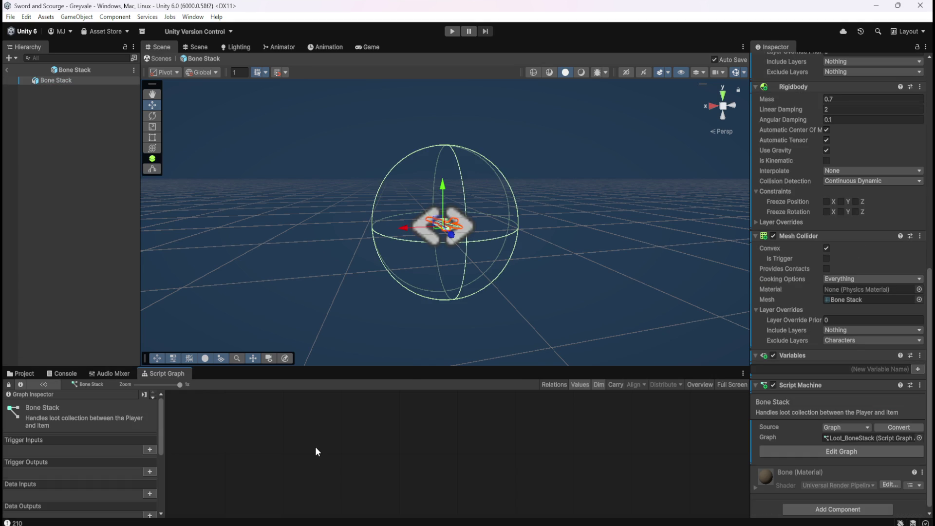
click(96, 249)
click(60, 78)
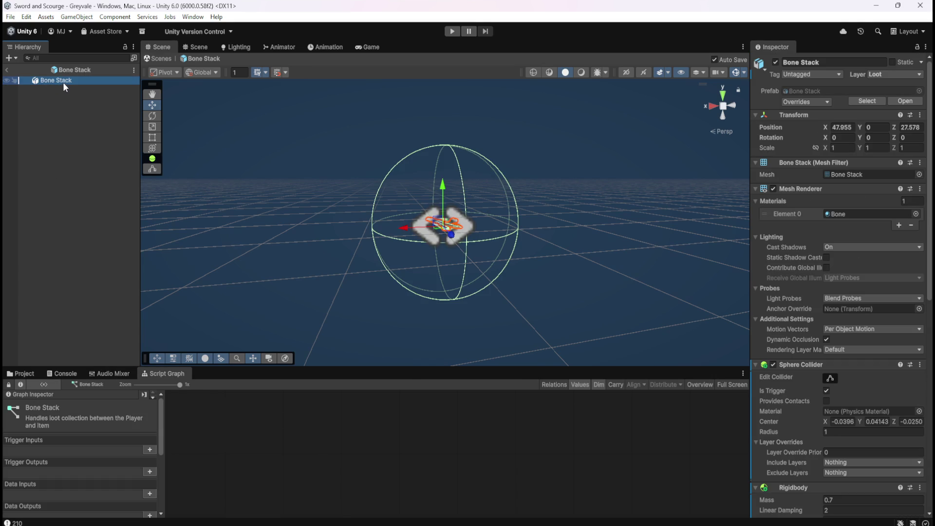
- Add a UI Image under Bone Stack and set the new Canvas to World Space
right_click(69, 83)
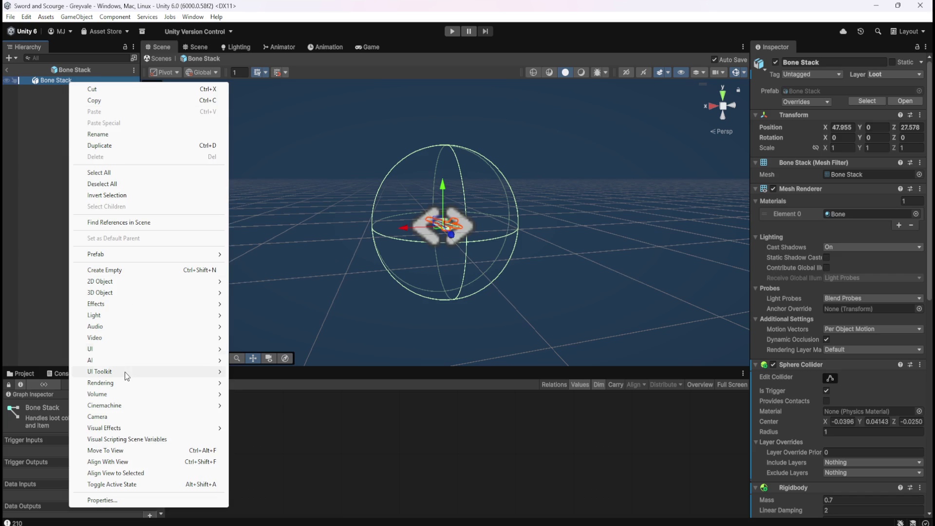
mouse_move(142, 348)
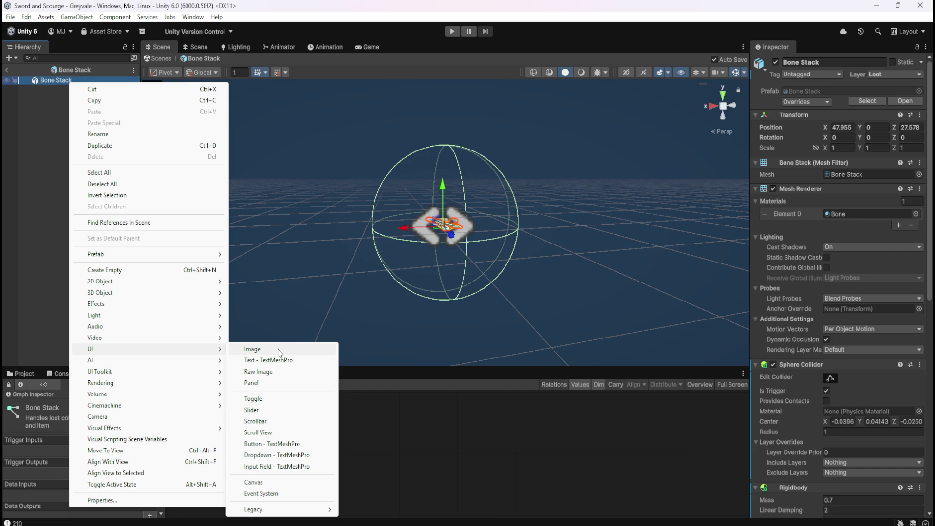
click(278, 349)
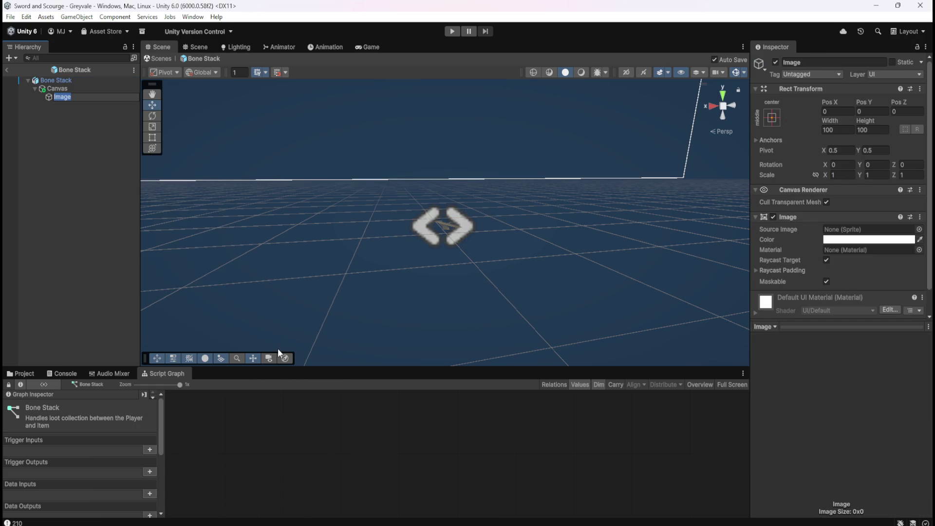
click(69, 90)
click(848, 214)
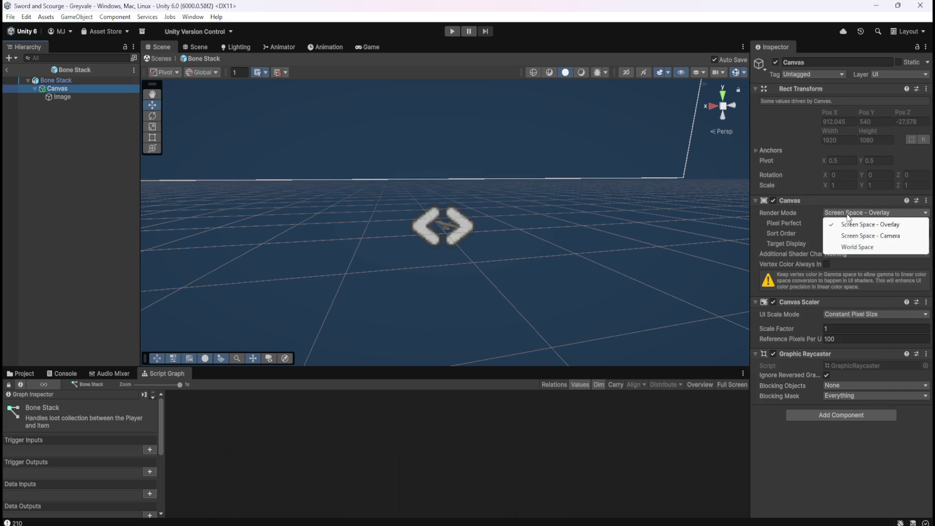
click(857, 247)
- Set Bone Stack's position to 0, 0, 0 and frame it in the Scene view
click(66, 81)
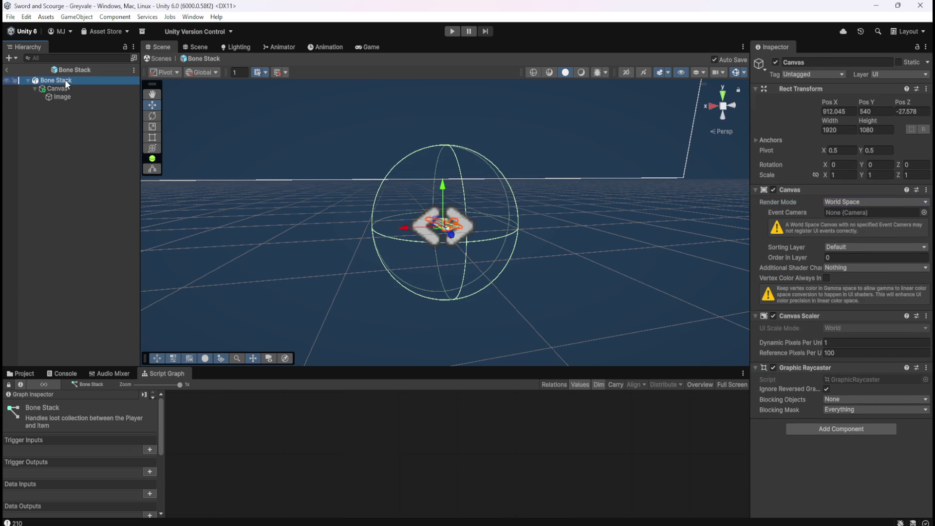
click(60, 87)
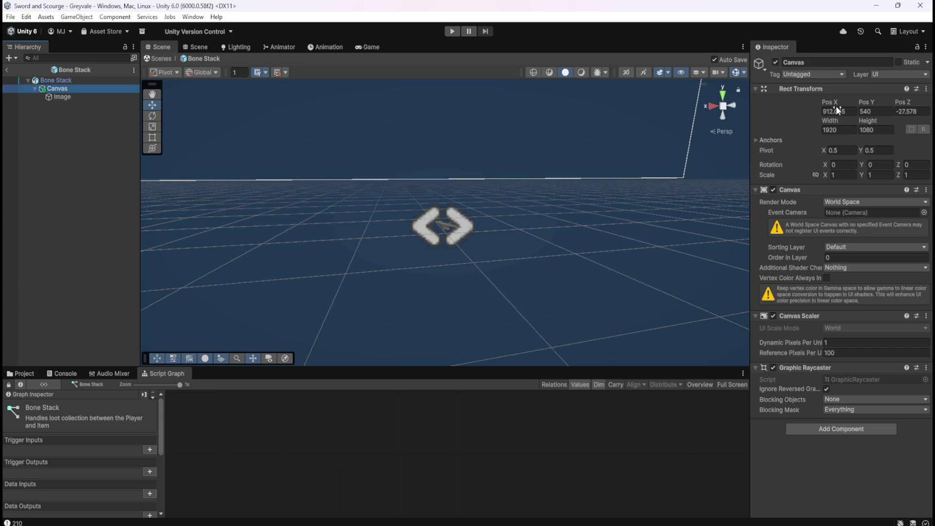
click(77, 80)
click(838, 127)
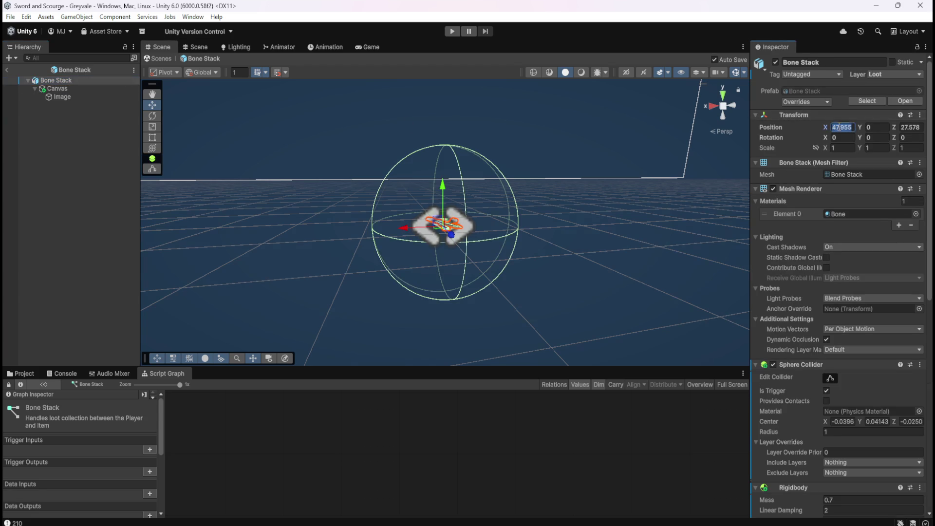
text(0)
key(Tab)
key(Tab)
text(0)
key(Return)
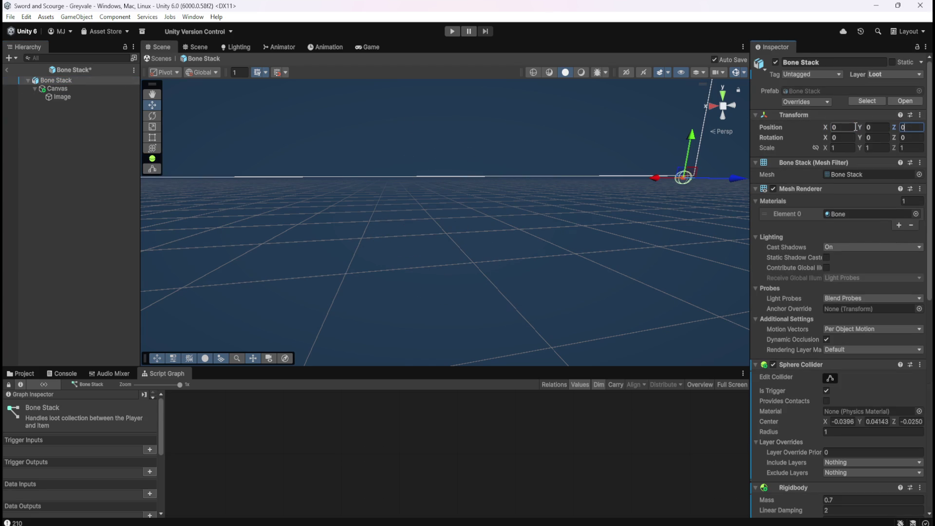
key(f)
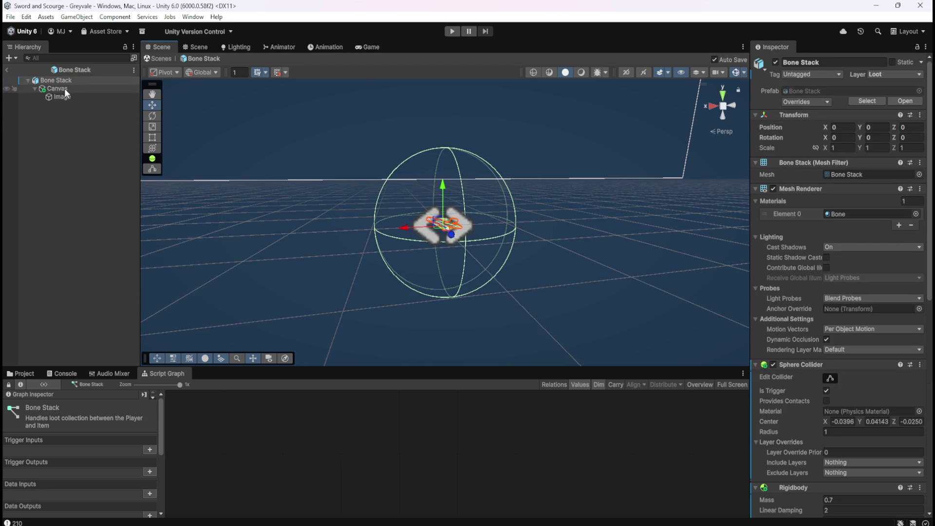
- Set the Canvas position to 0, 0, 0
click(71, 88)
click(846, 112)
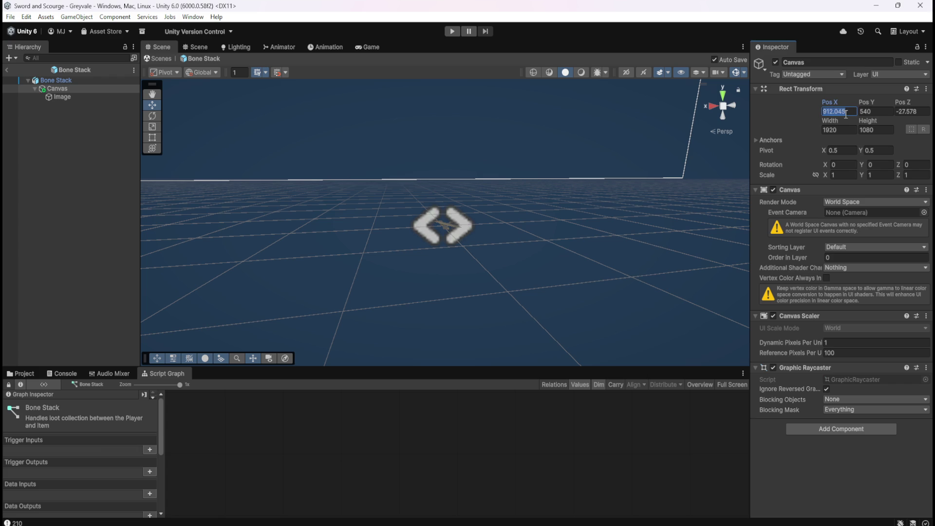
text(0)
key(Tab)
text(0)
key(Tab)
text(0)
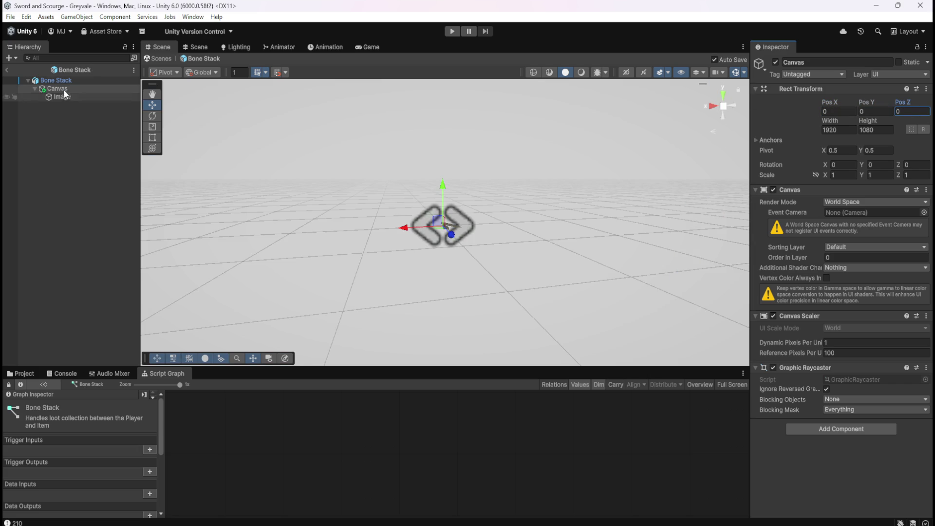
click(67, 96)
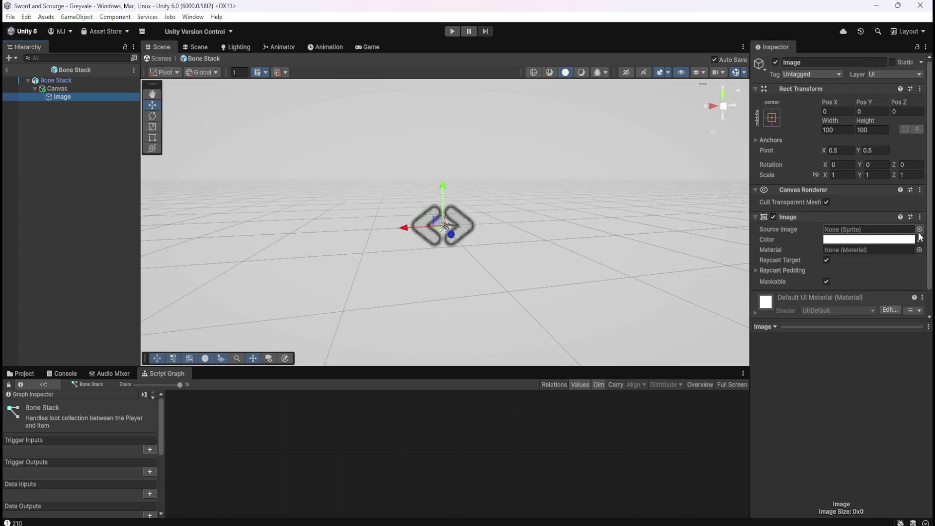
- Assign the built-in Background sprite as the Image's Source Image instead of UISprite
click(919, 230)
drag(926, 270, 924, 384)
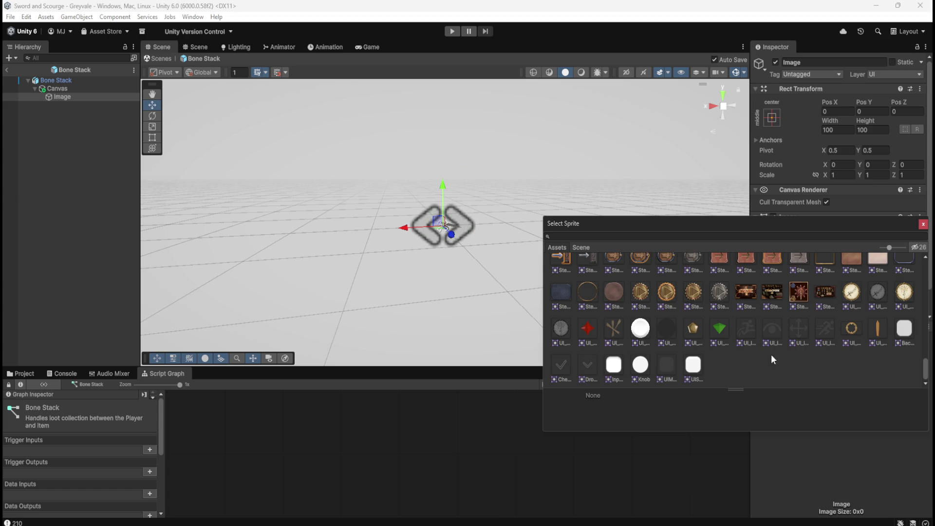
click(697, 370)
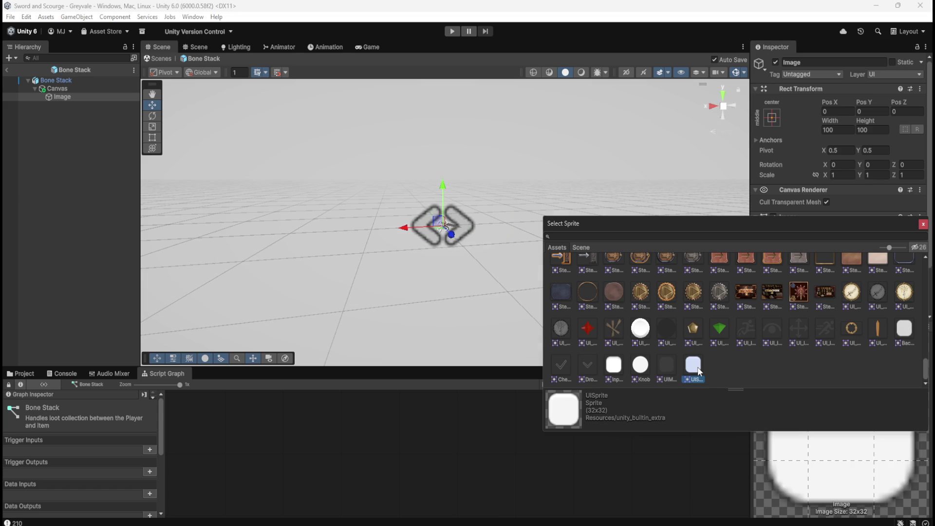
key(Escape)
click(922, 231)
drag(925, 264, 919, 396)
click(906, 331)
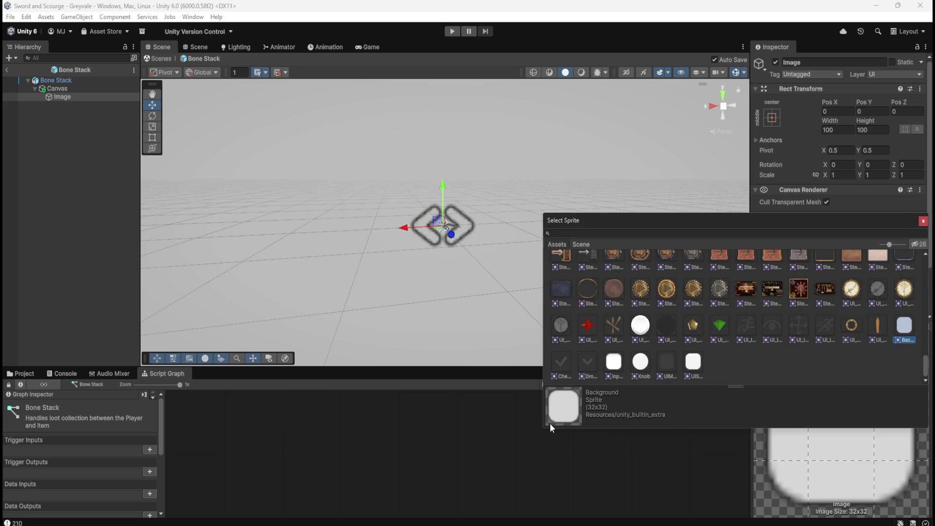
click(425, 431)
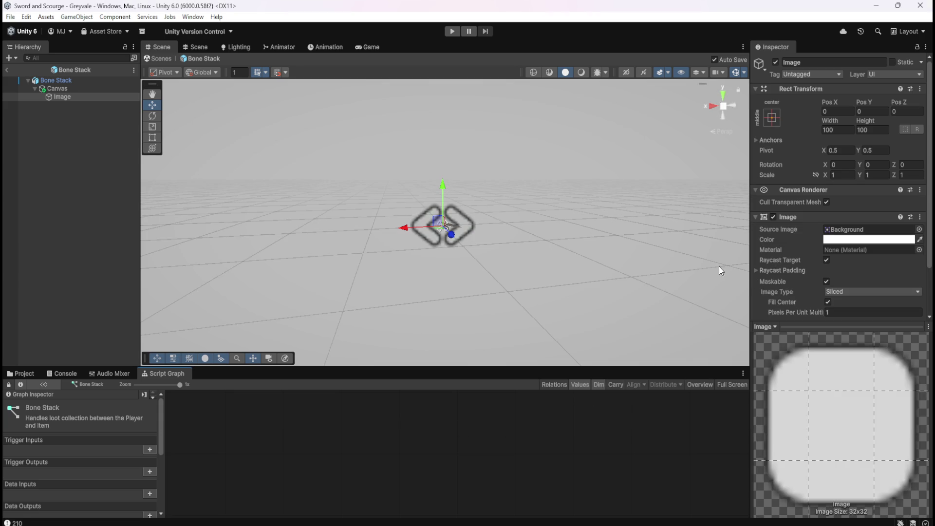
click(93, 90)
click(92, 97)
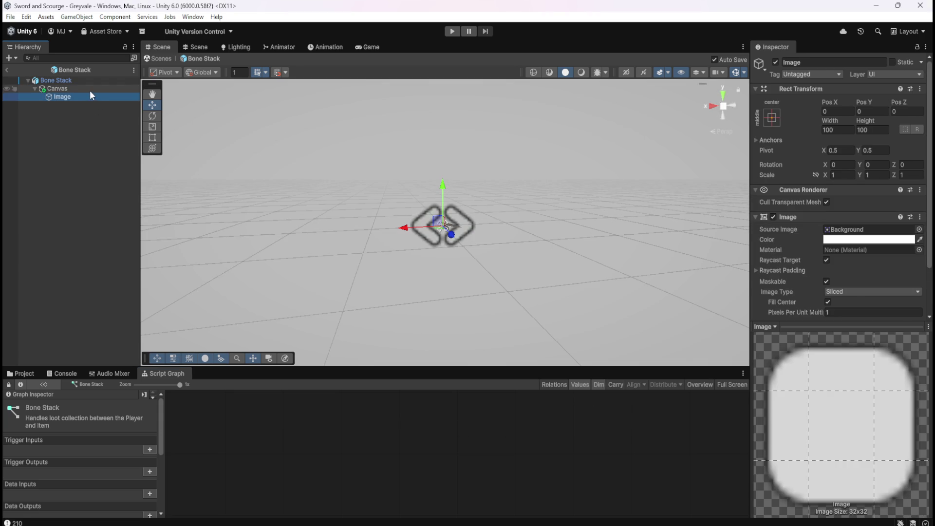
- Shrink the Canvas scale to about 0.01, with X scale set to 0.015
click(89, 90)
click(814, 176)
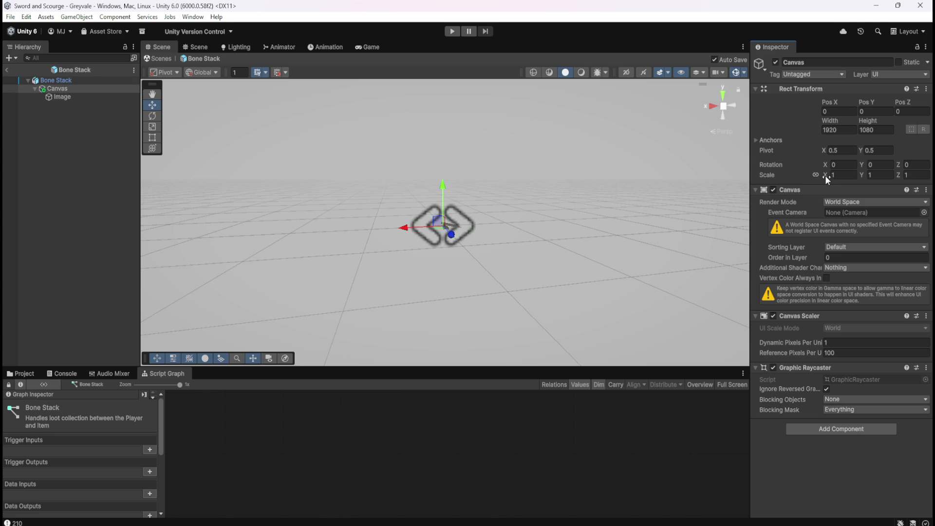
drag(825, 175, 811, 177)
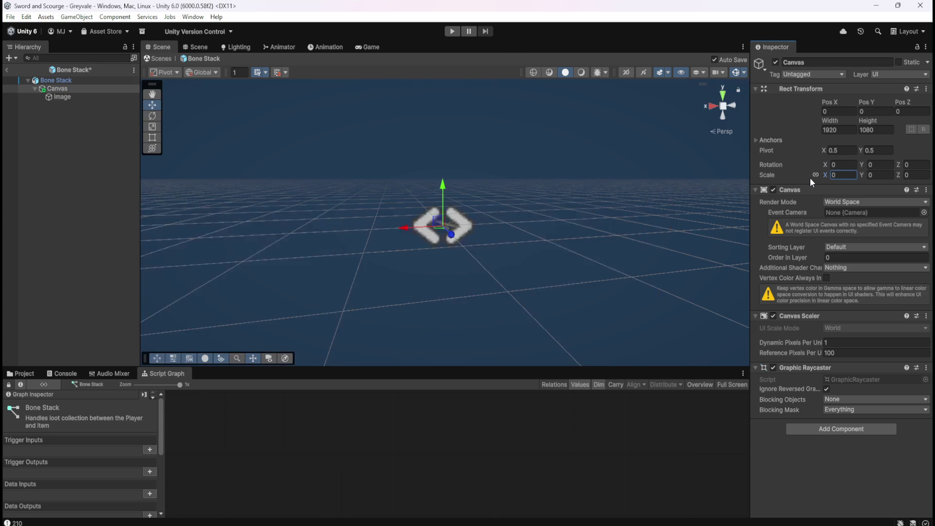
click(838, 177)
text(.1)
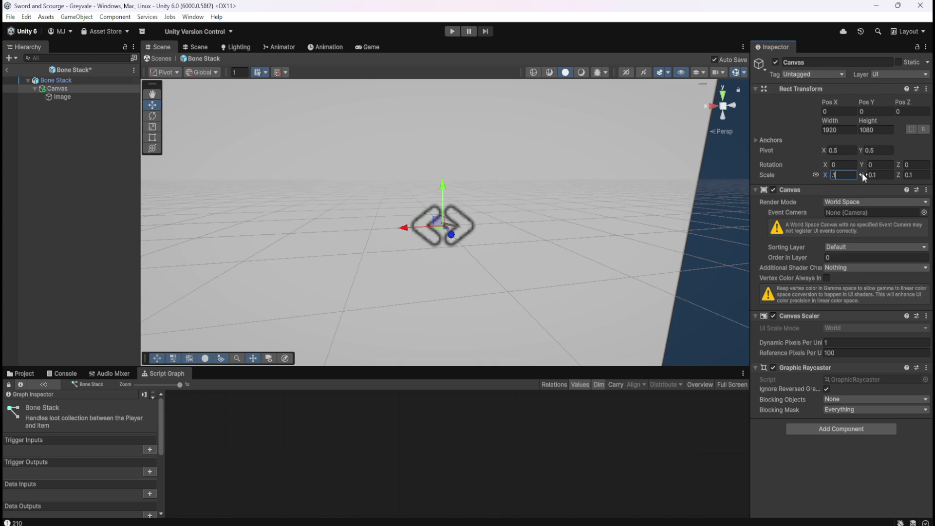
text(.01)
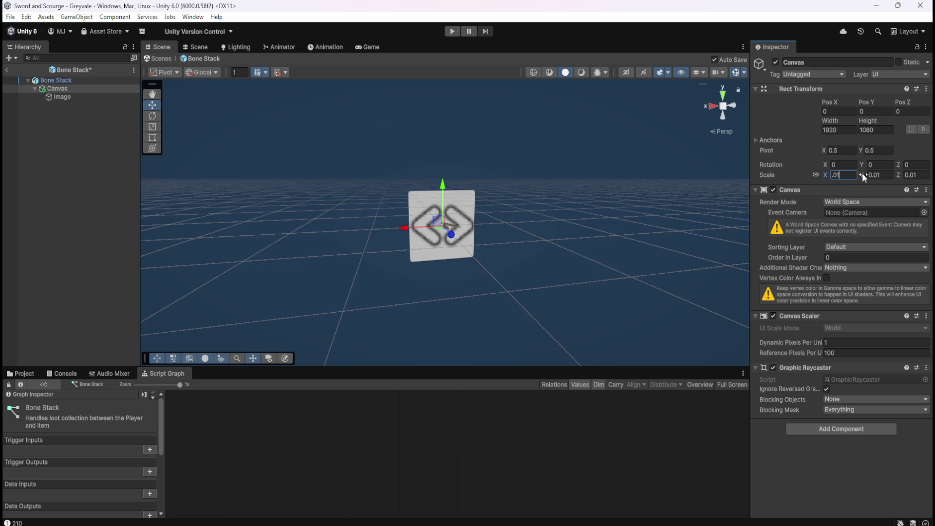
click(816, 175)
click(847, 175)
key(BackSpace)
text(2)
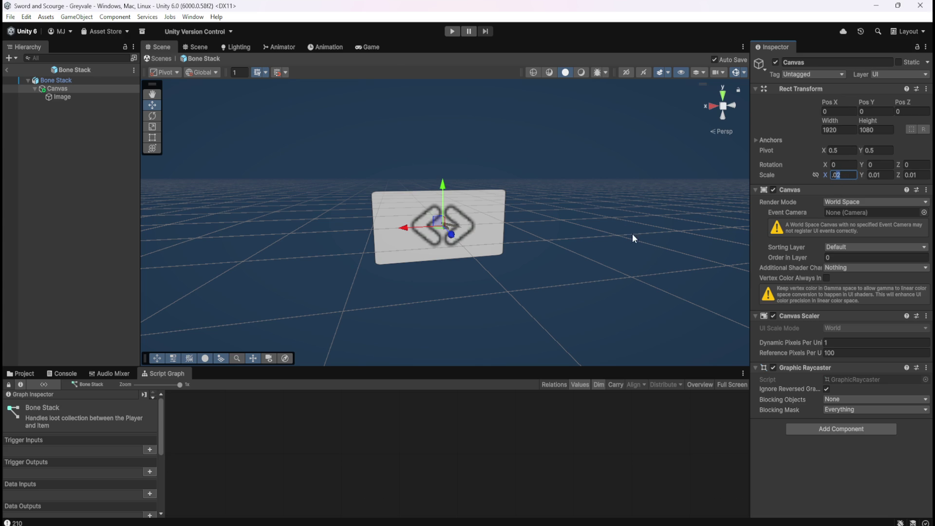
key(BackSpace)
text(1)
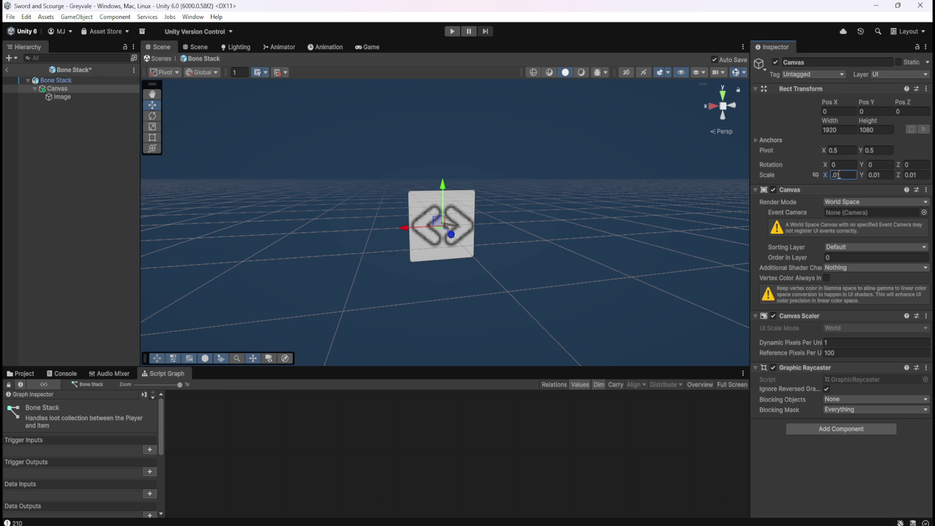
text(5)
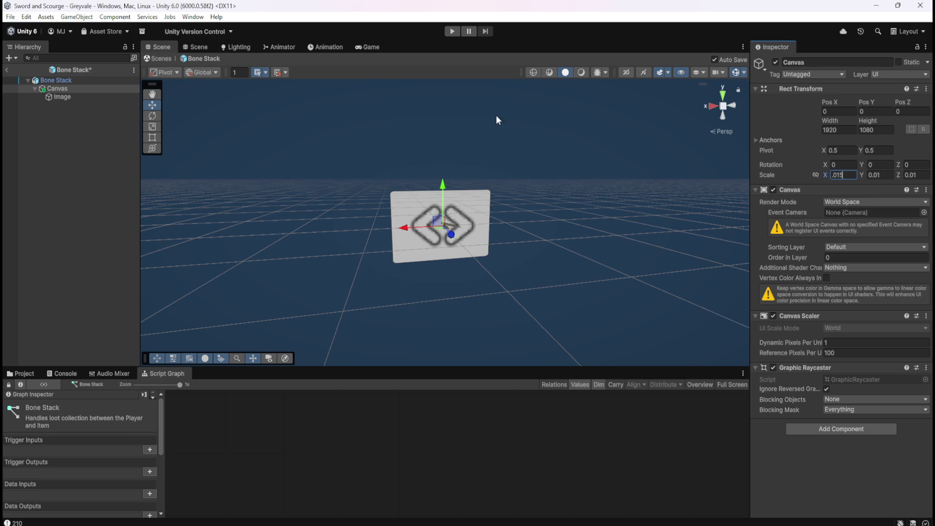
- Drag the Canvas up its Y axis to about 0.955, above the bone icon
click(63, 97)
click(66, 88)
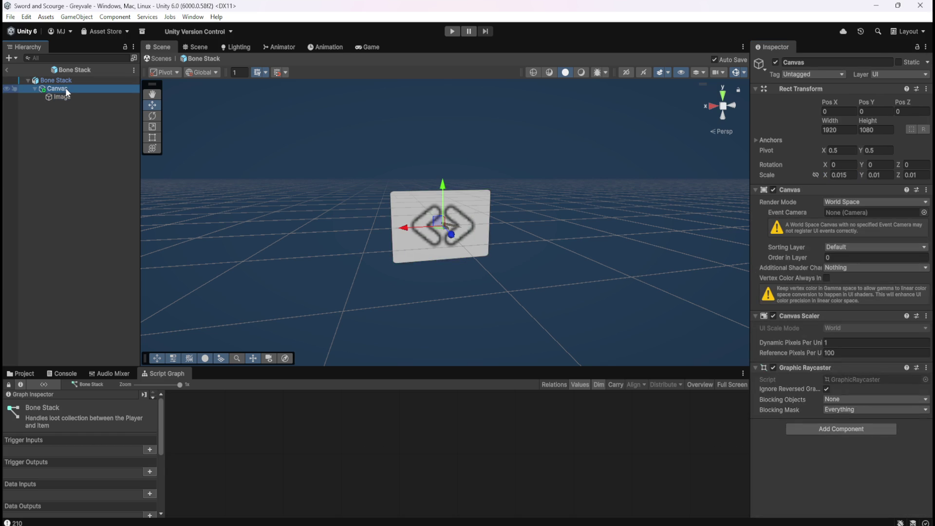
click(57, 96)
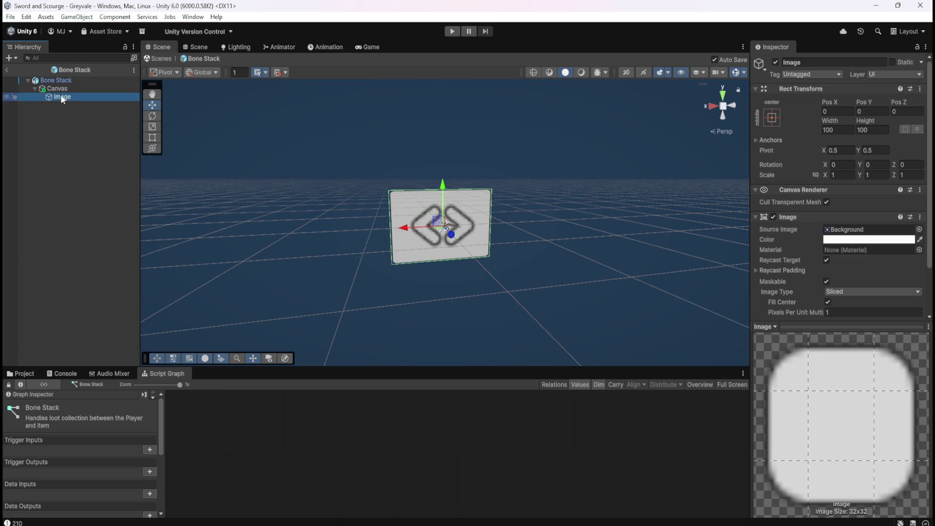
click(64, 89)
click(61, 96)
click(68, 89)
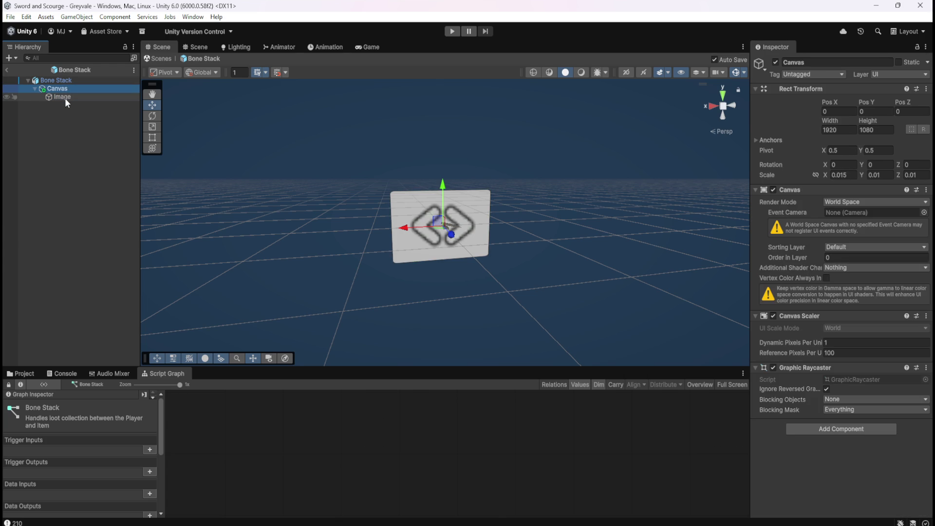
click(63, 98)
click(73, 89)
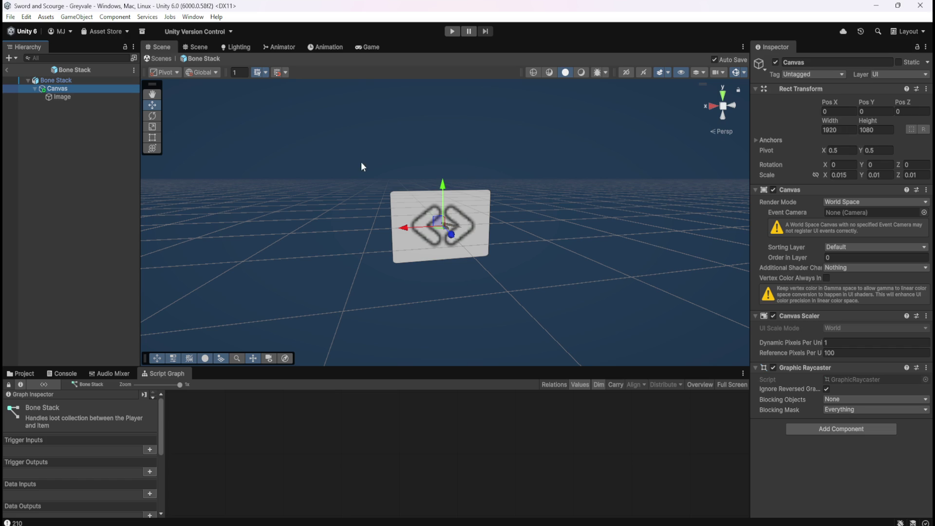
mouse_move(443, 194)
mouse_down()
mouse_move(463, 127)
mouse_move(487, 111)
mouse_move(480, 118)
mouse_up()
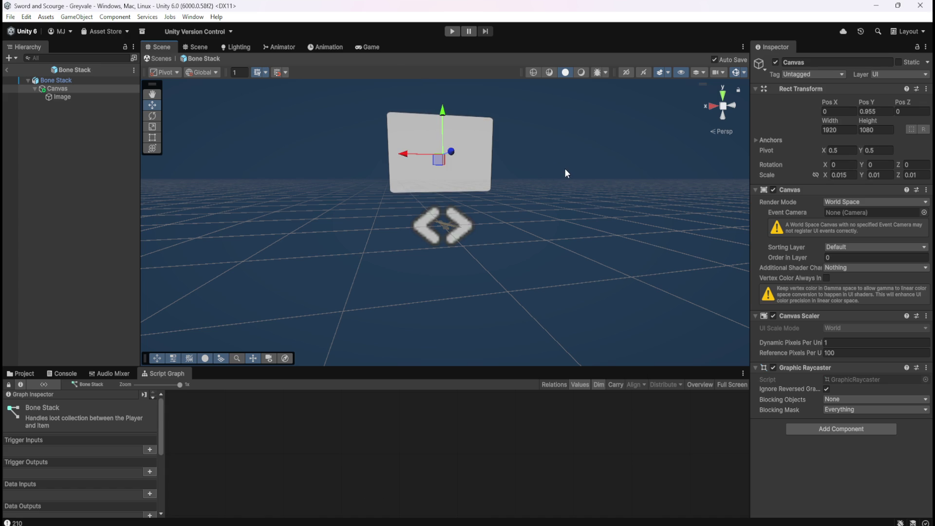
- Set the Canvas Pos Y to exactly 1
key(ctrl+z)
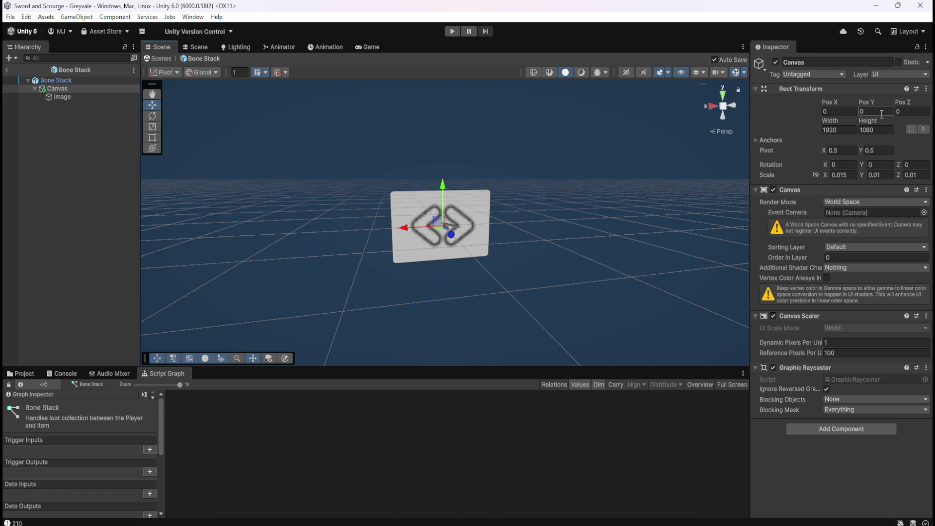
click(881, 112)
text(1)
mouse_move(568, 202)
mouse_down()
mouse_move(548, 255)
mouse_move(519, 255)
mouse_move(531, 250)
mouse_up()
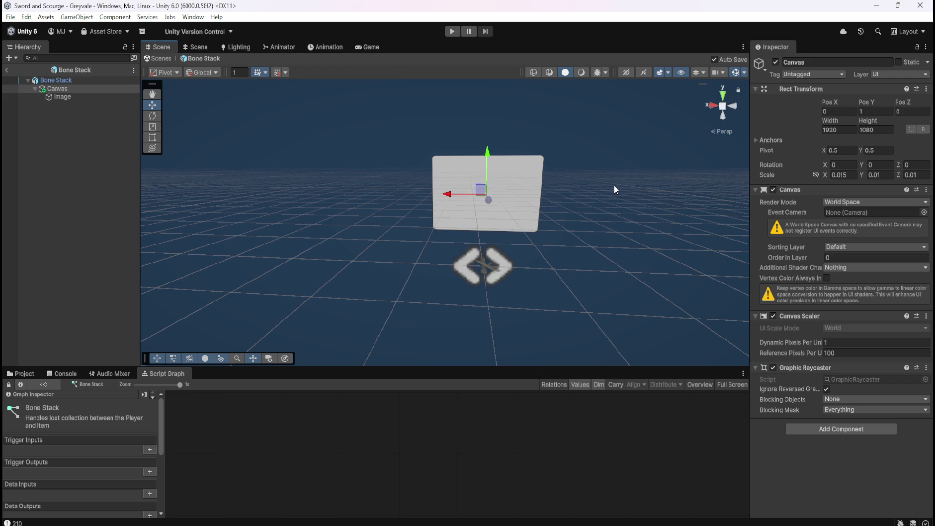
key(ctrl+z)
click(879, 111)
text(1)
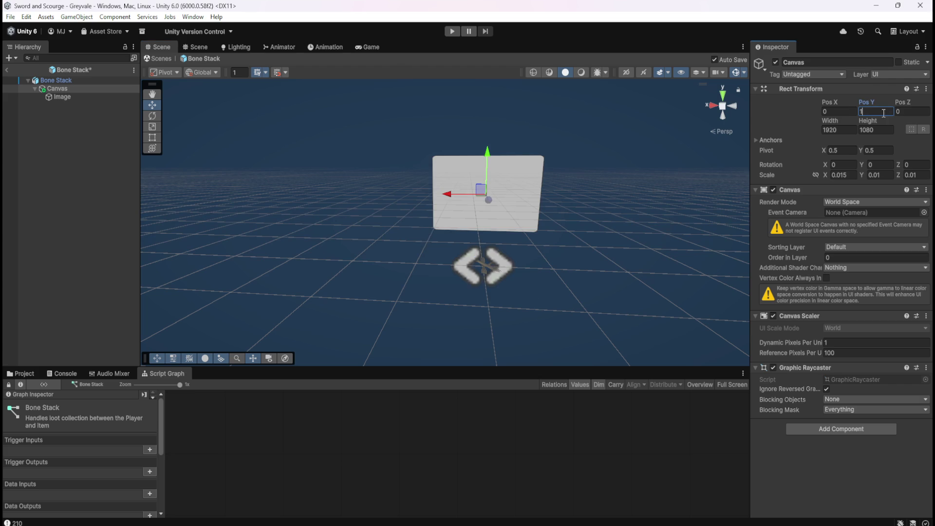
- Flatten the Canvas Y scale to 0.005
click(880, 175)
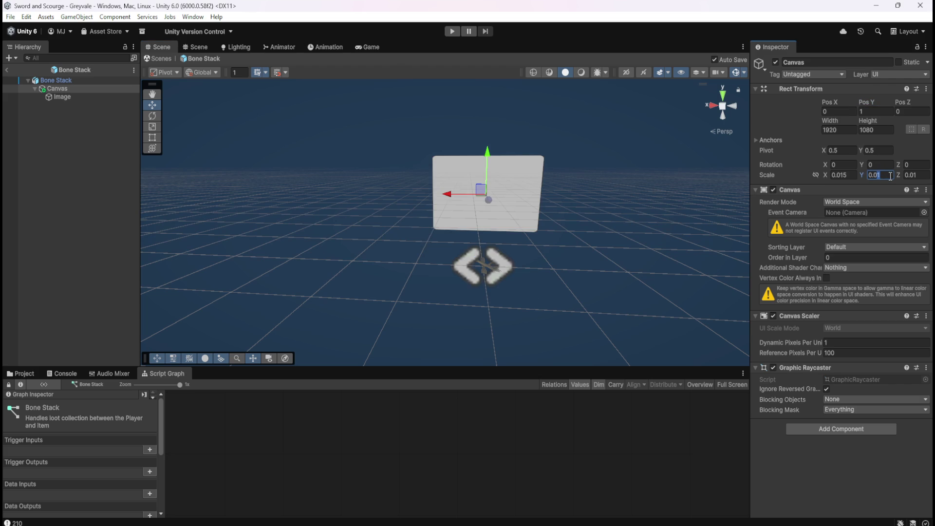
text(0.005)
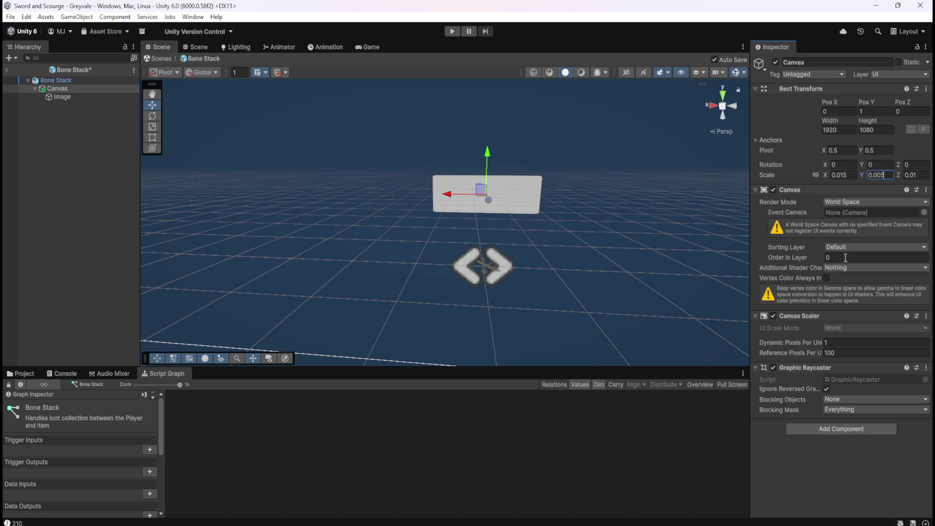
click(72, 189)
click(71, 89)
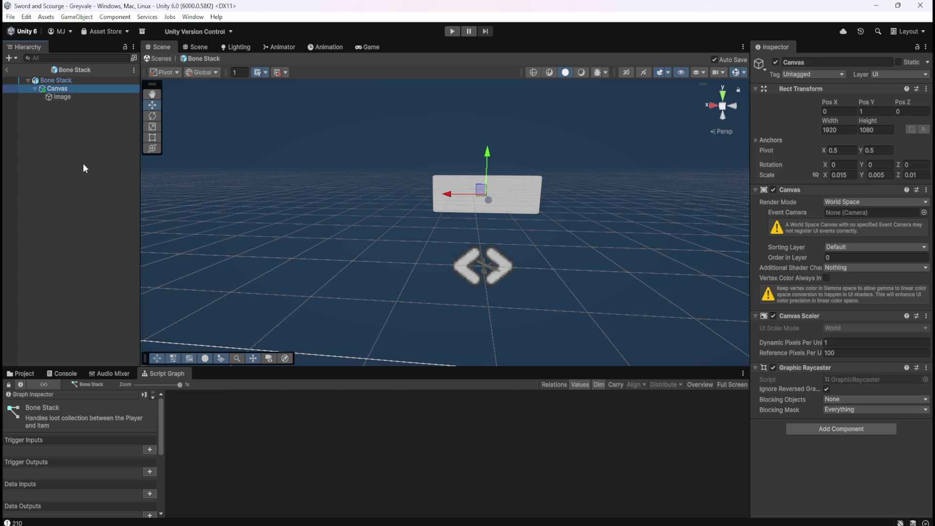
click(79, 146)
click(74, 91)
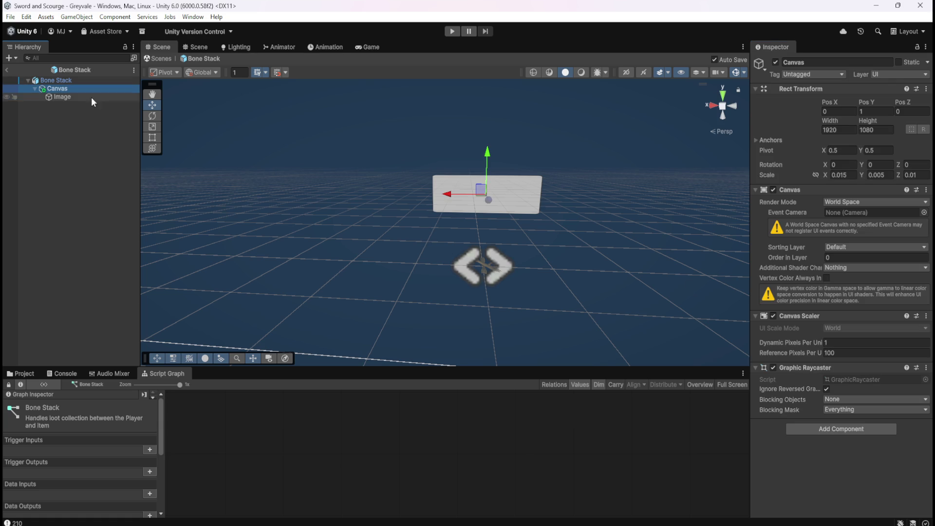
click(876, 111)
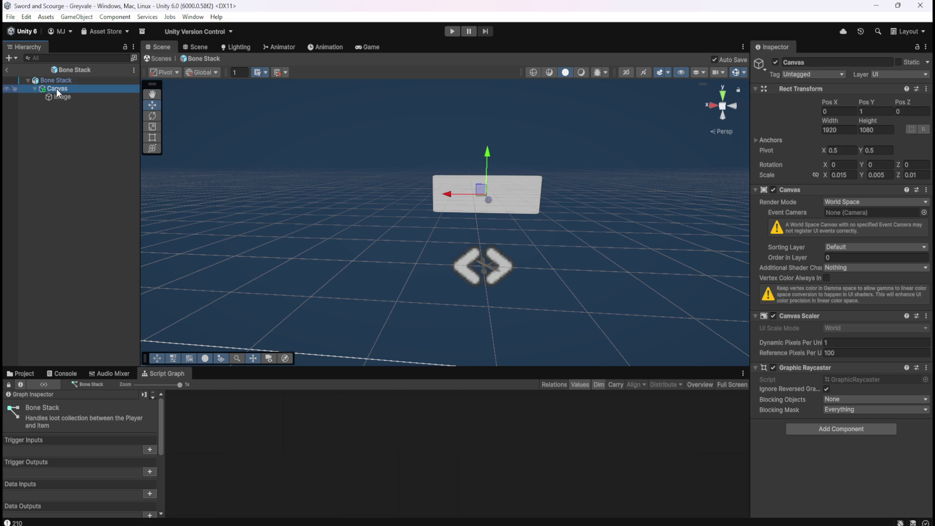
click(48, 128)
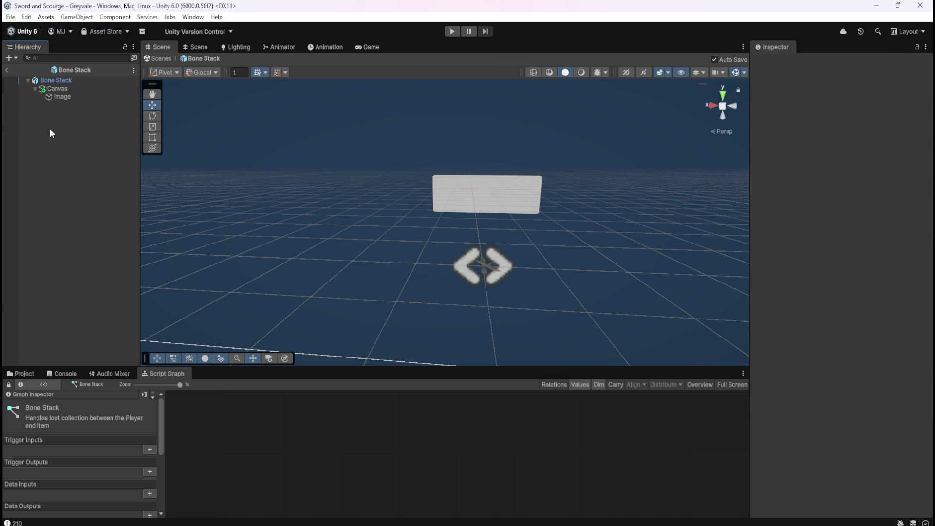
click(53, 87)
drag(52, 85, 29, 92)
mouse_move(21, 89)
mouse_down()
mouse_move(56, 95)
mouse_move(60, 118)
mouse_move(59, 100)
mouse_up()
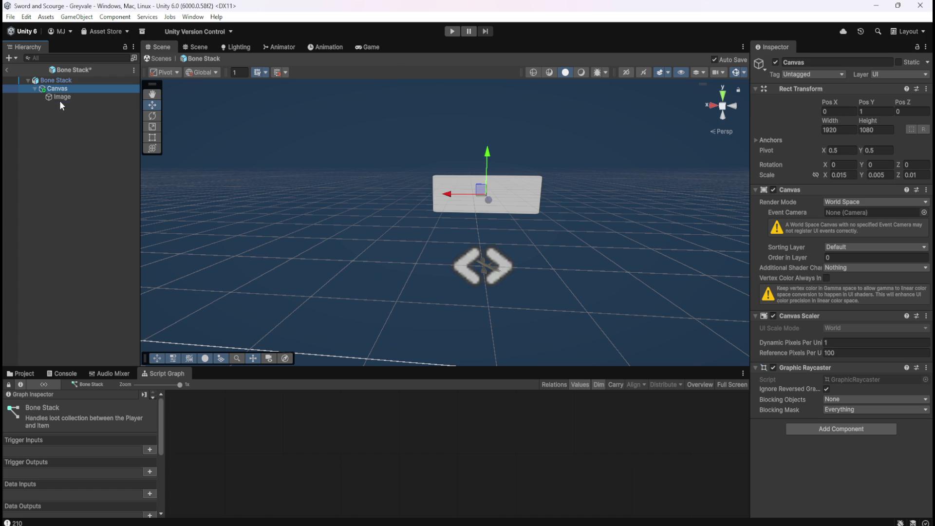
click(57, 80)
click(35, 88)
click(34, 89)
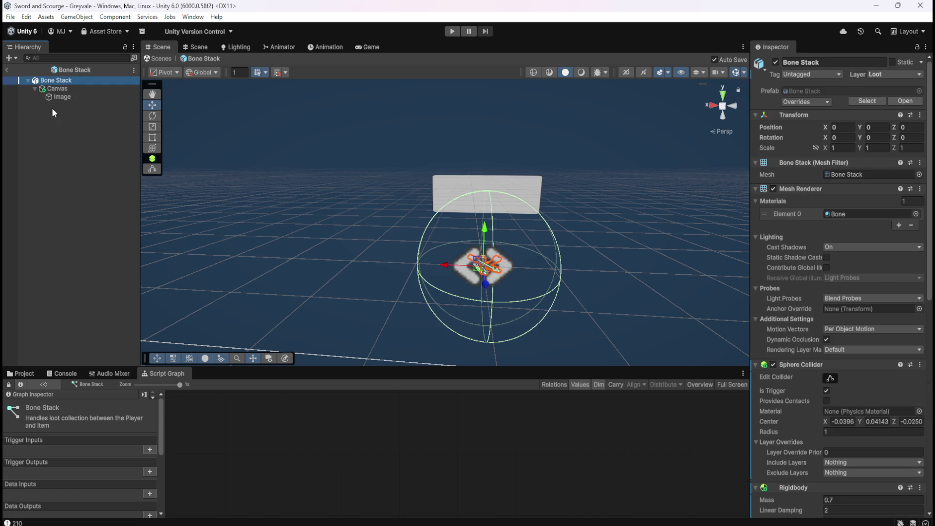
click(56, 89)
right_click(66, 89)
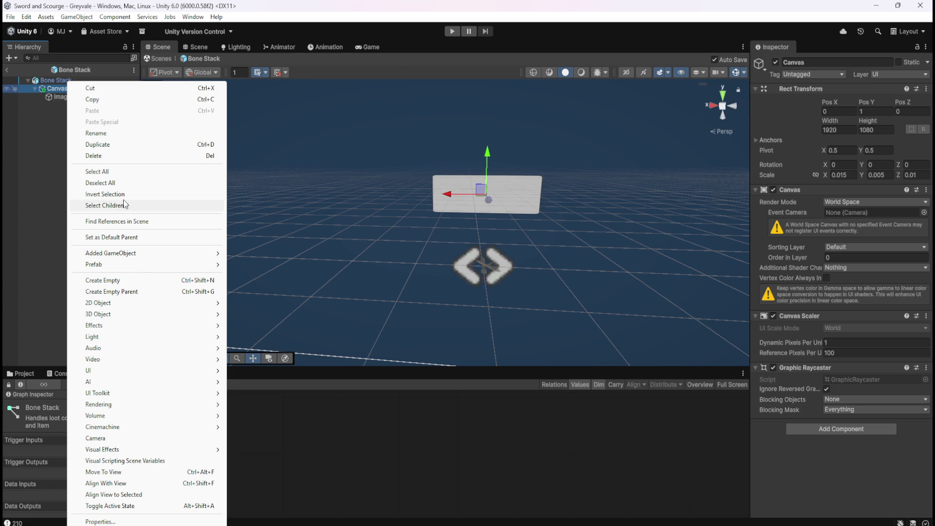
click(36, 145)
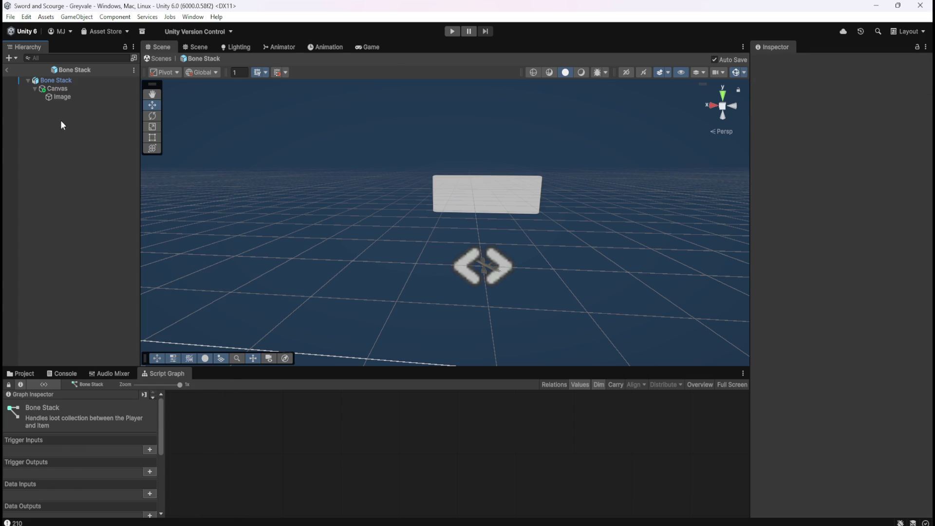
click(63, 96)
click(57, 88)
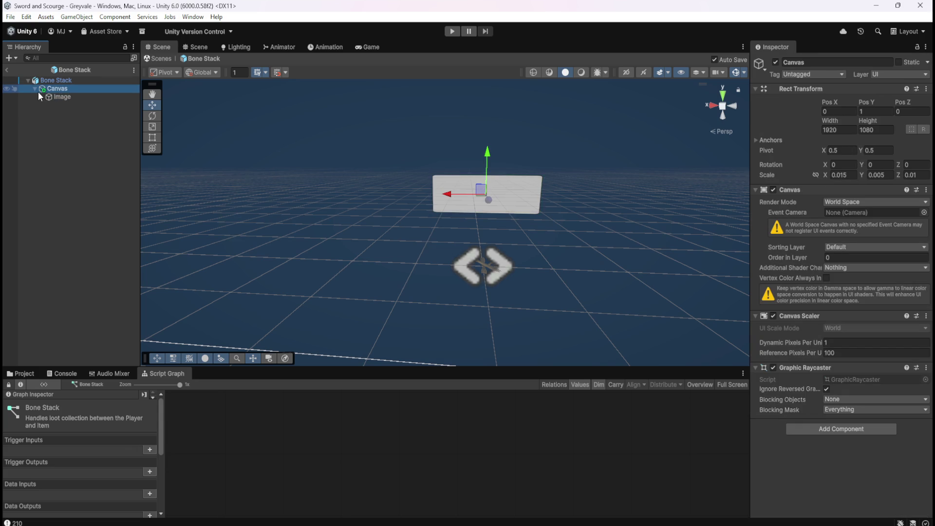
click(35, 89)
click(35, 89)
click(56, 79)
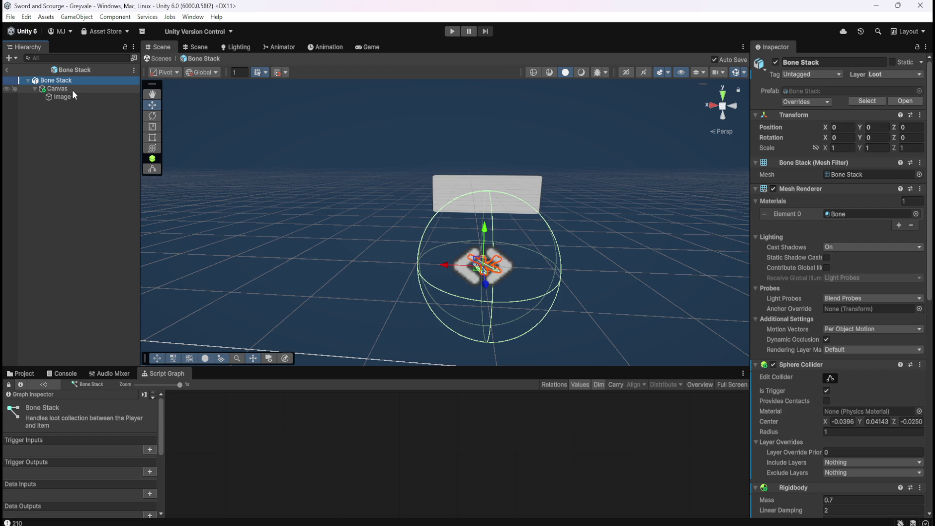
click(72, 90)
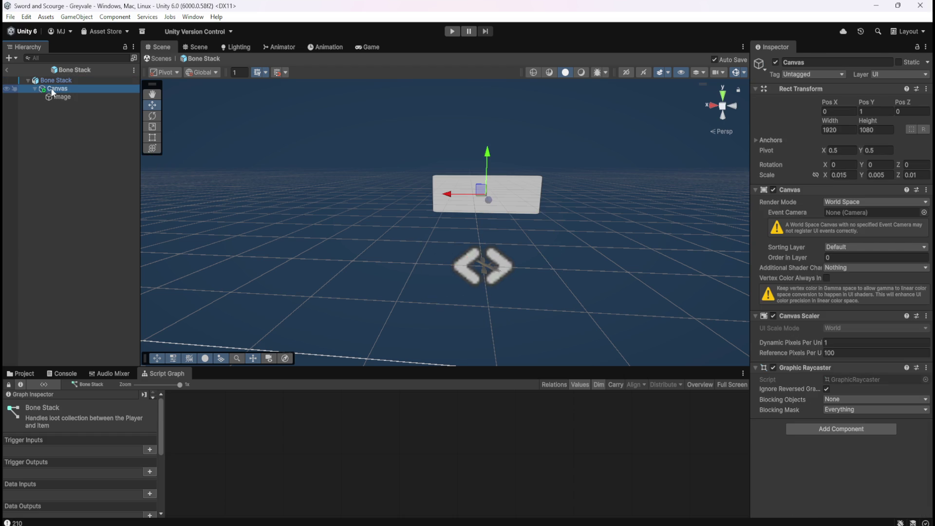
click(36, 87)
click(35, 88)
- Zoom in on the Image and orient the Scene view to a front view
click(49, 97)
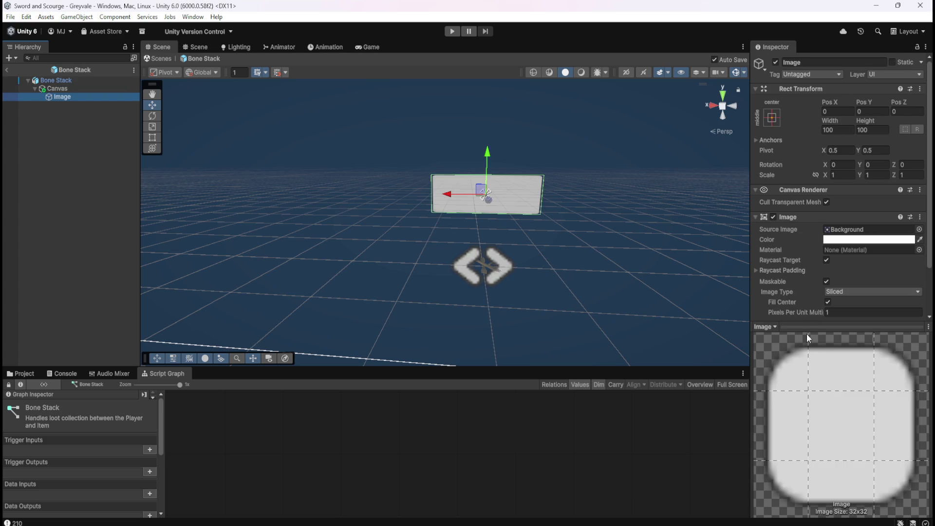
click(85, 89)
click(72, 96)
scroll(499, 195, up, 3)
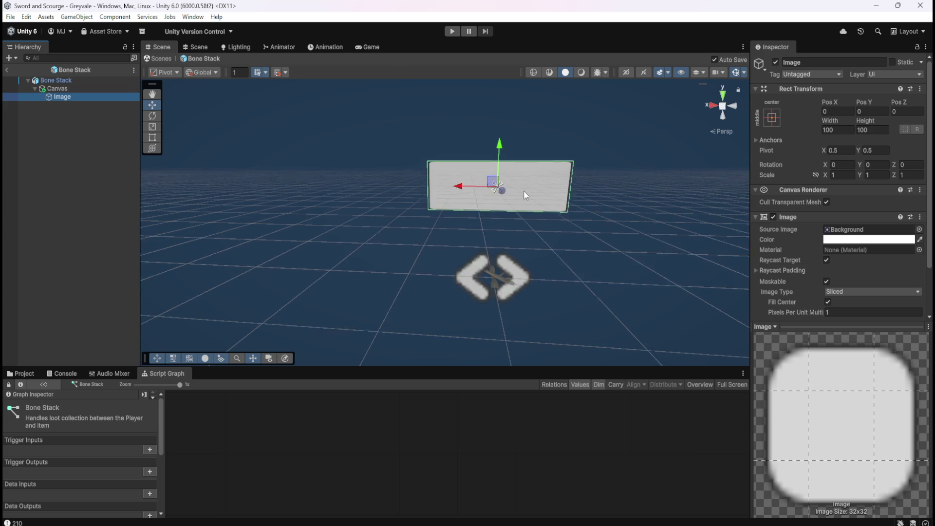
click(722, 107)
click(723, 106)
click(724, 106)
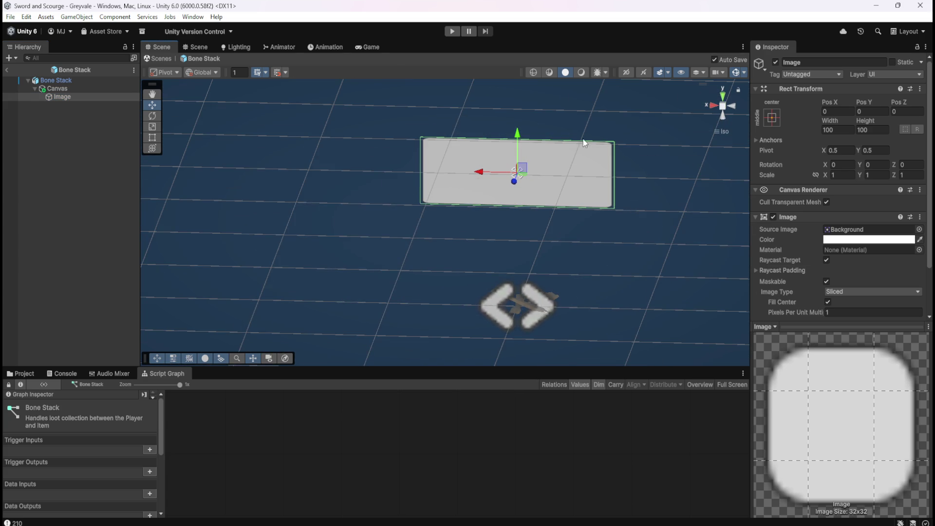
drag(389, 173, 630, 159)
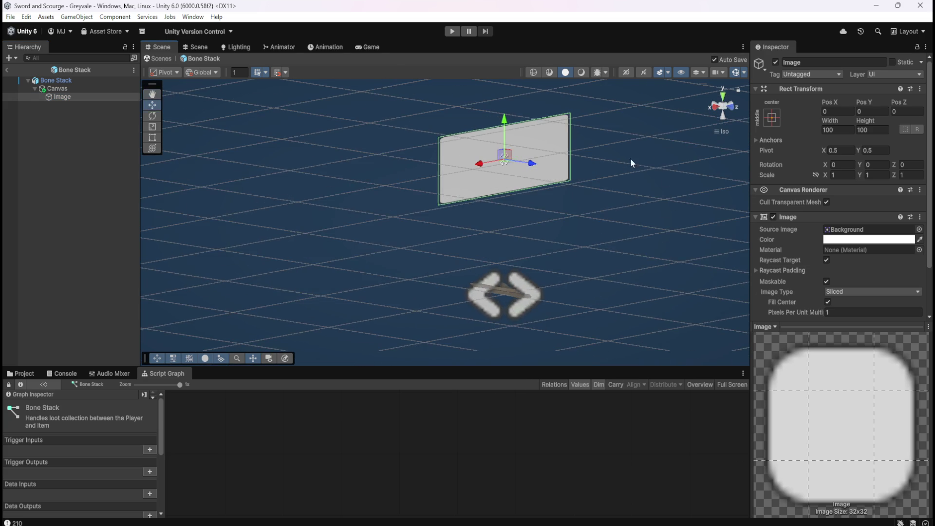
click(733, 107)
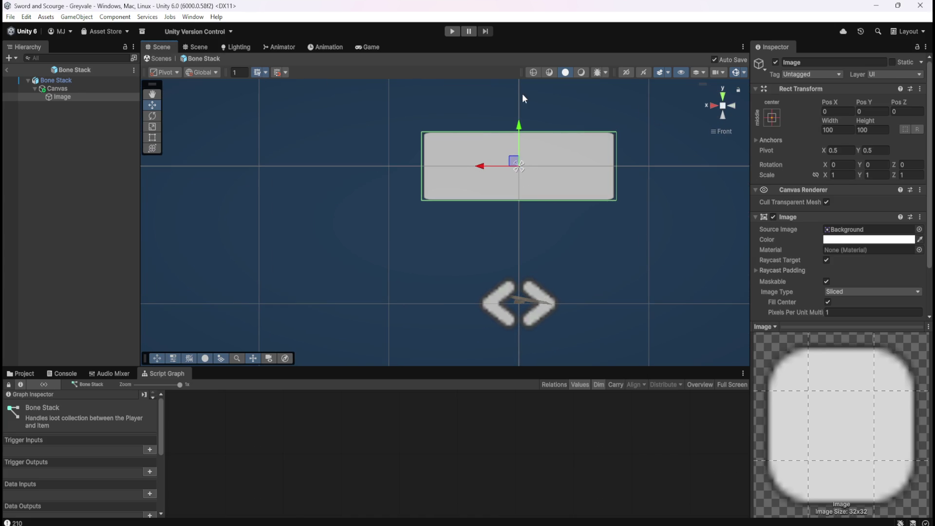
- Switch the Scene view to 2D mode and select the Canvas
click(627, 74)
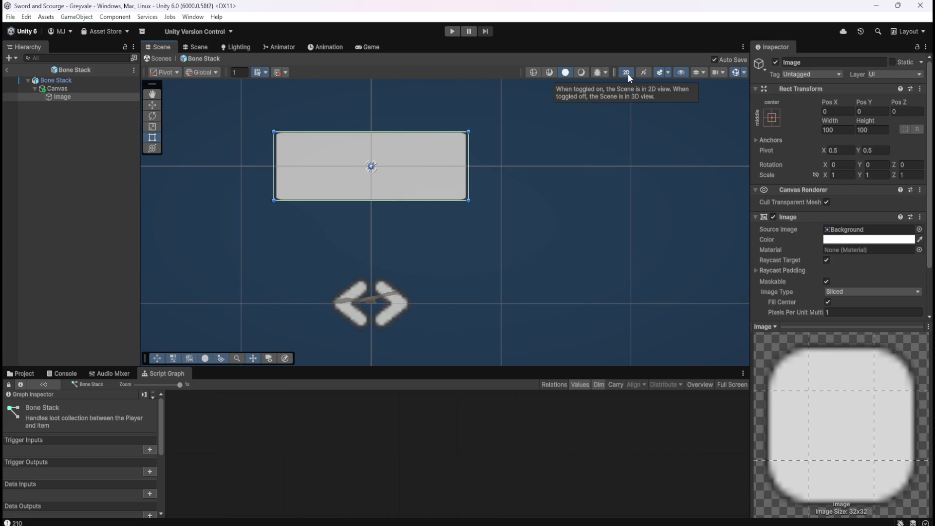
click(627, 75)
click(628, 74)
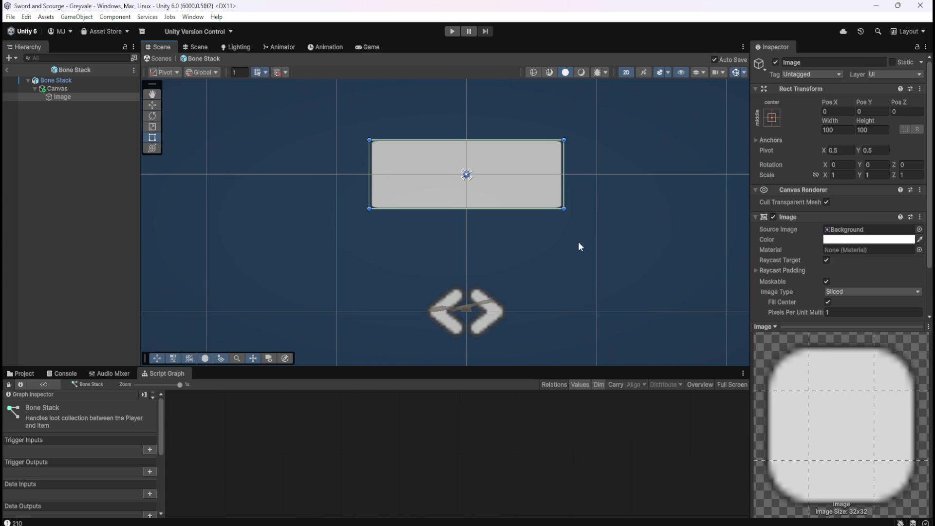
click(66, 88)
click(67, 96)
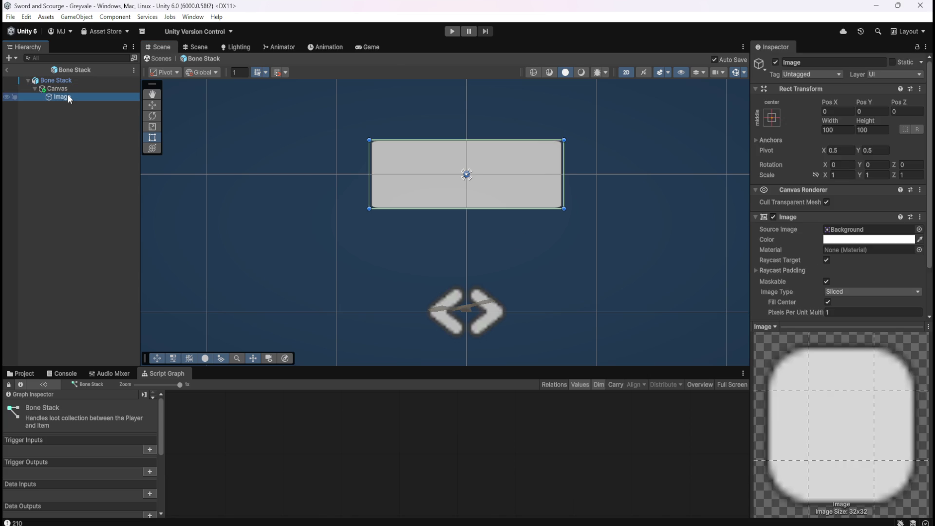
click(70, 90)
click(67, 98)
click(78, 90)
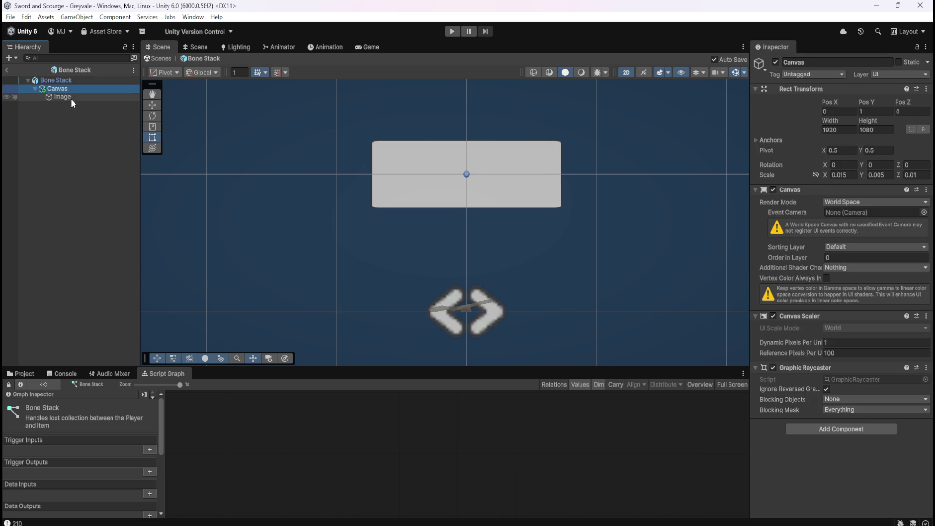
- Add a Look At Constraint component to the Canvas by searching 'look'
click(8, 89)
click(8, 89)
click(67, 96)
click(75, 89)
click(836, 430)
text(look)
key(Return)
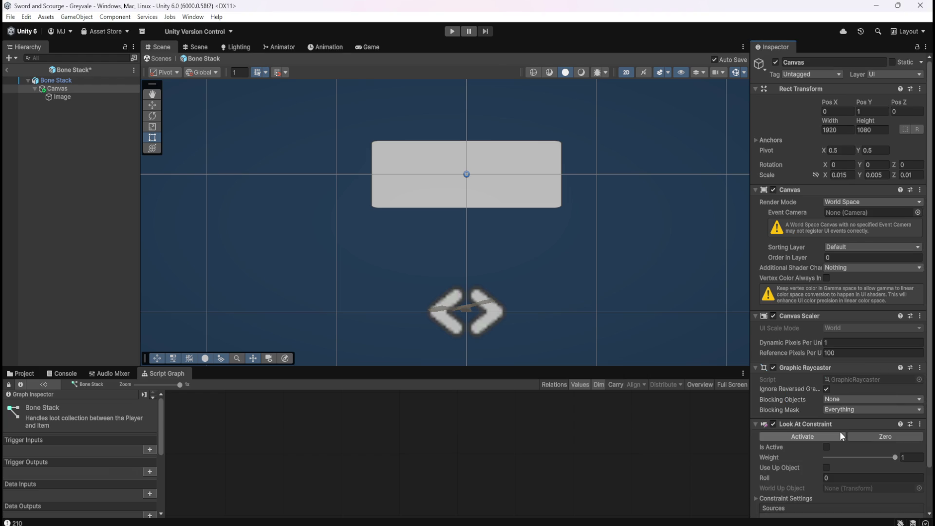
scroll(870, 491, down, 2)
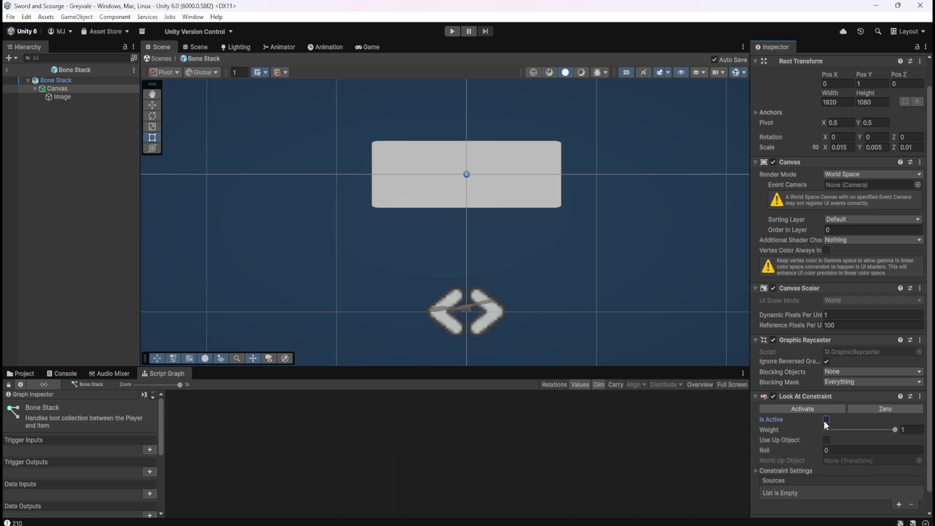
- Review SkeletonHealthBar's camera-facing Look At Constraint in the scene, then reopen the Bone Stack prefab
click(6, 70)
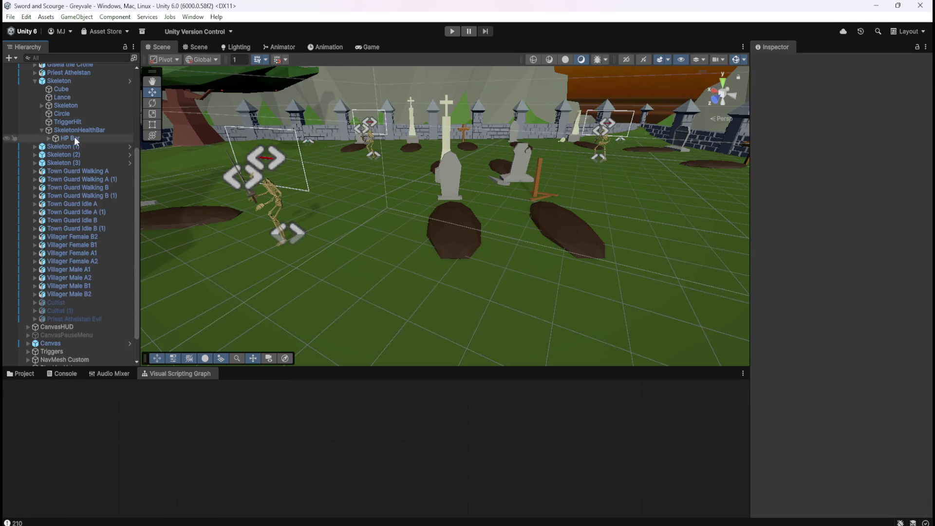
click(66, 129)
scroll(782, 432, down, 3)
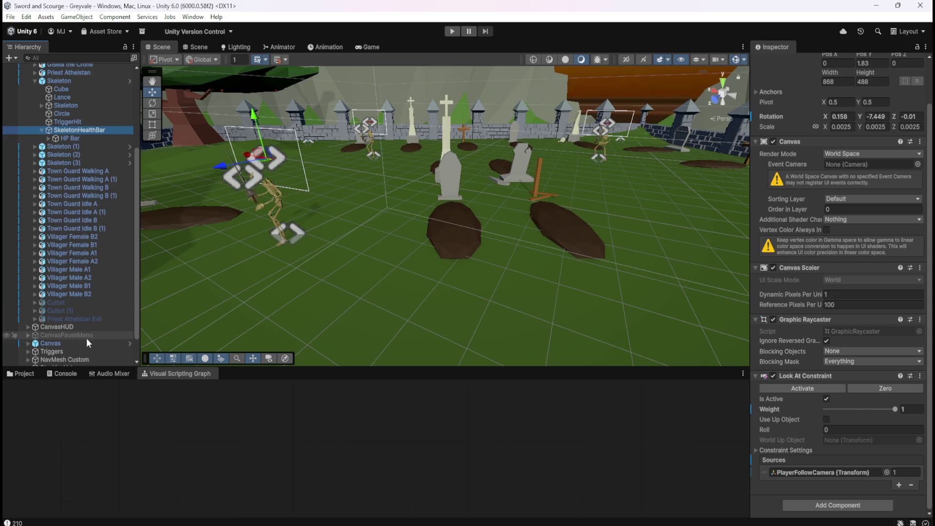
click(16, 373)
double_click(133, 422)
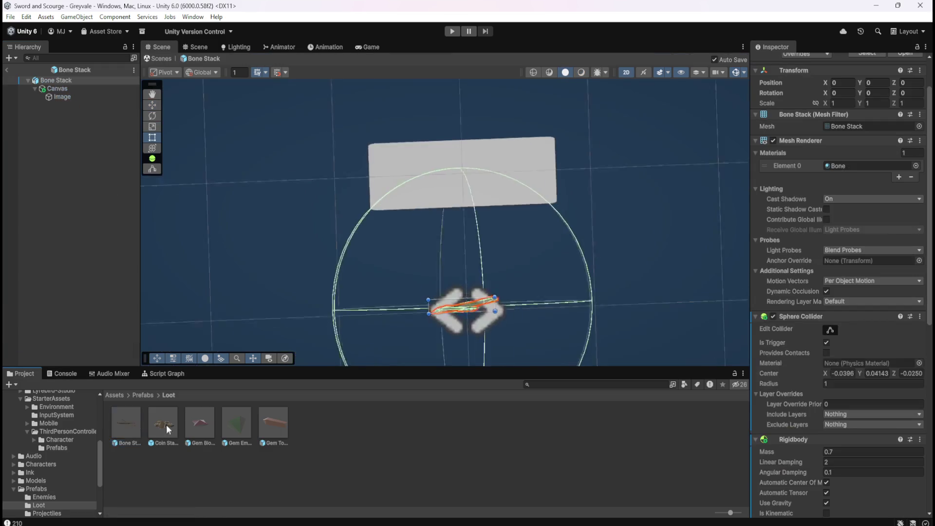
- Activate the Canvas's Look At Constraint and add one empty Sources slot, leaving the picker unchosen
click(74, 89)
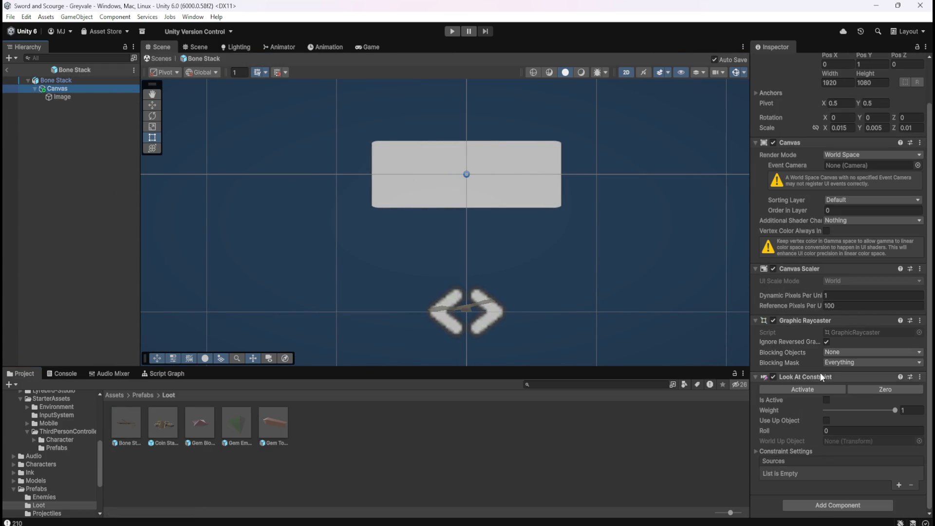
click(826, 400)
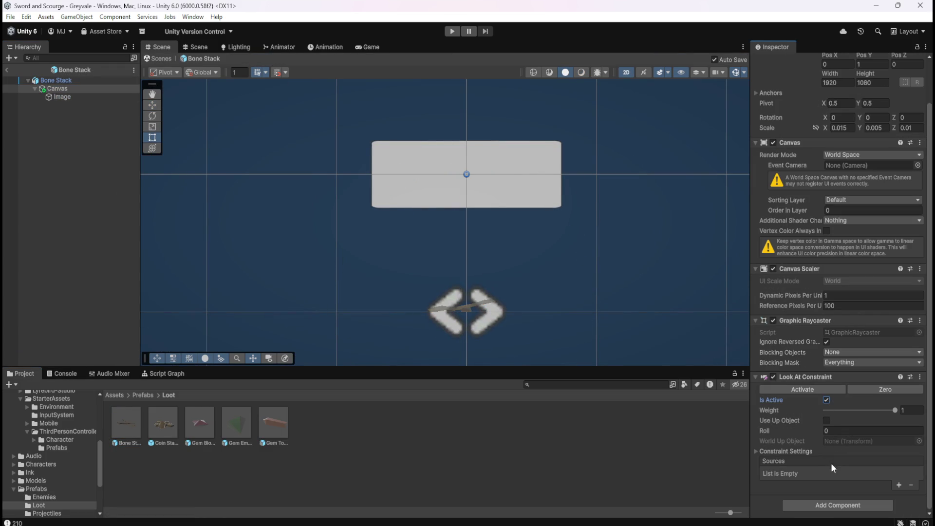
click(898, 484)
click(885, 473)
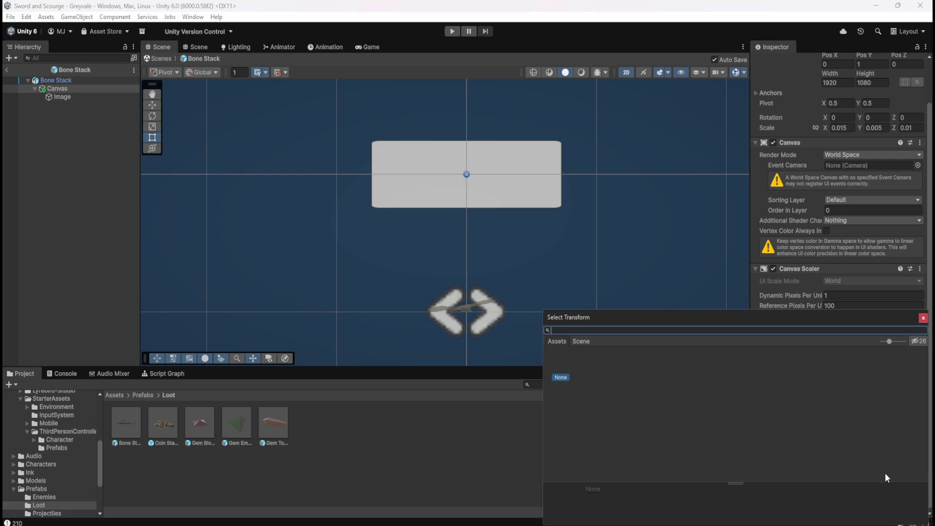
click(586, 341)
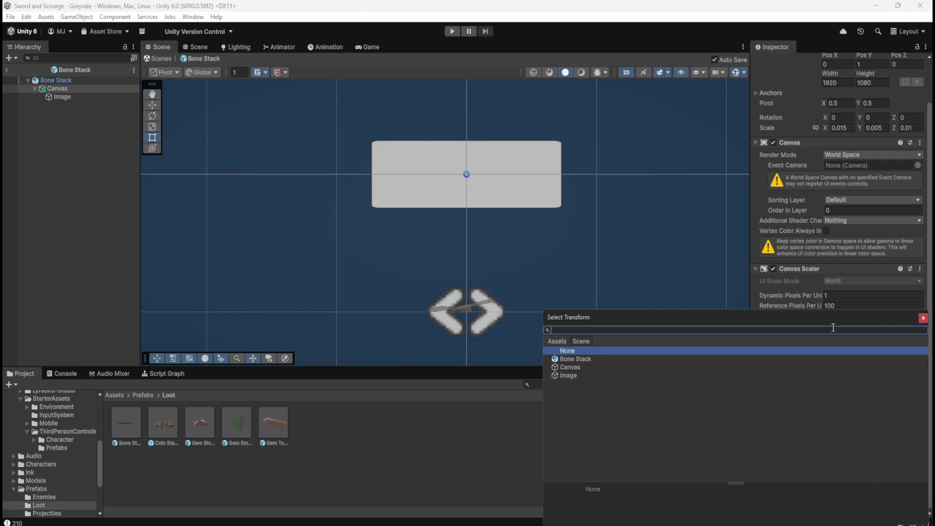
click(923, 319)
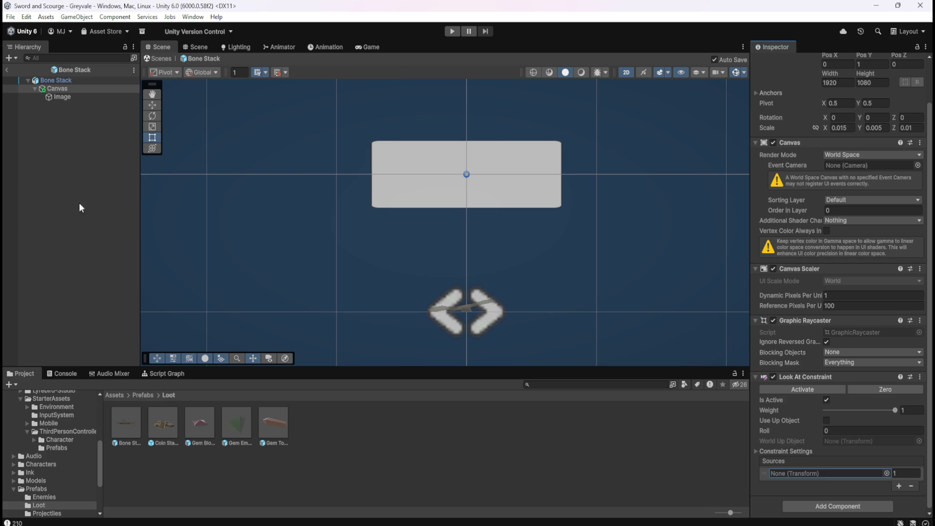
- Exit Prefab Mode to the graveyard scene and select SkeletonHealthBar
click(12, 74)
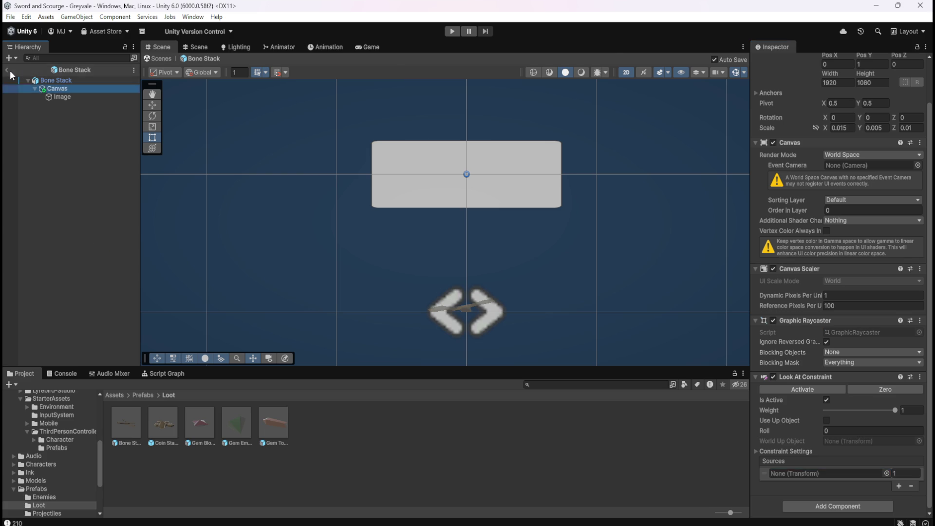
click(8, 70)
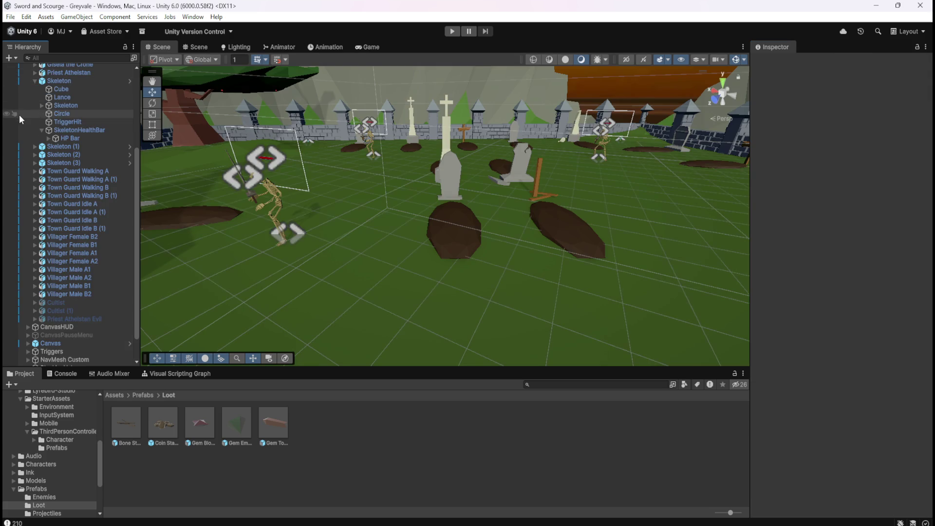
click(81, 131)
- Study the maximized Skeleton script graph where HPBarCamera's Look At source comes from FollowCamSource, then restore the layout
click(195, 374)
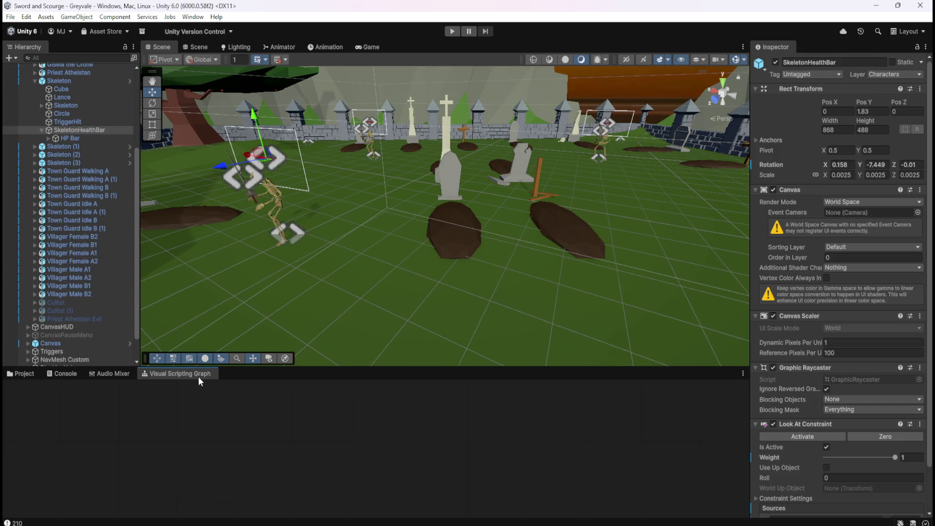
click(20, 373)
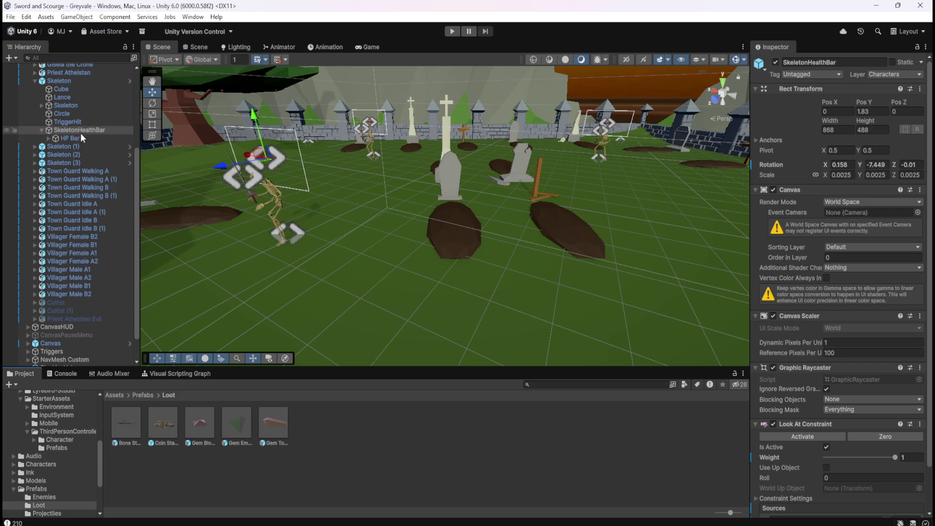
click(63, 80)
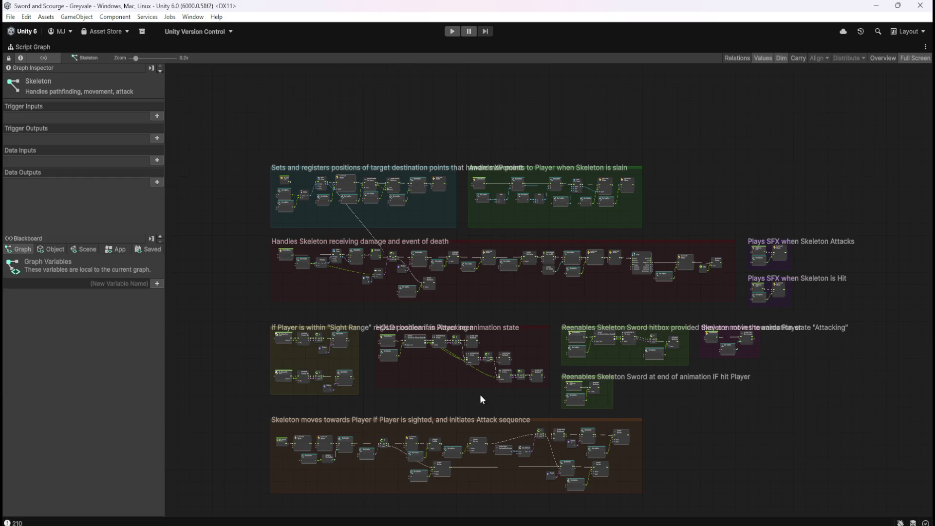
scroll(276, 183, up, 6)
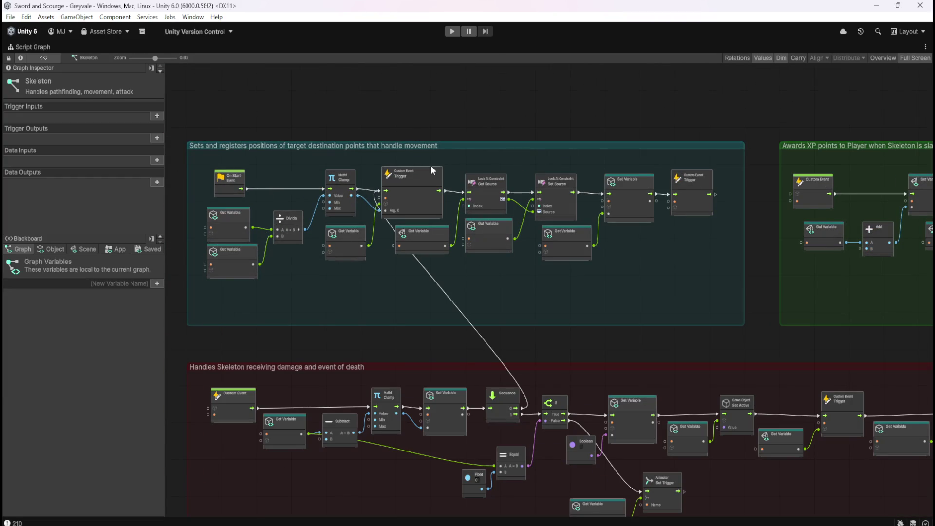
scroll(414, 205, up, 2)
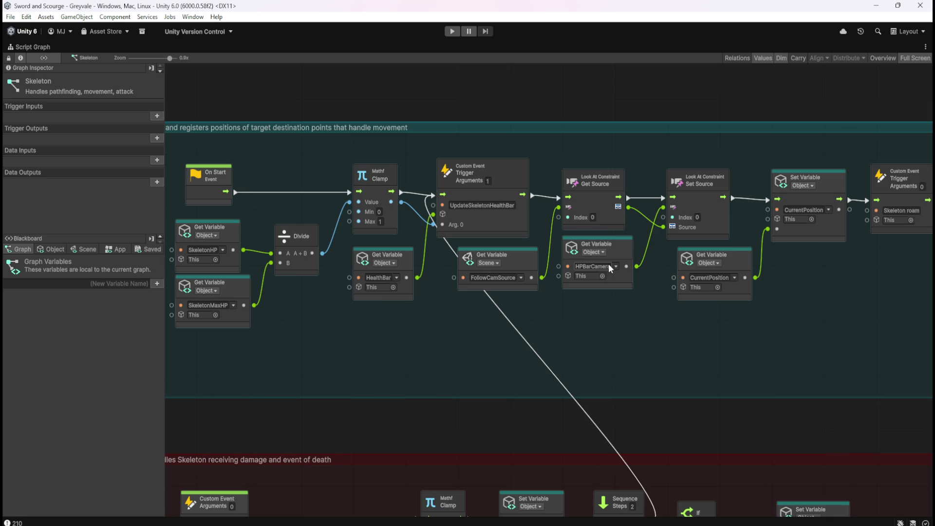
click(55, 249)
scroll(162, 292, down, 5)
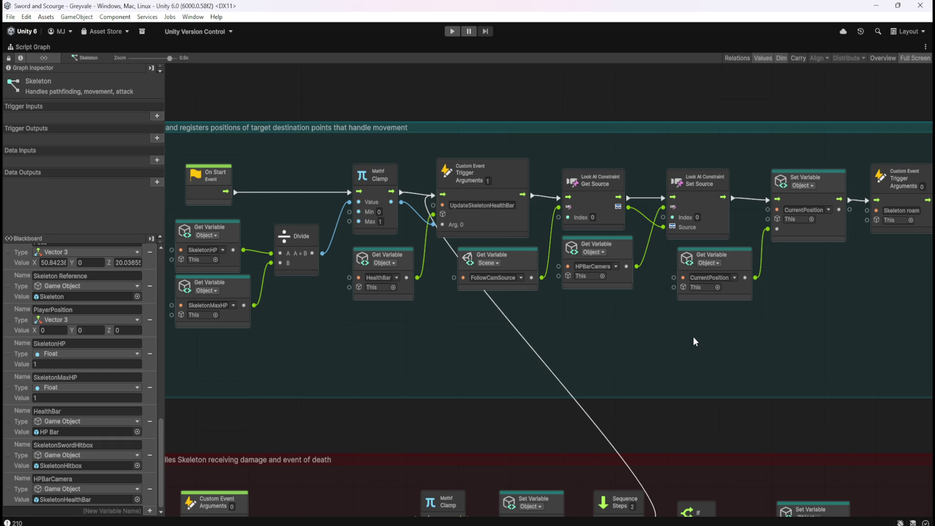
key(shift+space)
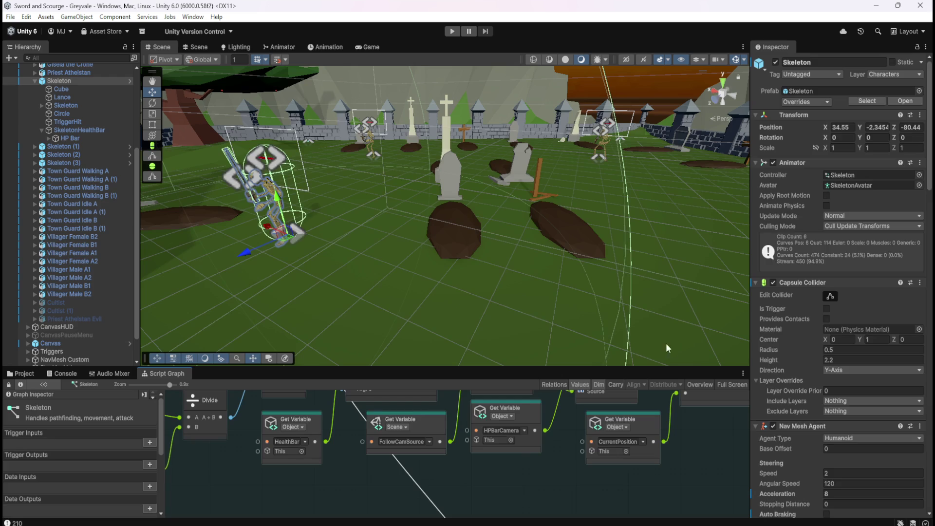
- Maximize LootManager's script graph and navigate to the Greyvale Skeleton Primary Loot group
scroll(63, 287, down, 3)
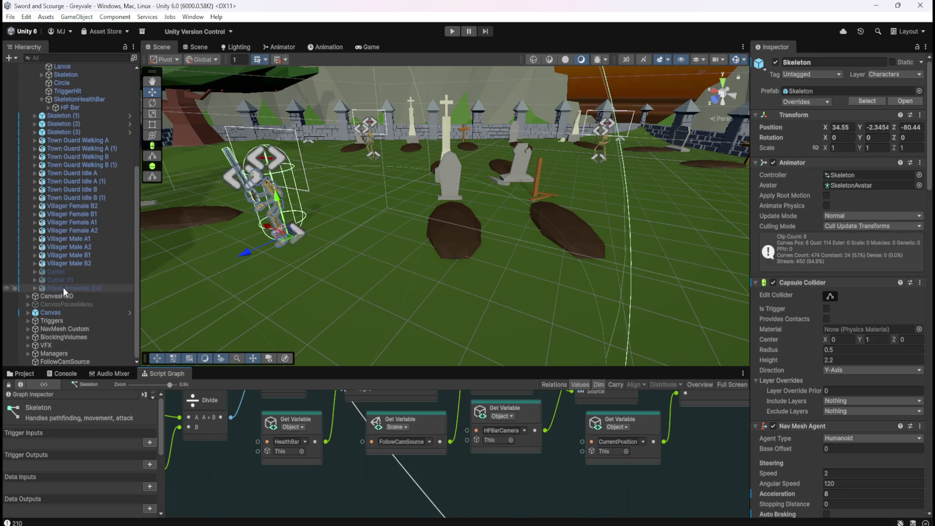
click(27, 354)
click(65, 353)
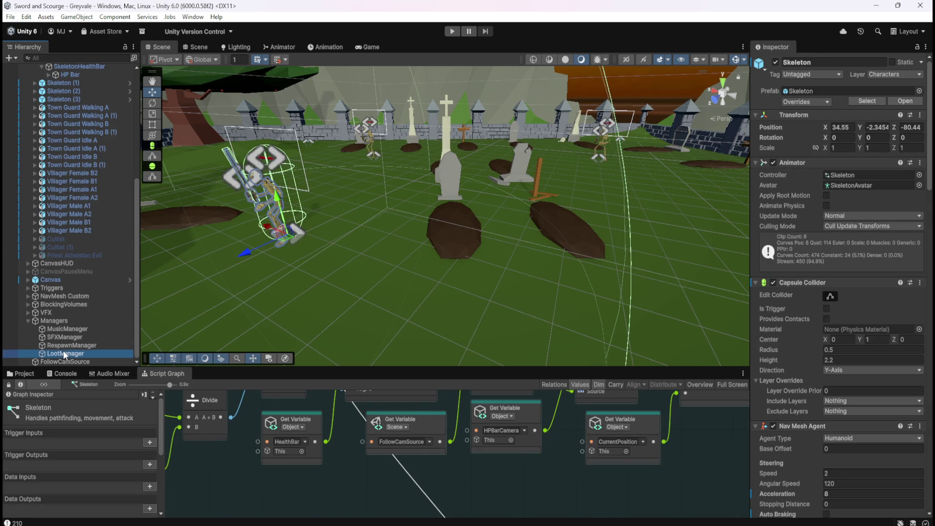
key(shift+space)
drag(492, 340, 656, 311)
scroll(657, 315, down, 10)
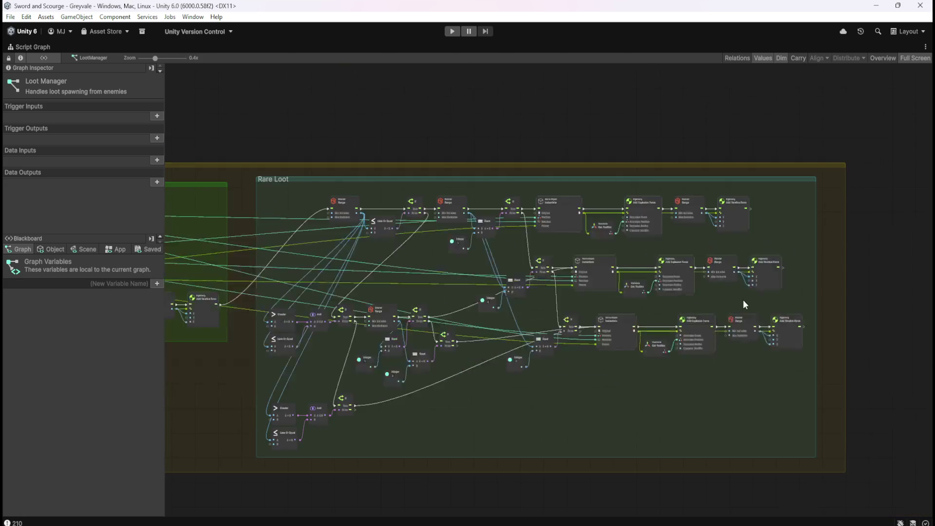
scroll(305, 291, up, 8)
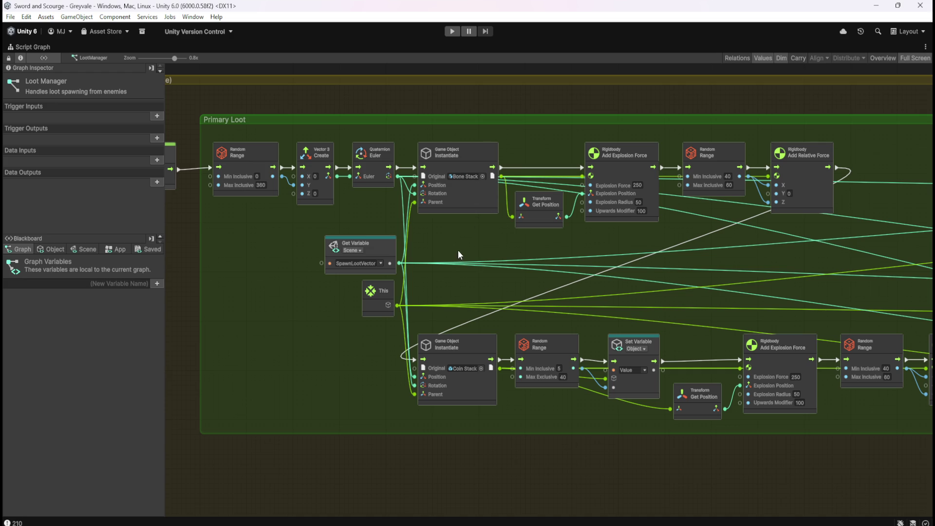
mouse_move(475, 243)
mouse_down()
mouse_move(562, 281)
mouse_move(507, 256)
mouse_move(455, 244)
mouse_move(440, 253)
mouse_up()
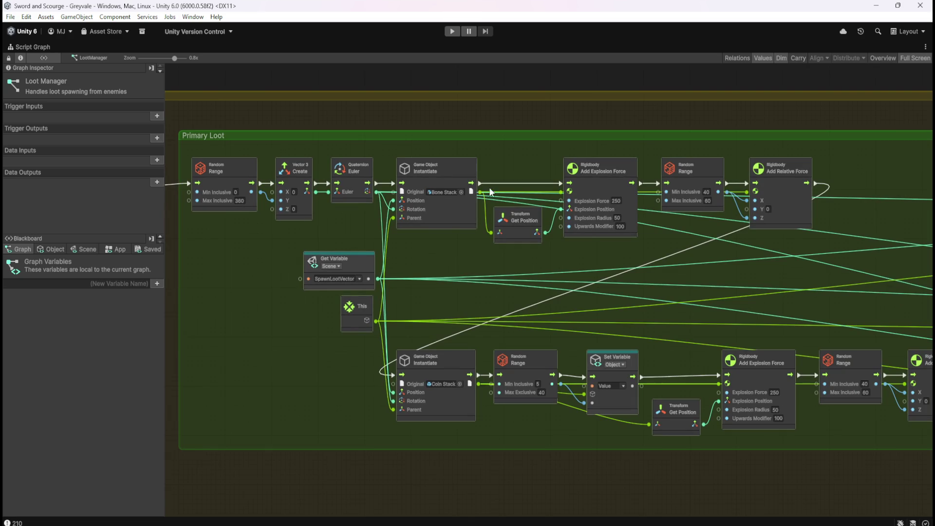
- Start then cancel a connection from the Bone Stack Instantiate output, and restore the layout
drag(481, 192, 509, 162)
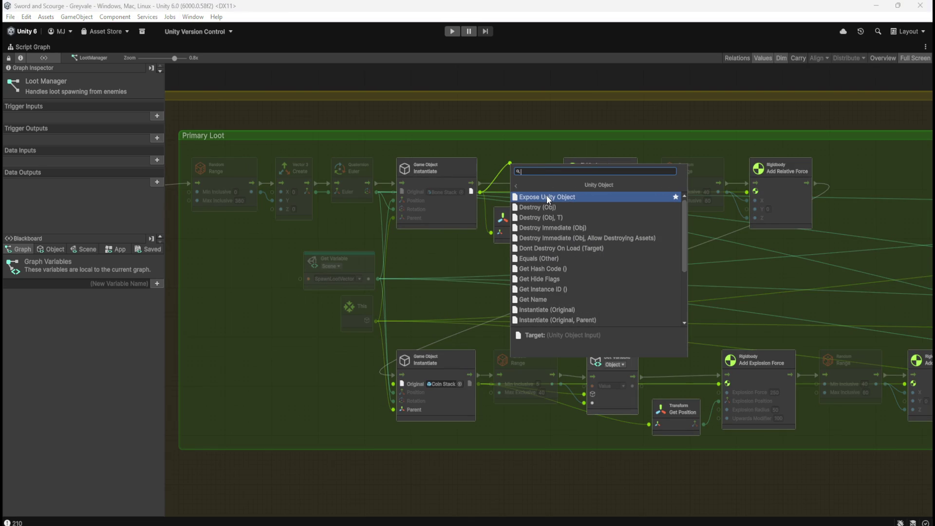
click(528, 150)
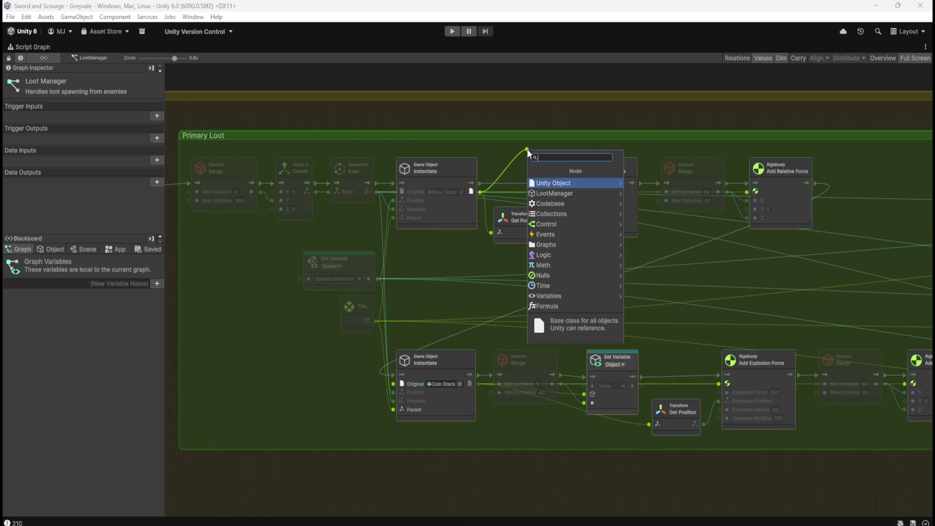
click(506, 153)
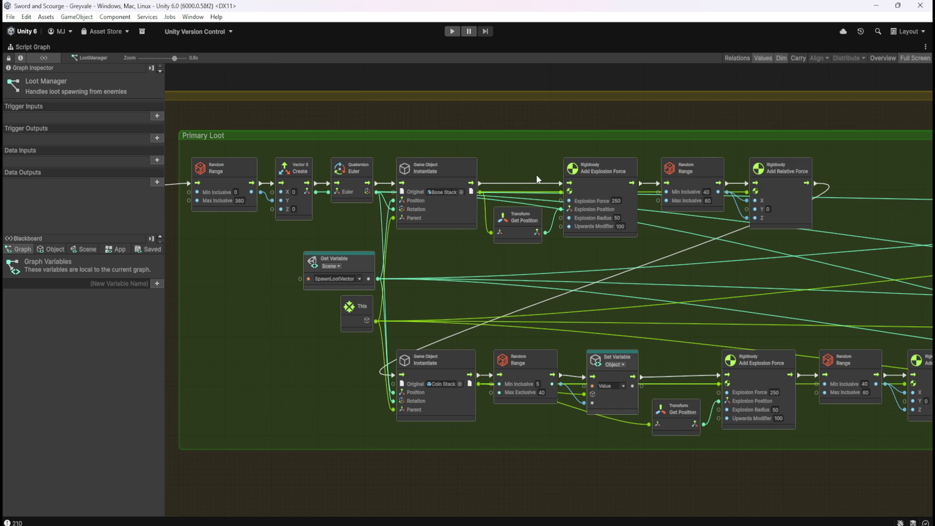
scroll(402, 290, left, 5)
scroll(408, 291, up, 2)
scroll(394, 276, down, 3)
drag(394, 277, 341, 253)
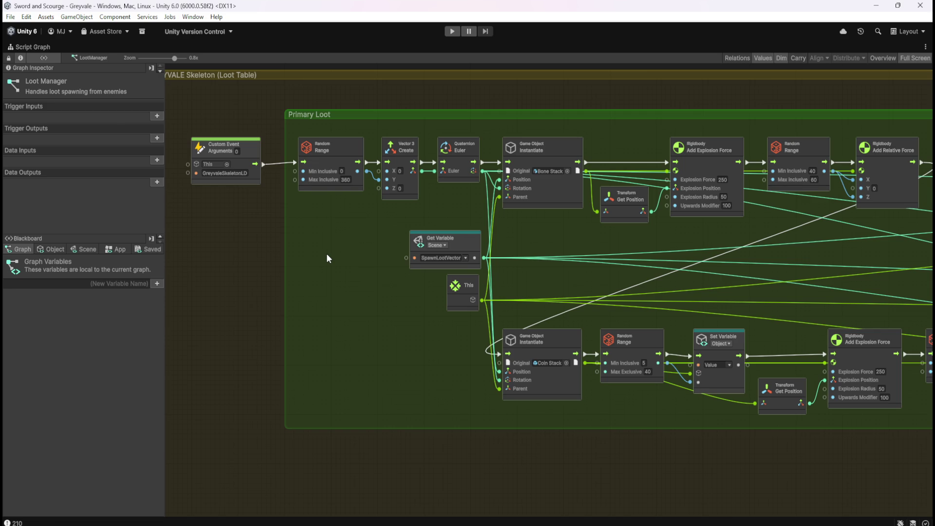
key(shift+space)
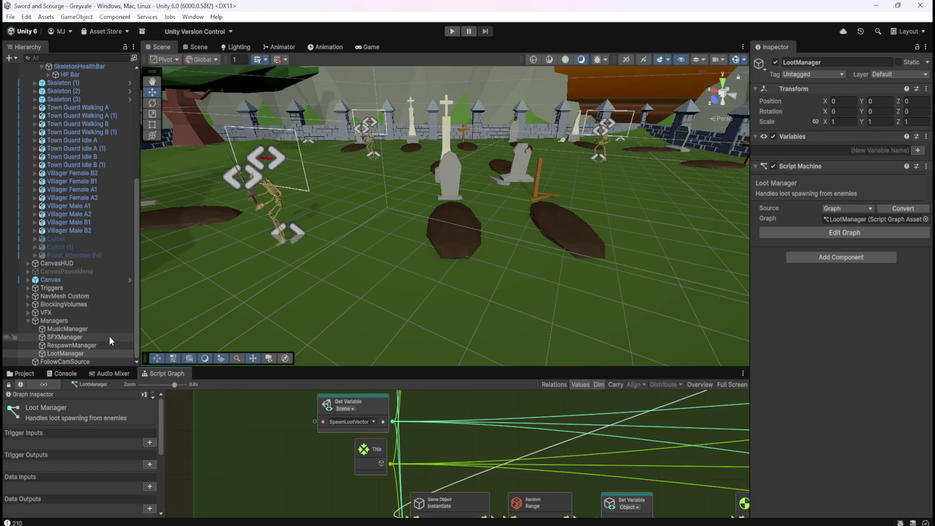
- Reopen the Bone Stack prefab and select its Canvas
click(28, 373)
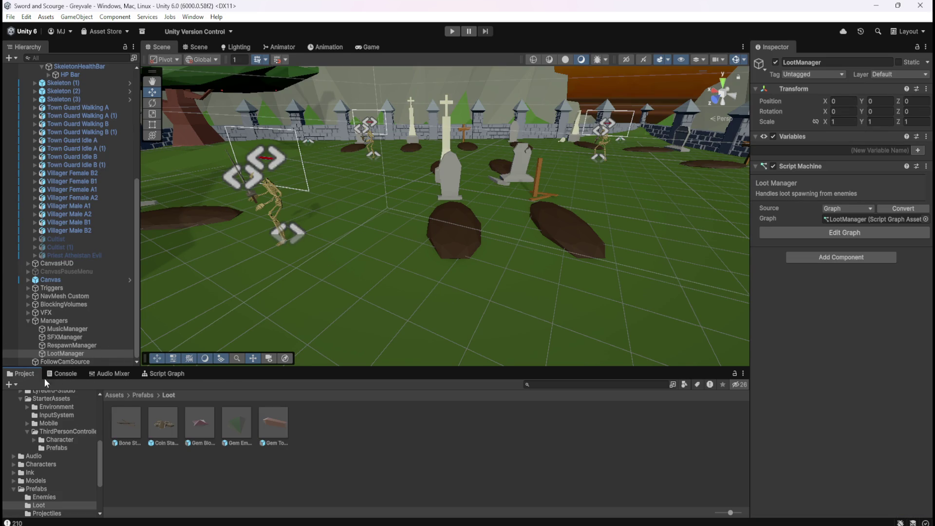
double_click(132, 423)
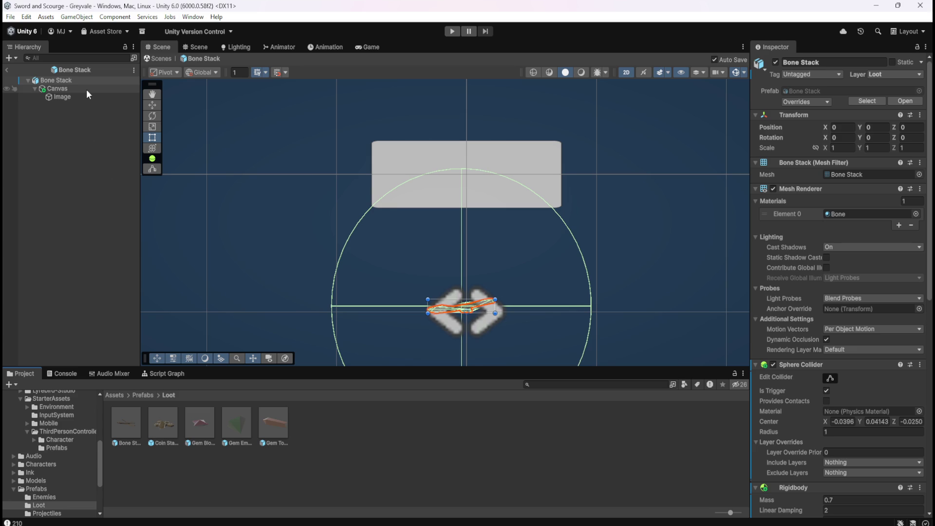
click(87, 89)
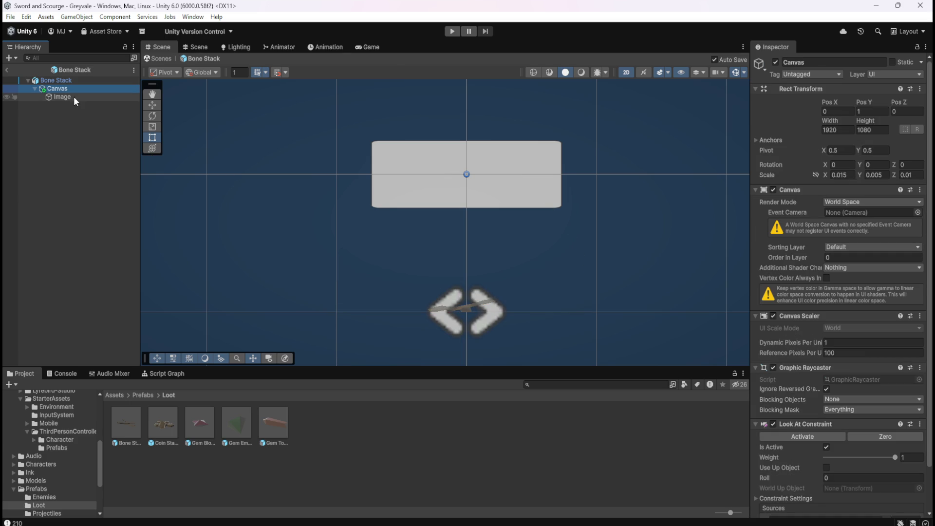
scroll(817, 457, down, 3)
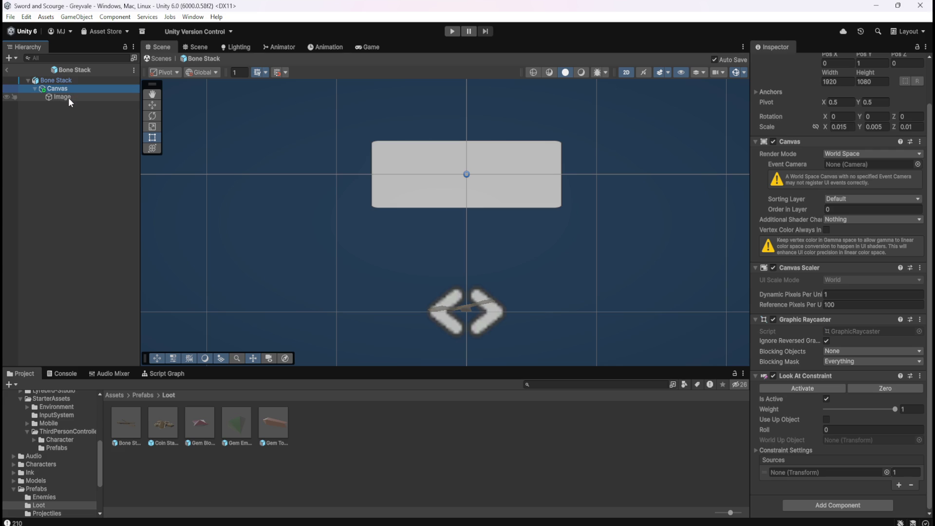
- Compare the Image and Canvas components, then bring up the Canvas's add-child context menu
click(68, 97)
click(75, 90)
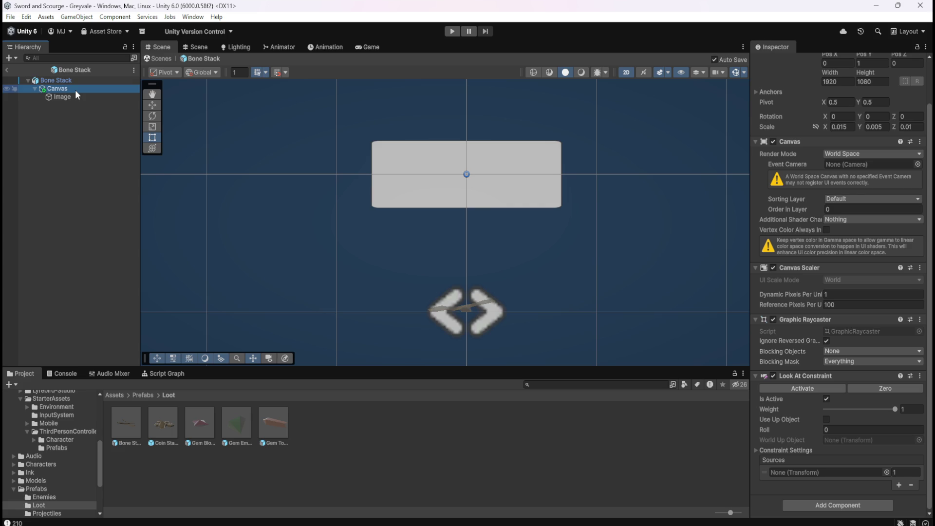
click(69, 98)
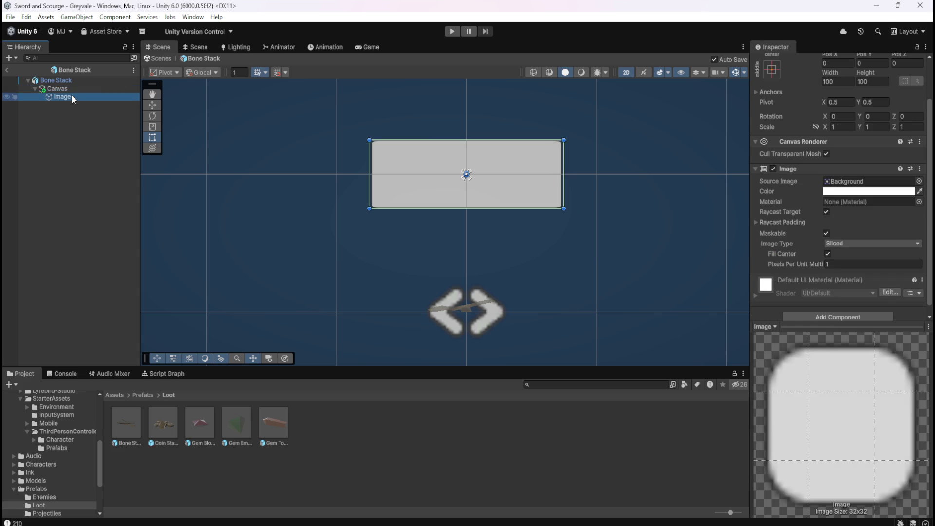
click(77, 89)
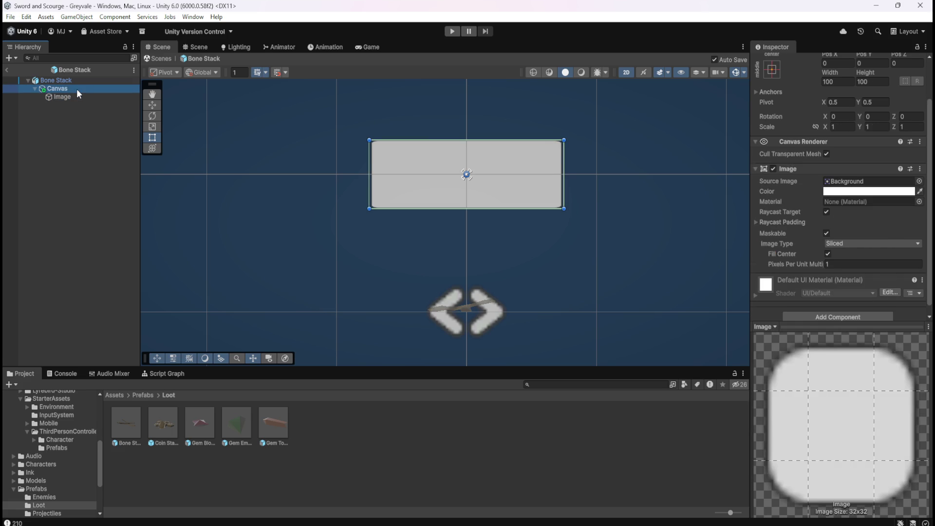
right_click(74, 90)
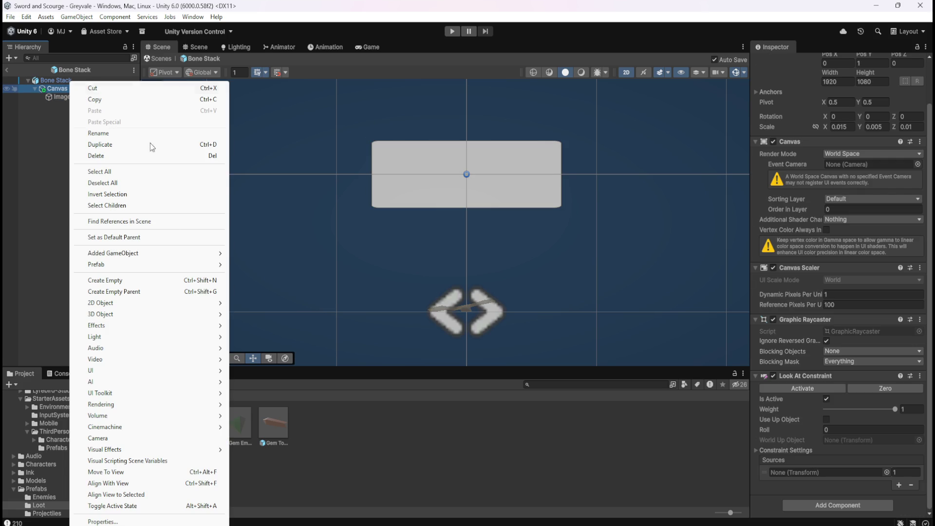
- Add a trial UI > Text - TextMeshPro under Canvas, delete it, and return to the scene
mouse_move(184, 376)
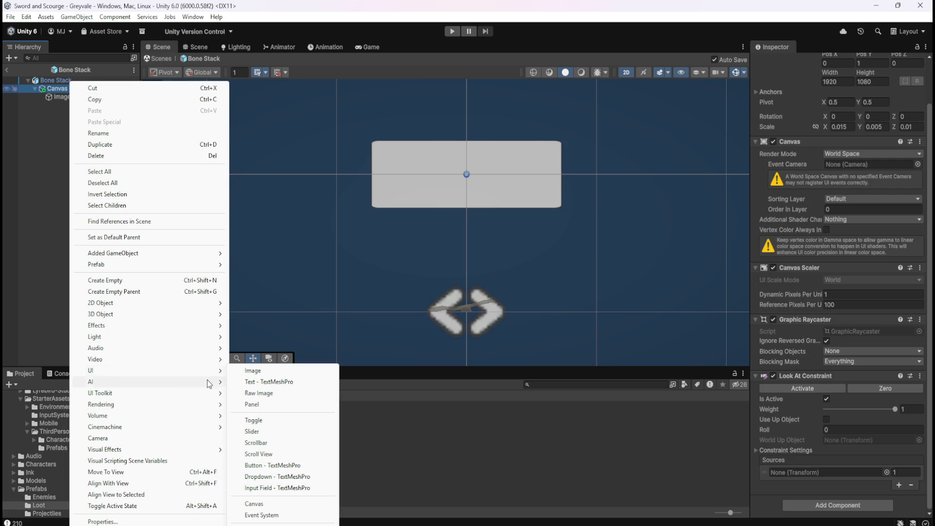
click(280, 382)
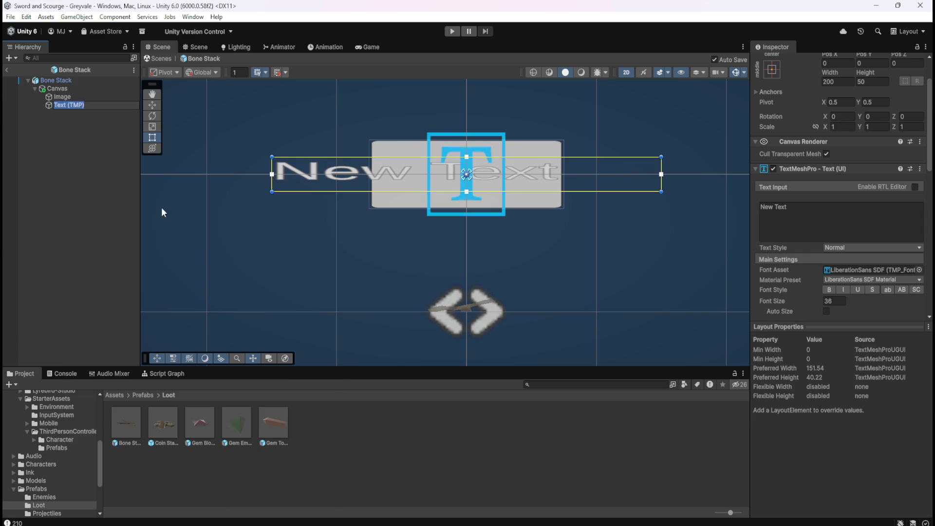
click(63, 96)
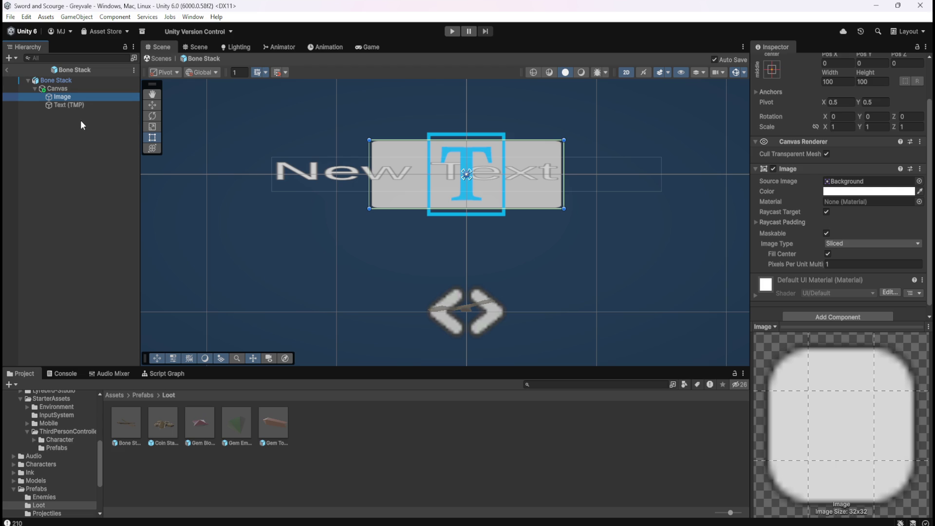
key(Down)
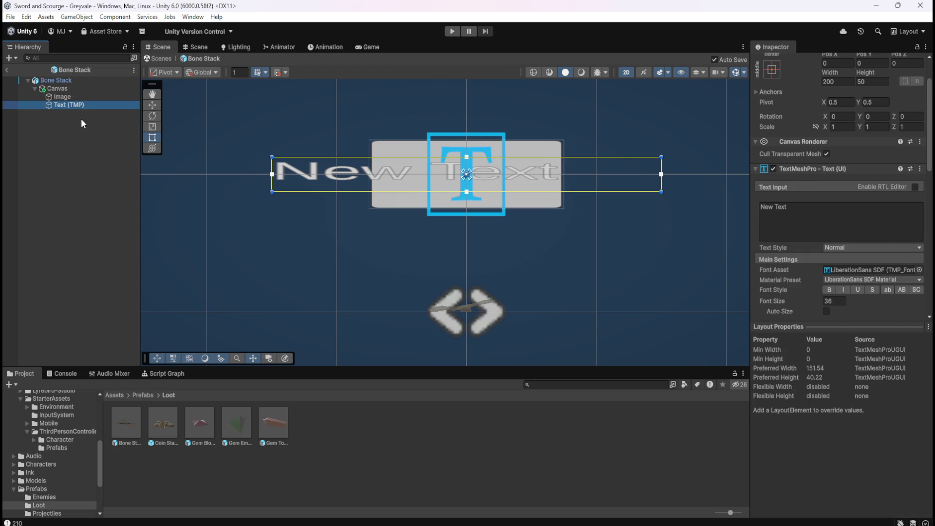
key(Delete)
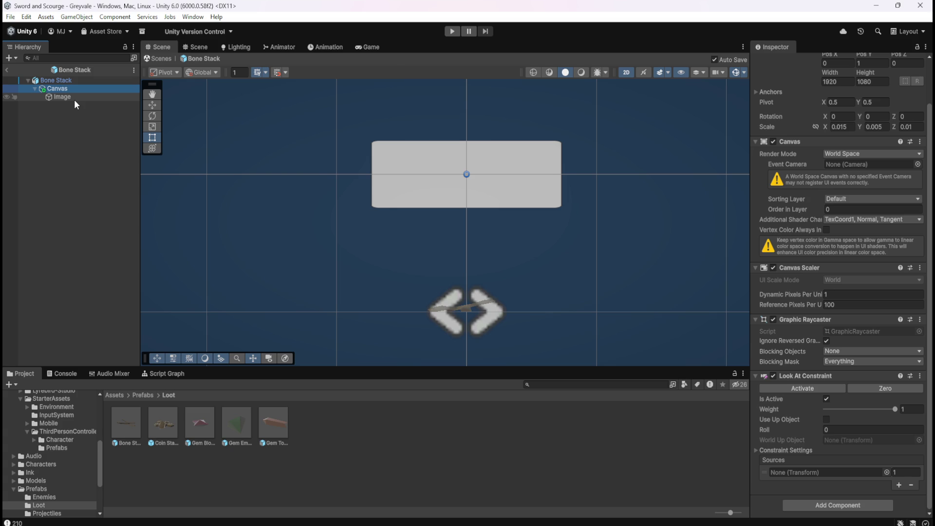
click(5, 70)
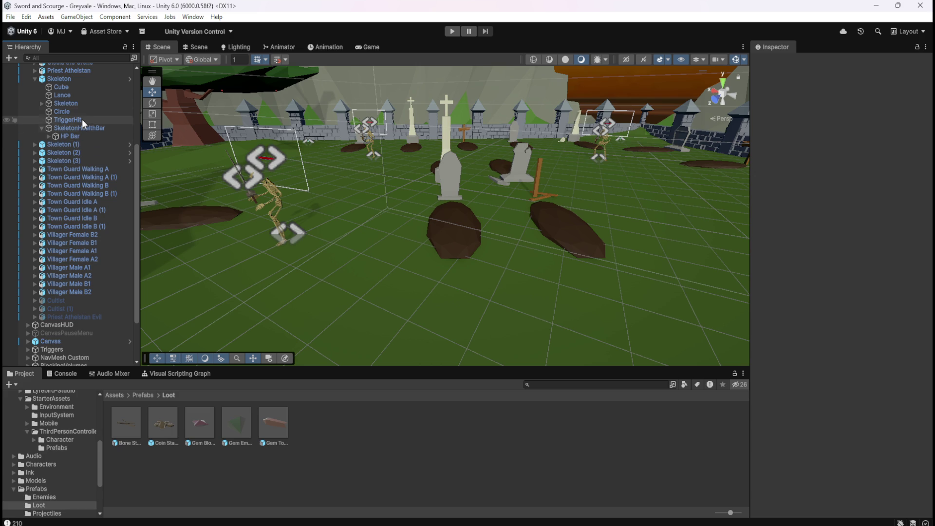
- Show the Skeleton's Script Graph around its health bar update nodes, with the Blackboard revealed
click(89, 78)
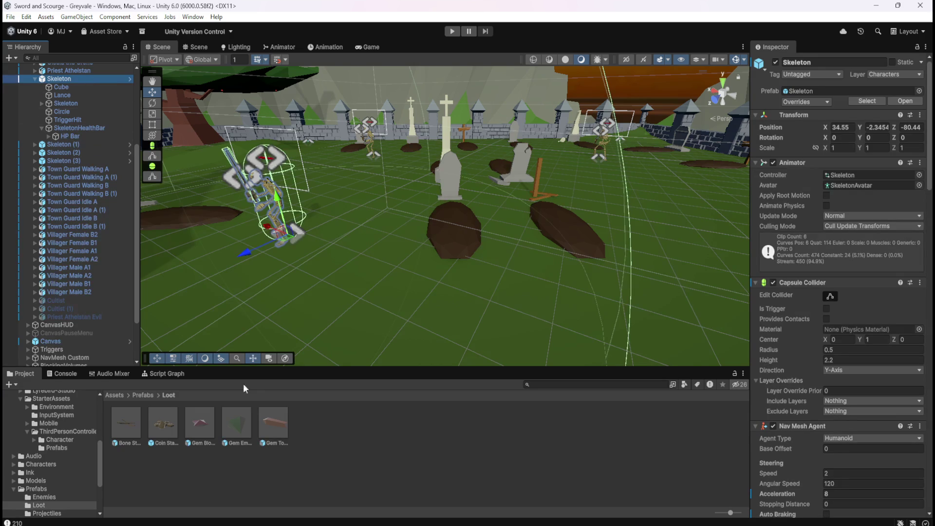
click(163, 375)
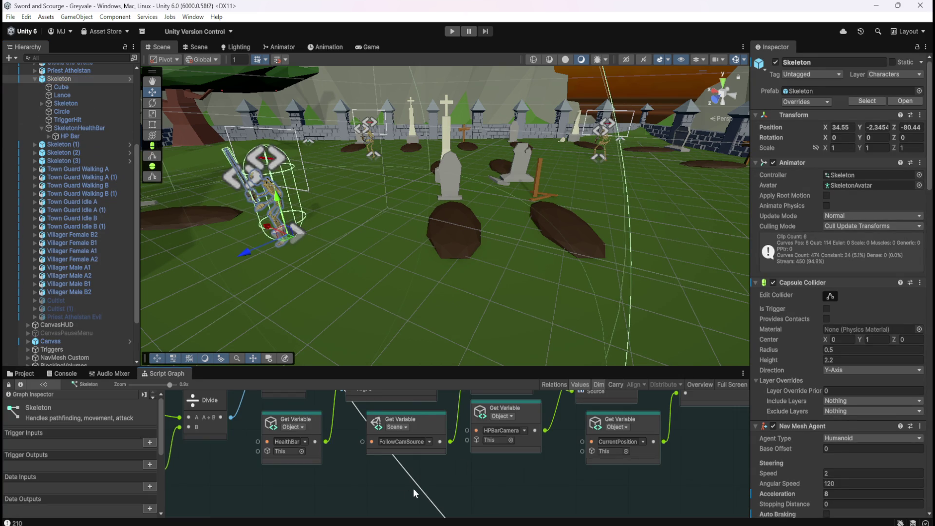
mouse_move(435, 520)
mouse_down()
mouse_move(376, 490)
mouse_move(365, 502)
mouse_up()
scroll(366, 501, up, 2)
scroll(492, 512, up, 2)
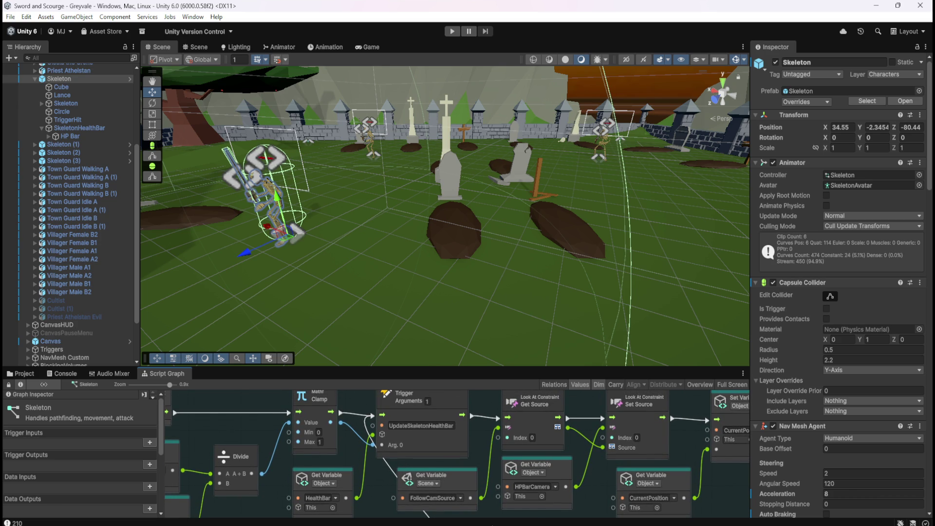
scroll(492, 516, down, 1)
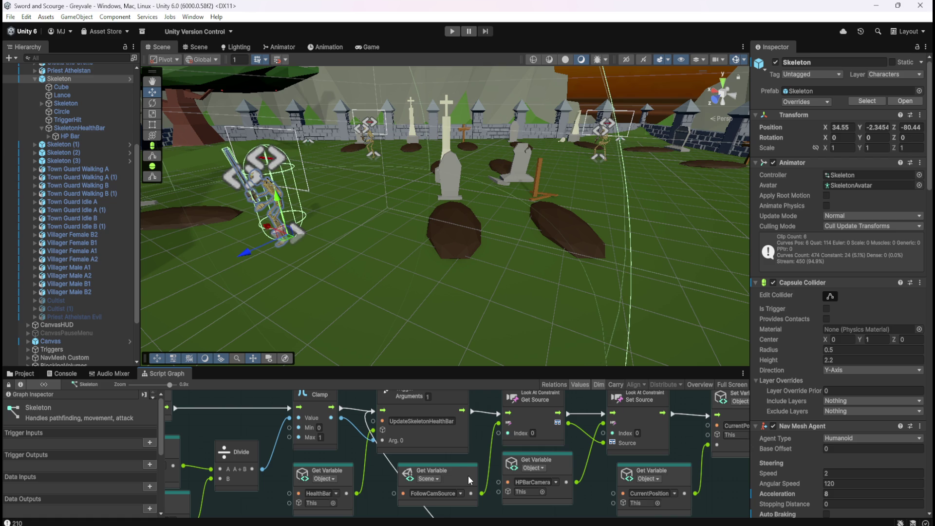
scroll(88, 176, up, 5)
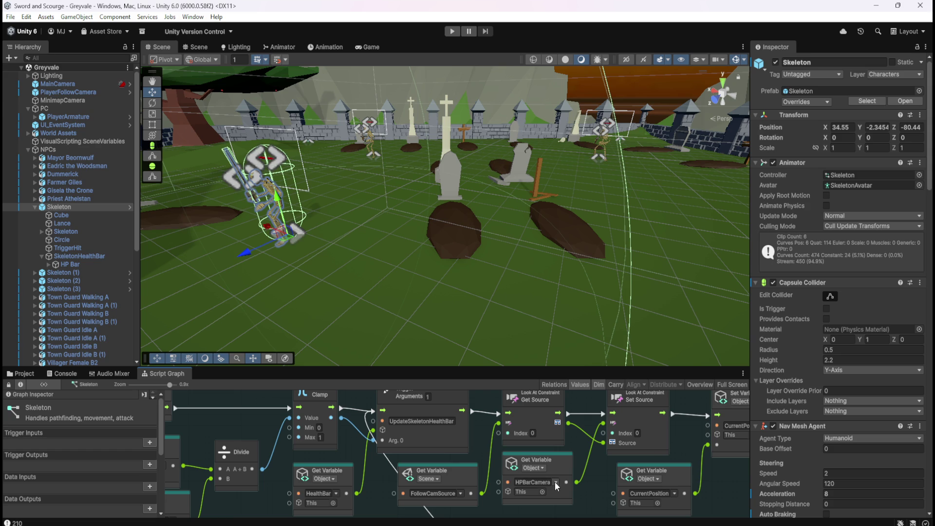
drag(81, 517, 82, 438)
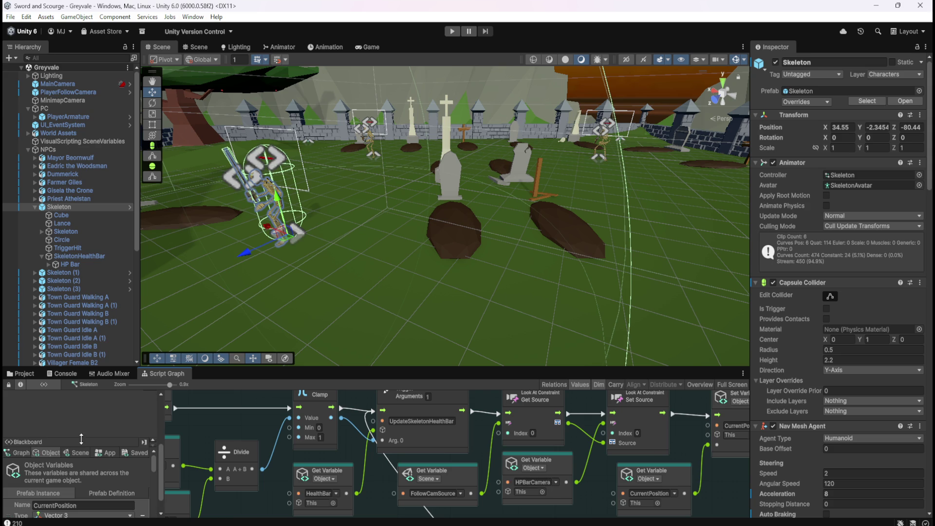
- Scroll the Object variables down to HP Bar, SkeletonSwordHitbox and HPBarCamera
scroll(81, 468, down, 5)
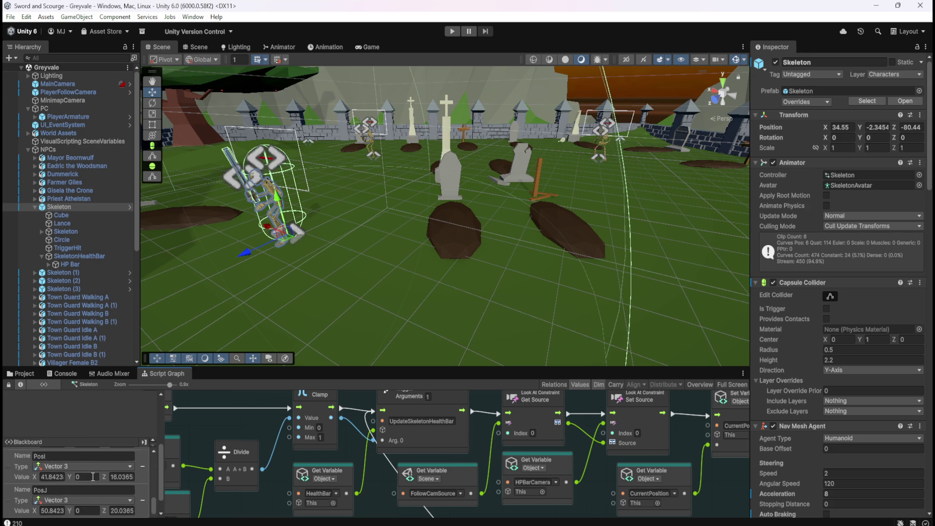
scroll(93, 474, down, 5)
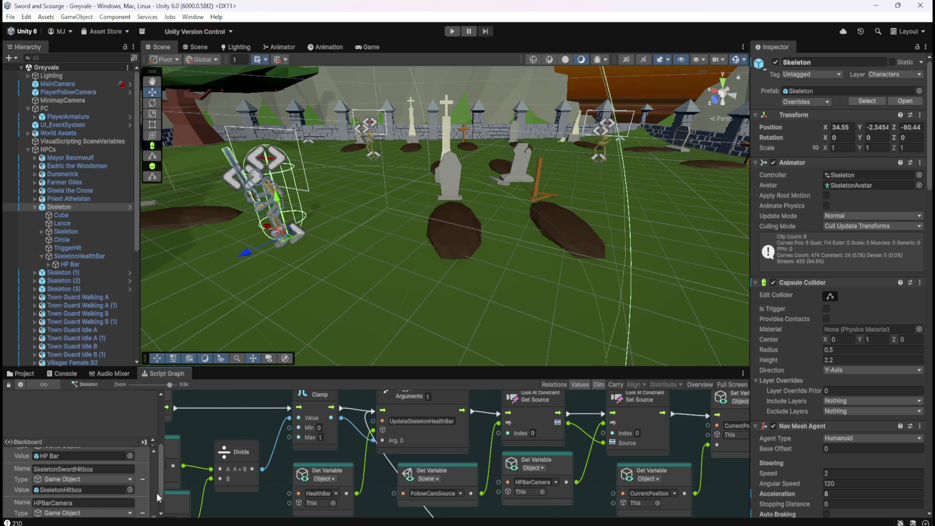
scroll(158, 492, down, 2)
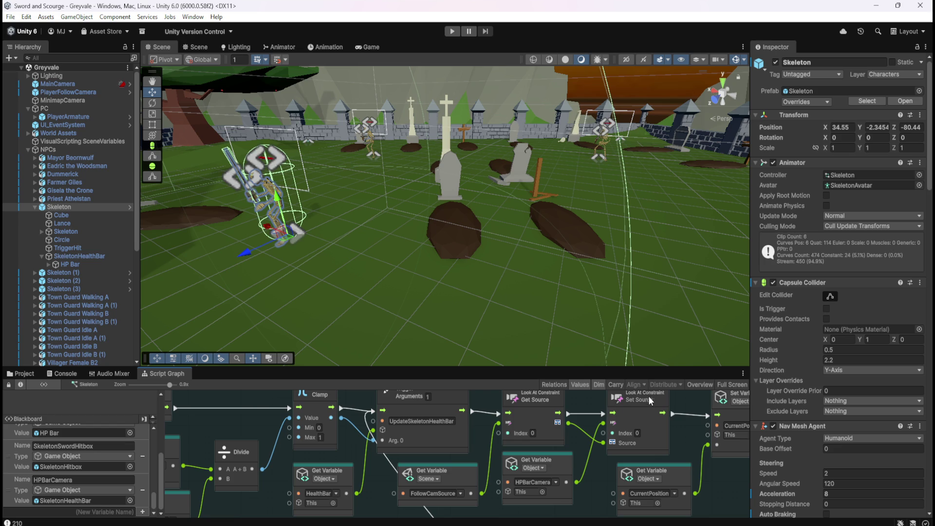
scroll(824, 427, down, 10)
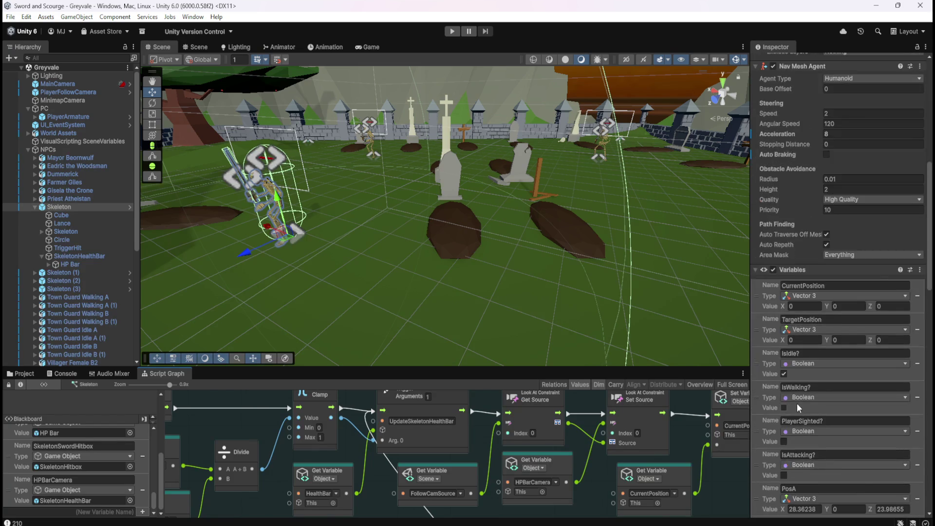
- Check SkeletonHealthBar's world-space Canvas and its Look At Constraint sourced from PlayerFollowCamera at weight 1
scroll(797, 403, down, 15)
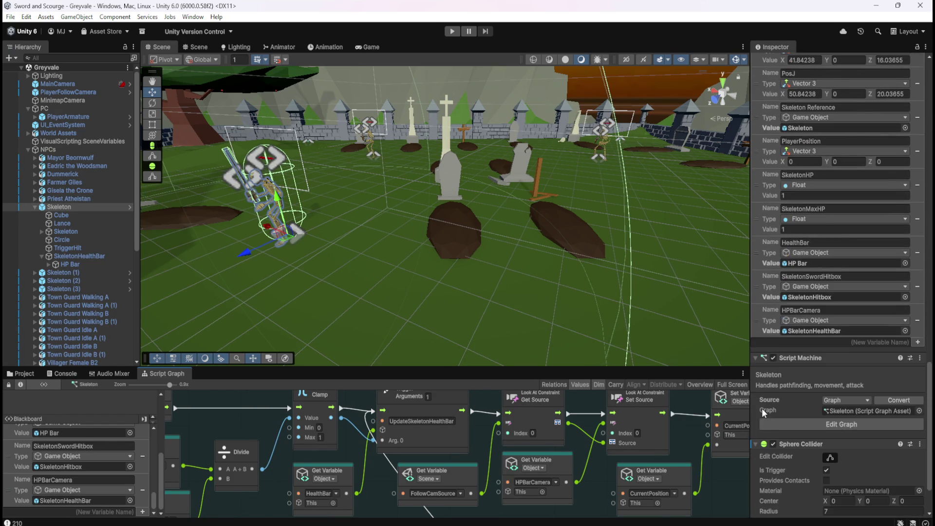
scroll(763, 412, down, 3)
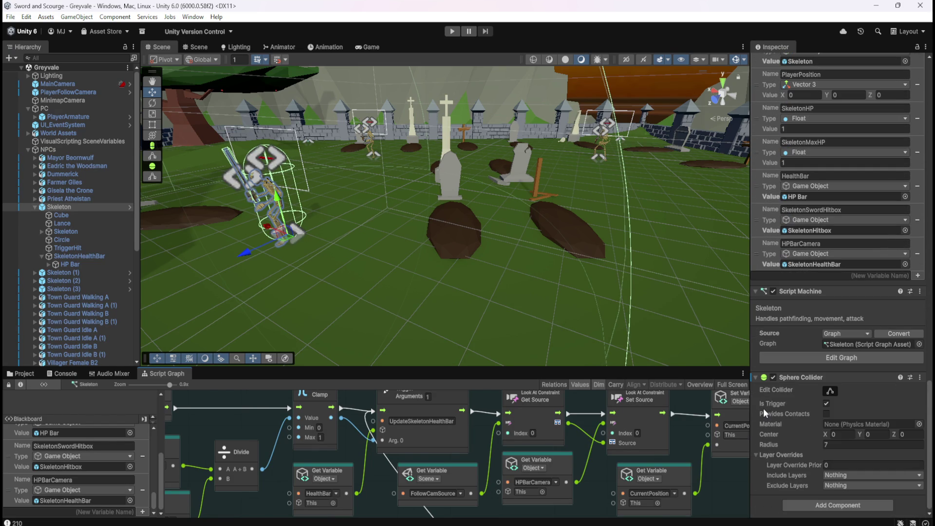
click(89, 256)
scroll(788, 283, up, 2)
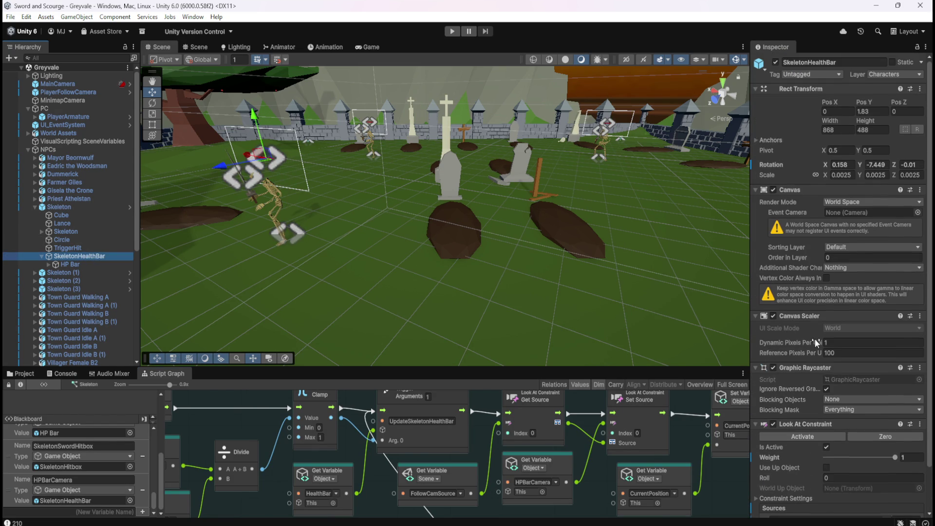
scroll(811, 336, down, 1)
scroll(806, 336, down, 1)
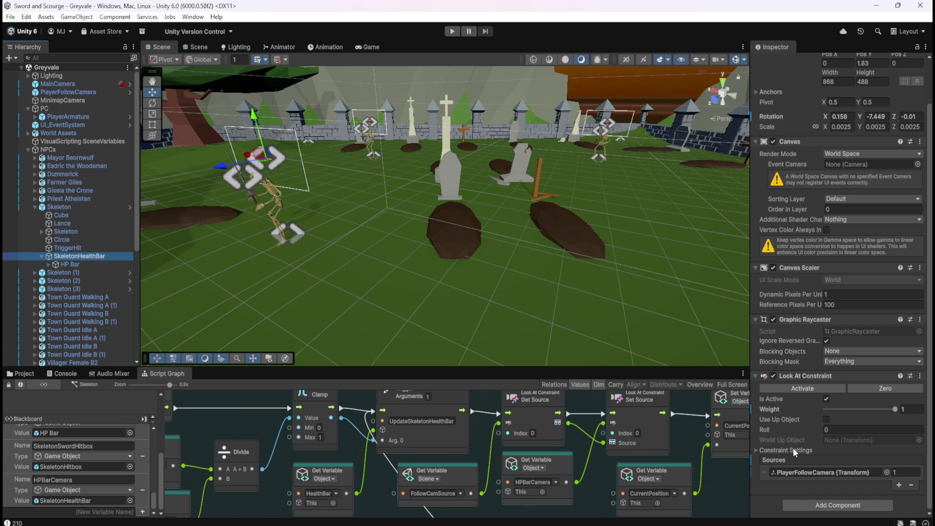
mouse_move(791, 419)
scroll(85, 312, down, 3)
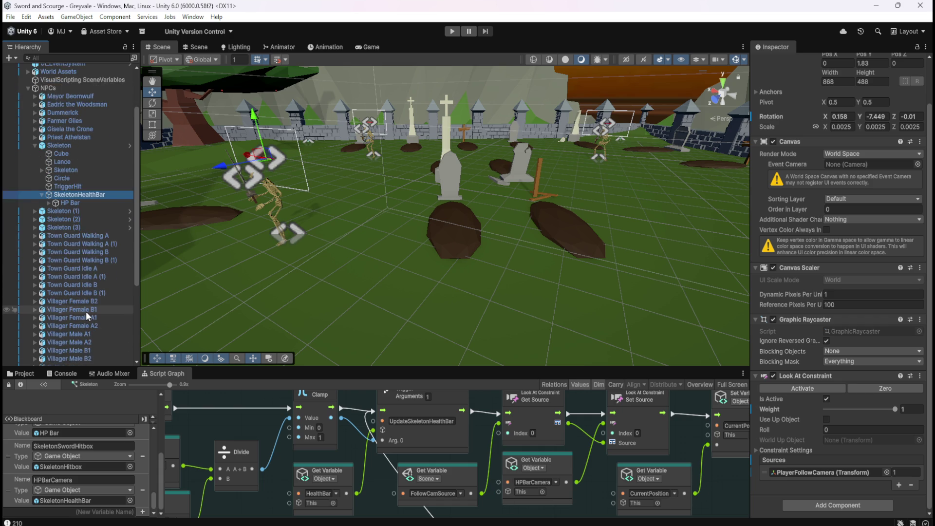
scroll(86, 311, down, 5)
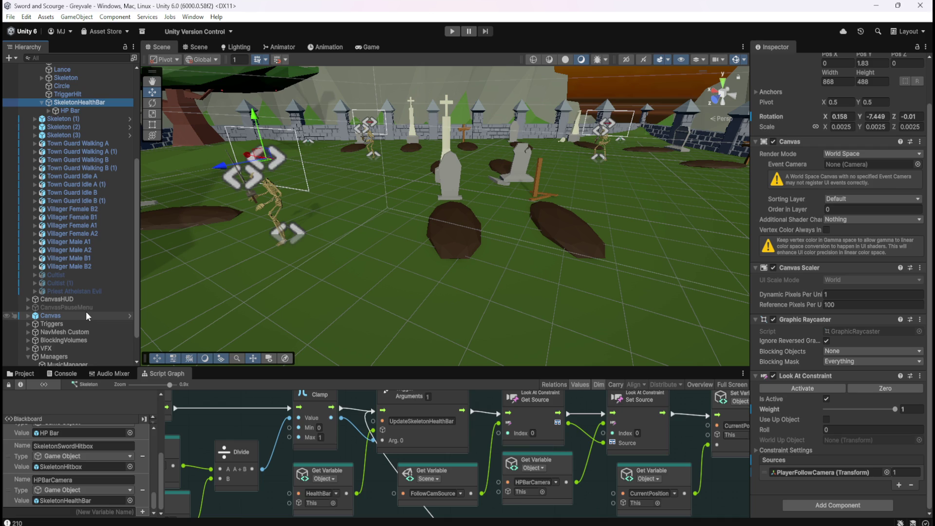
click(28, 316)
- Collapse the scene's Canvas and reopen the Bone Stack prefab
click(29, 317)
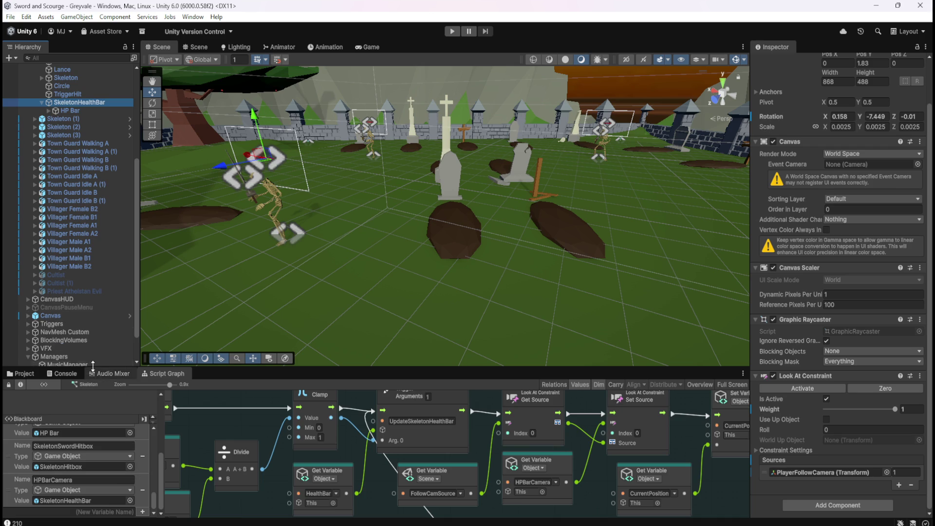
click(30, 373)
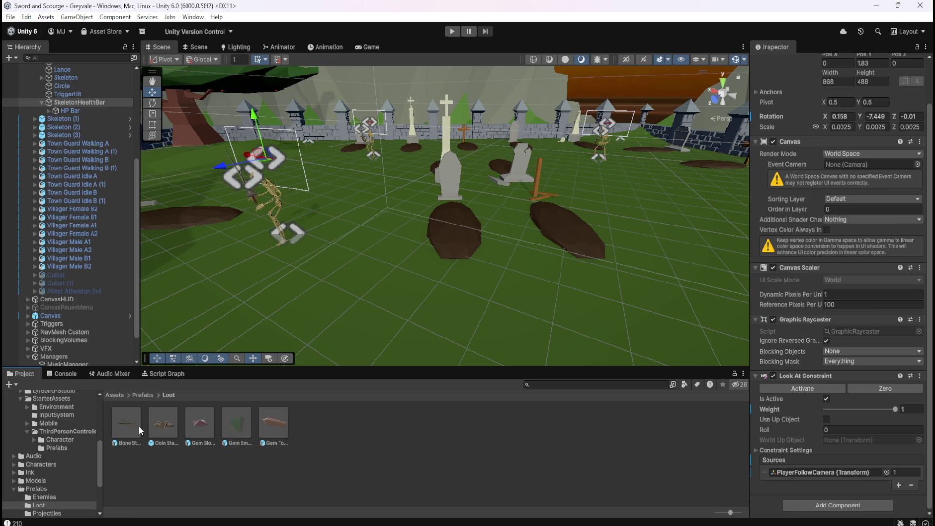
double_click(131, 427)
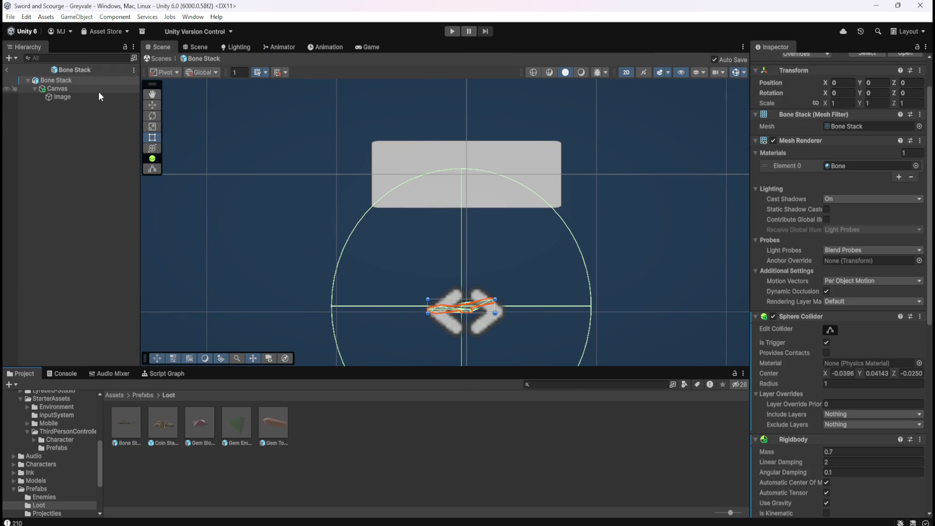
mouse_move(312, 196)
mouse_down()
mouse_move(350, 221)
mouse_move(321, 183)
mouse_move(284, 199)
mouse_up()
- Search Add Component on the prefab's Canvas for 'look', listing Look At Constraint
click(69, 91)
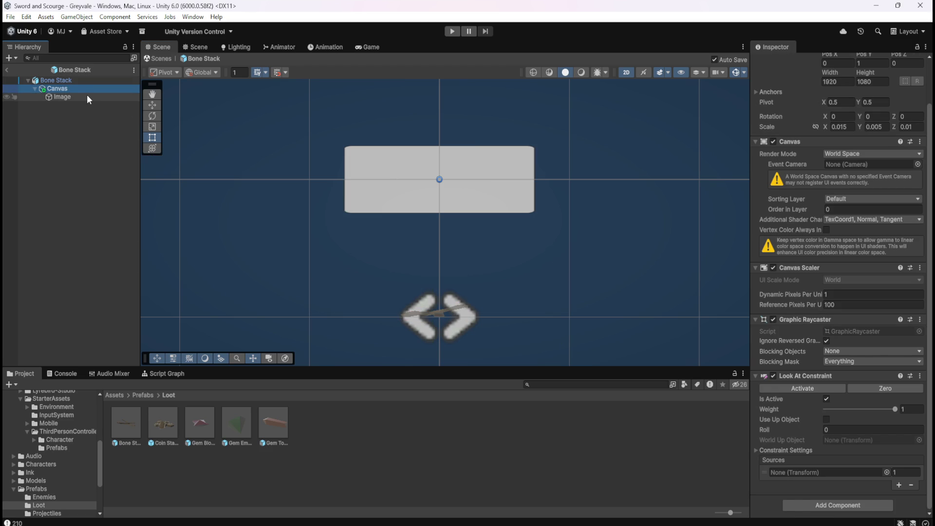
click(87, 95)
click(89, 90)
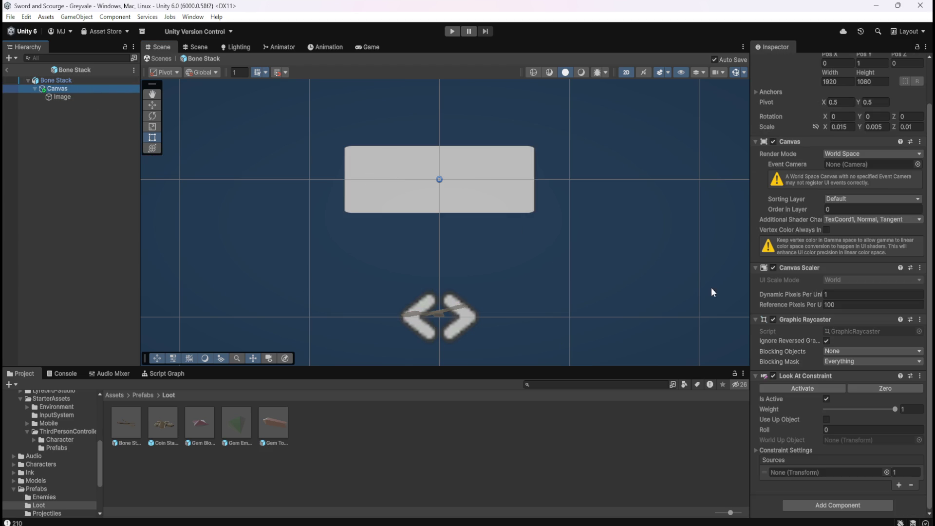
click(818, 507)
text(look)
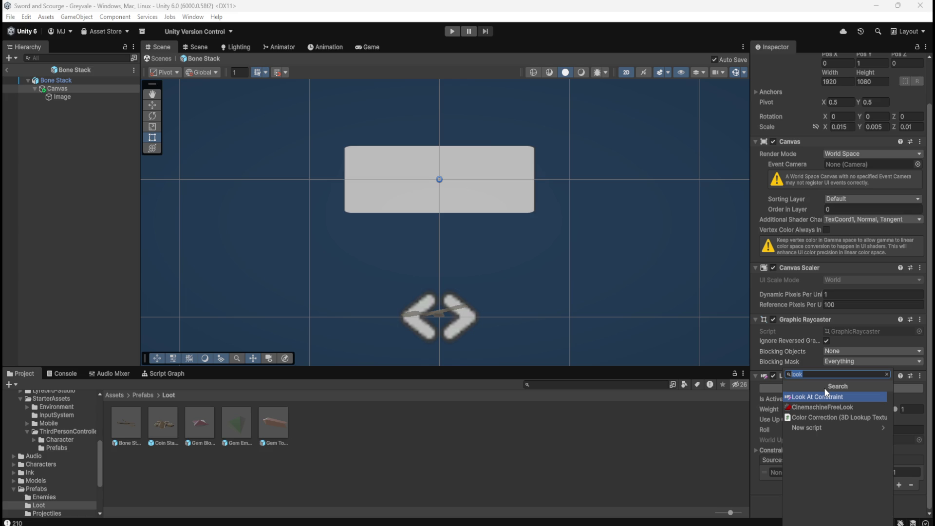
- Clear the component search and browse the UI, Legacy and UI Effects categories
key(BackSpace)
scroll(837, 442, down, 5)
click(826, 477)
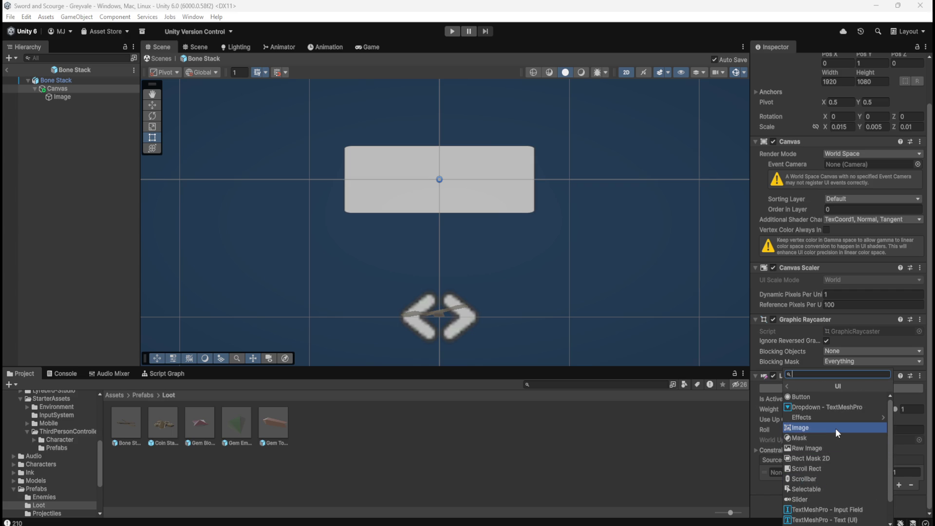
scroll(836, 459, down, 1)
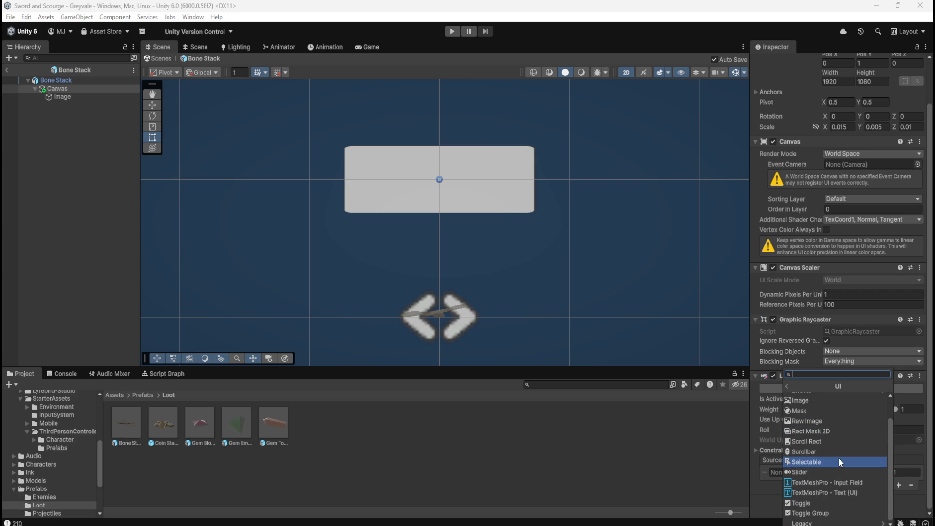
click(827, 524)
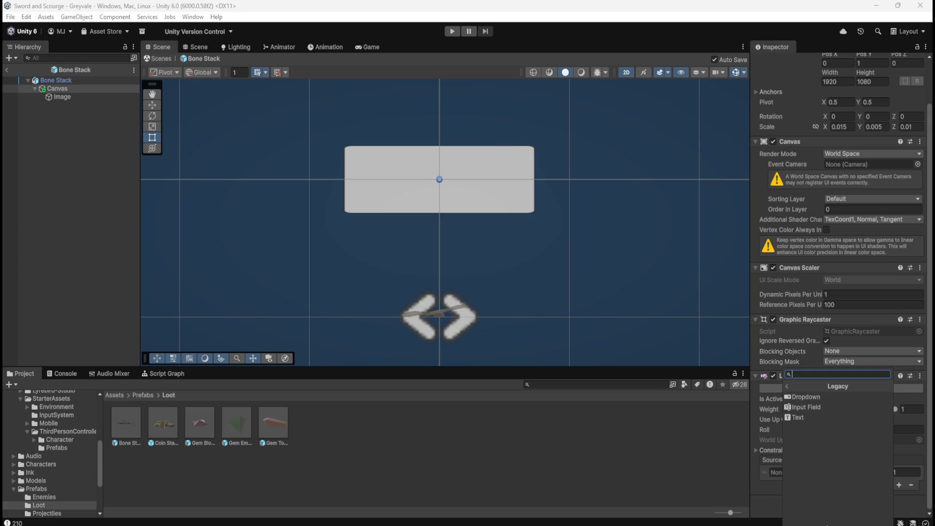
key(Left)
scroll(846, 463, up, 2)
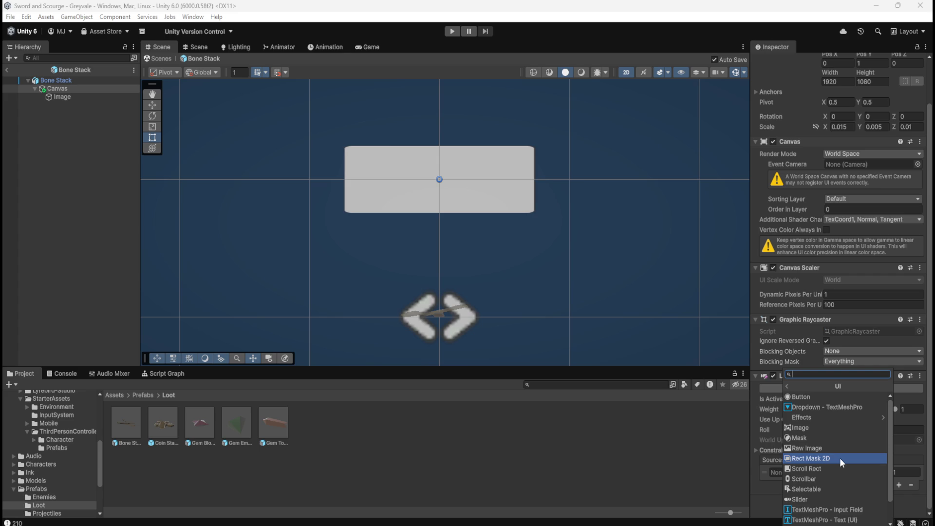
scroll(840, 458, down, 2)
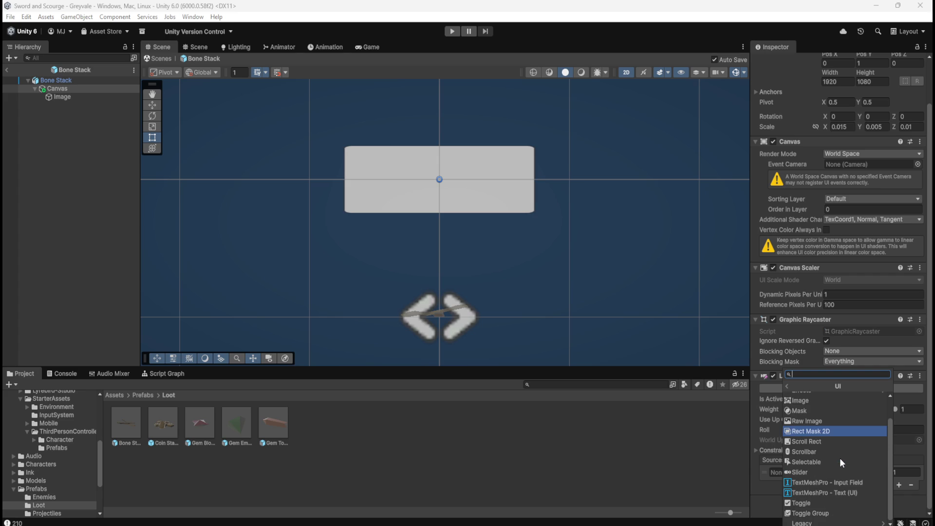
scroll(842, 504, up, 2)
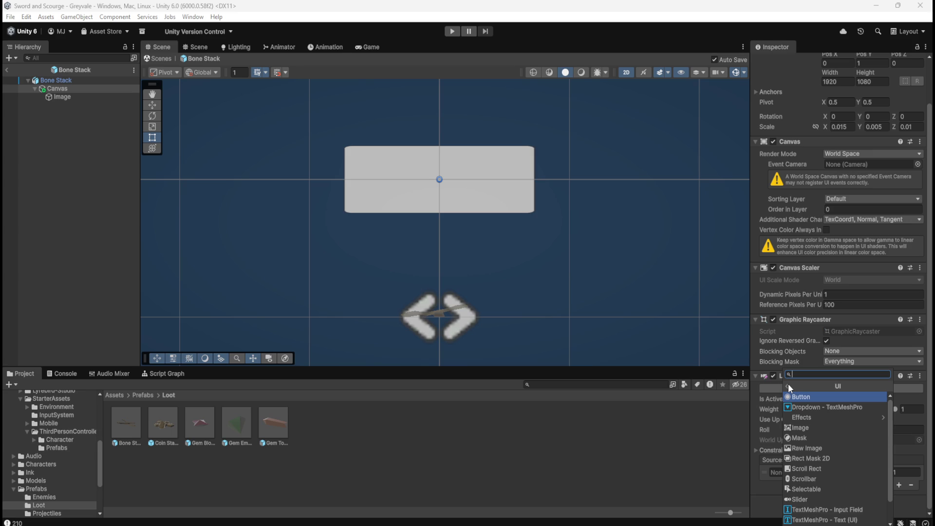
click(819, 415)
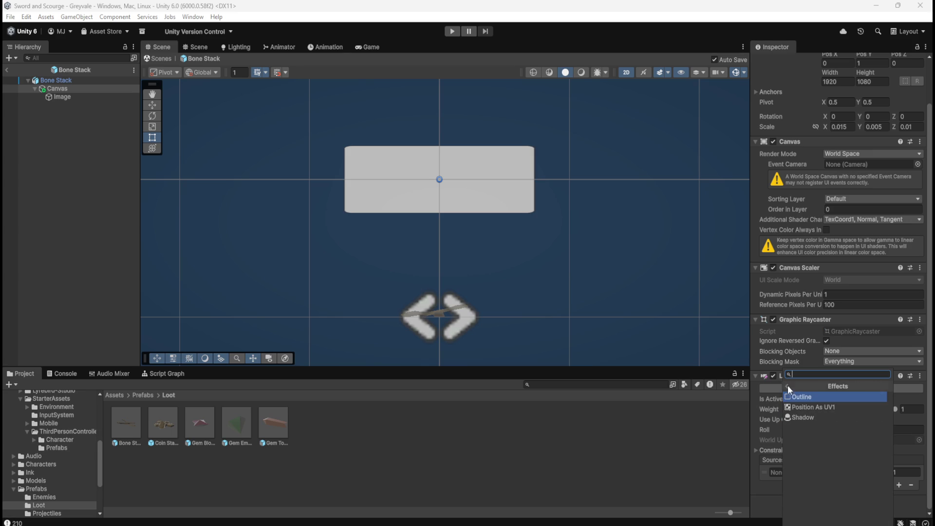
click(788, 386)
- Add an Outline effect to the Canvas, then undo it
click(808, 397)
scroll(805, 443, down, 2)
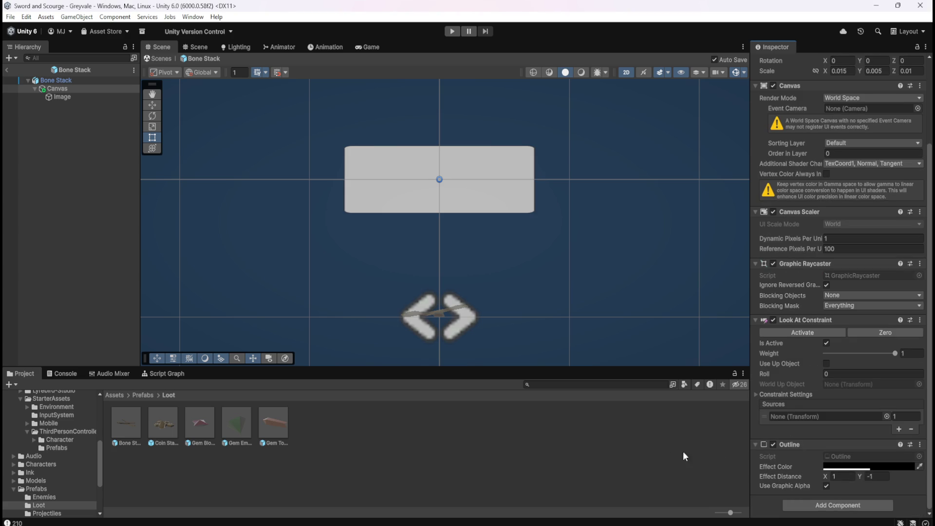
key(ctrl+z)
- Reopen Add Component, look at UI Toolkit, and open the Layout category
click(808, 504)
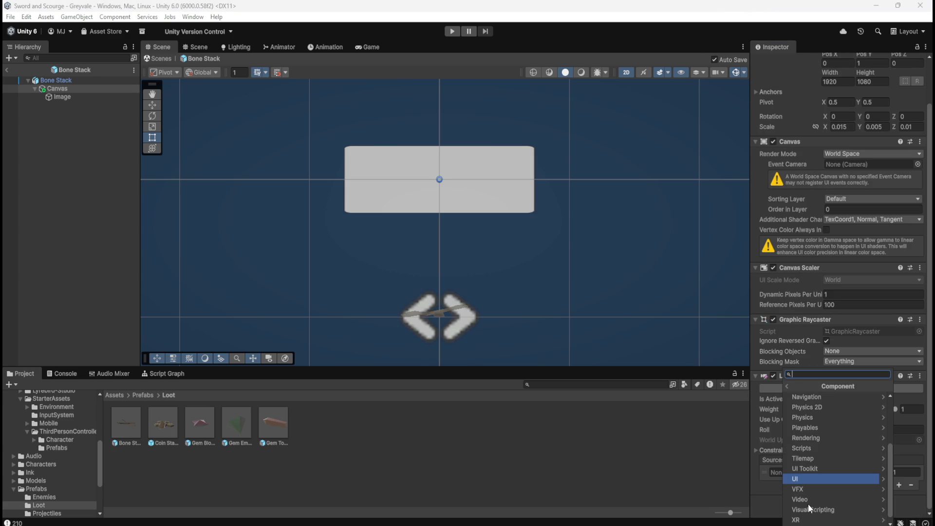
click(817, 467)
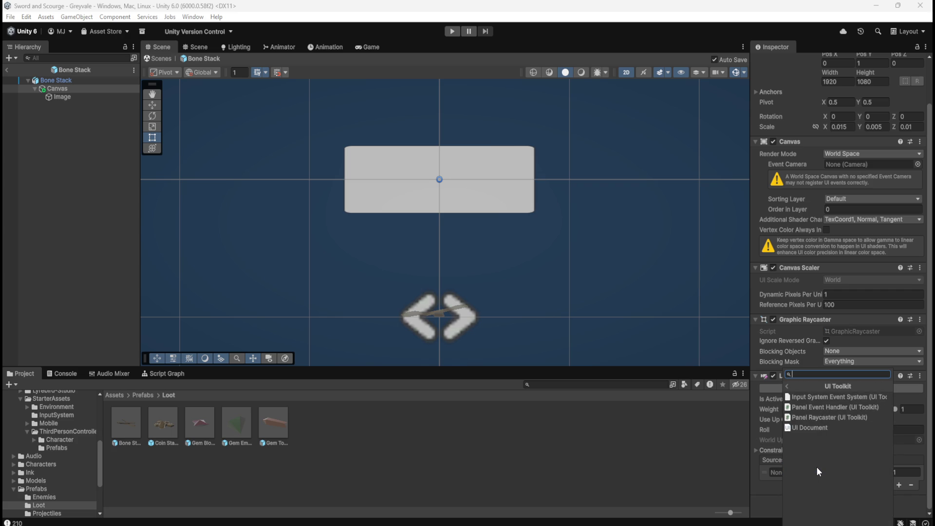
click(786, 386)
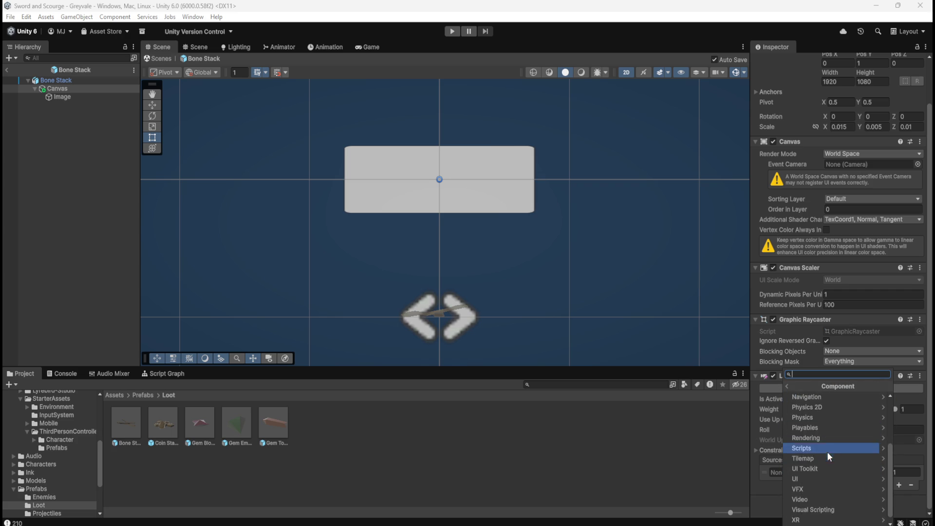
scroll(823, 457, up, 2)
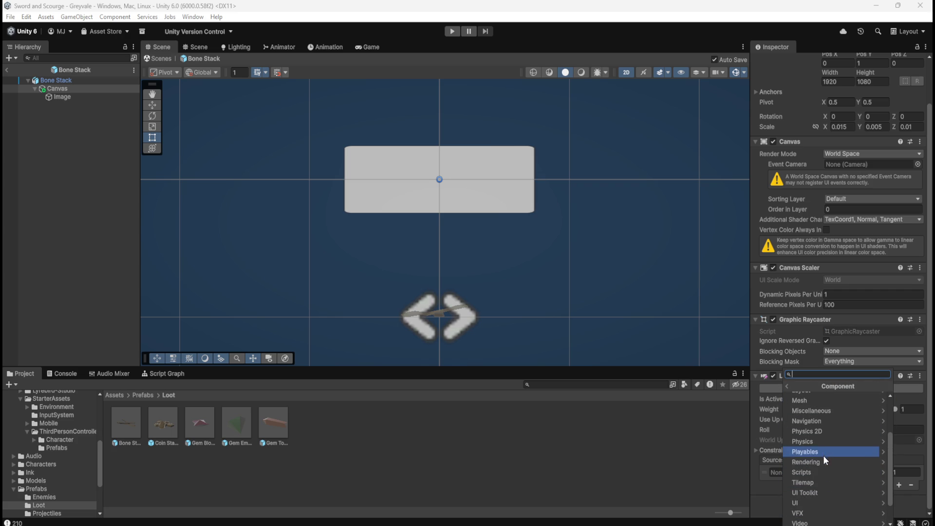
scroll(818, 462, up, 3)
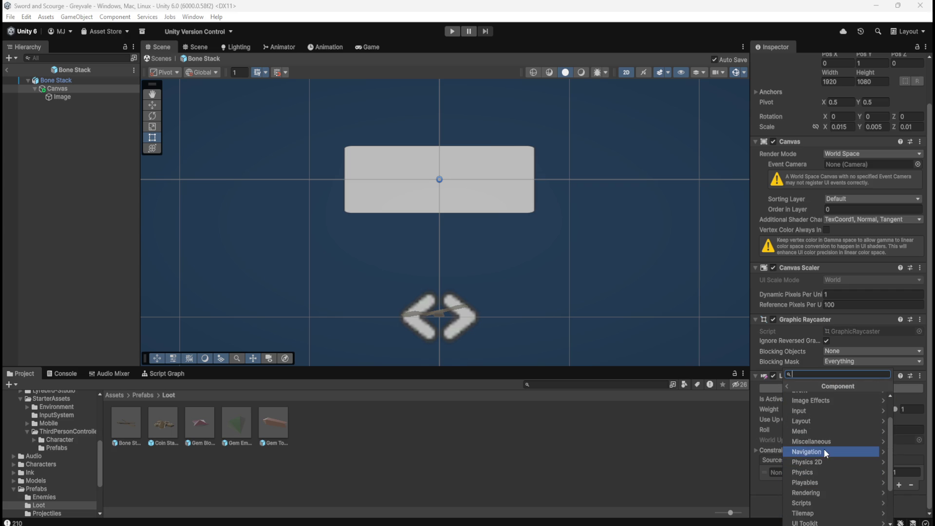
click(823, 421)
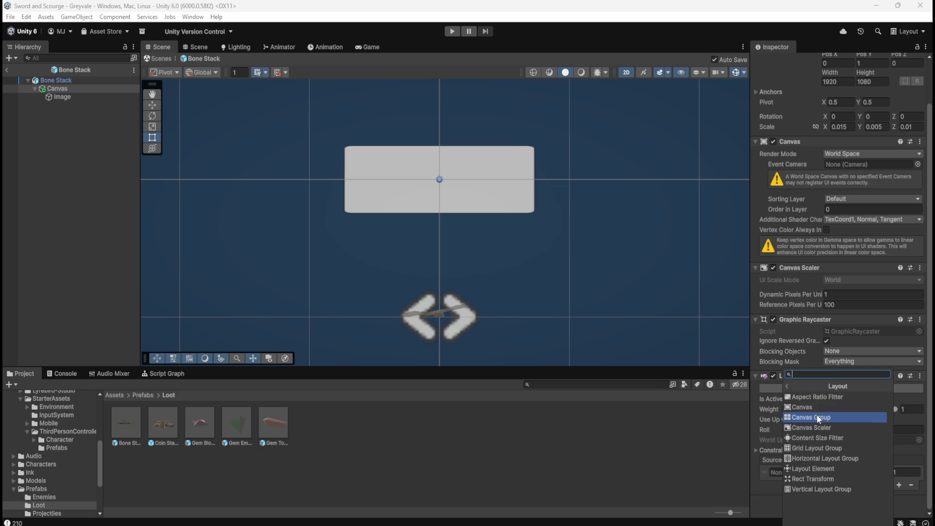
- Add a Vertical Layout Group to the Canvas
click(820, 489)
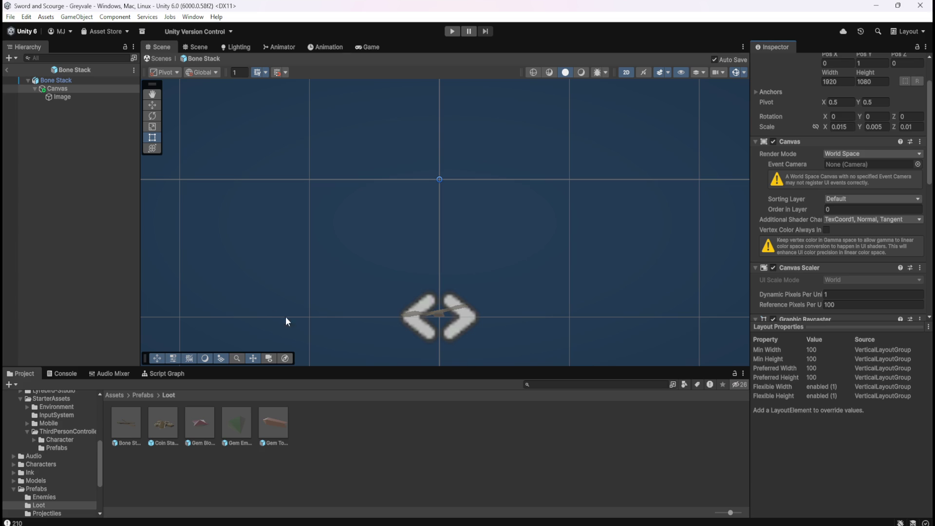
scroll(809, 305, down, 3)
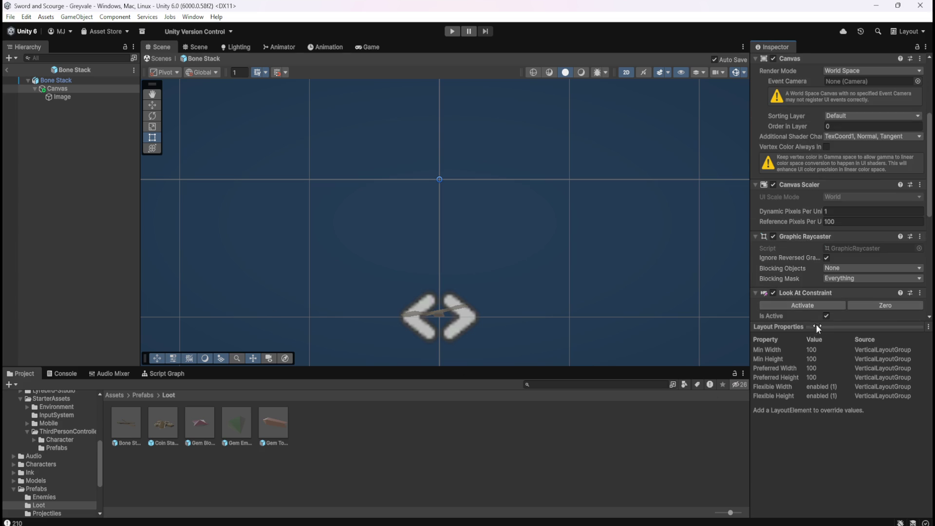
scroll(799, 267, down, 6)
scroll(799, 267, down, 3)
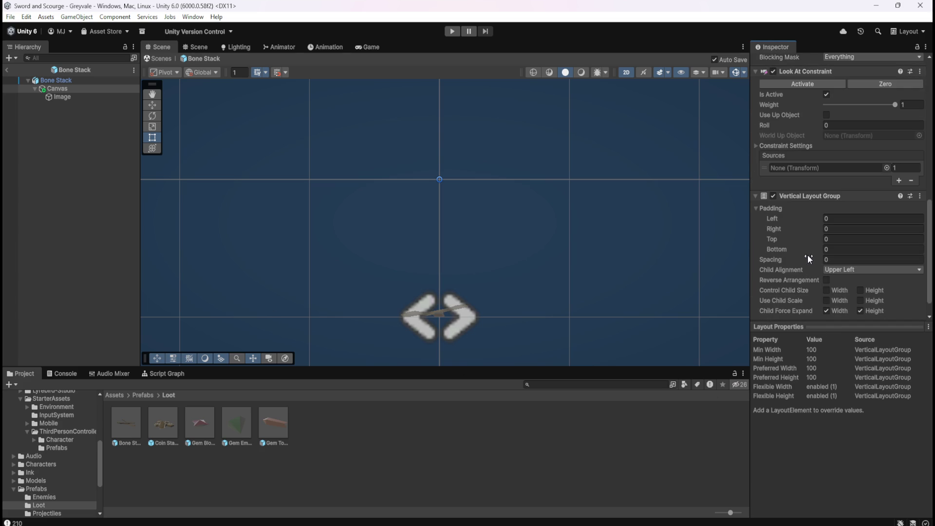
scroll(539, 308, up, 1)
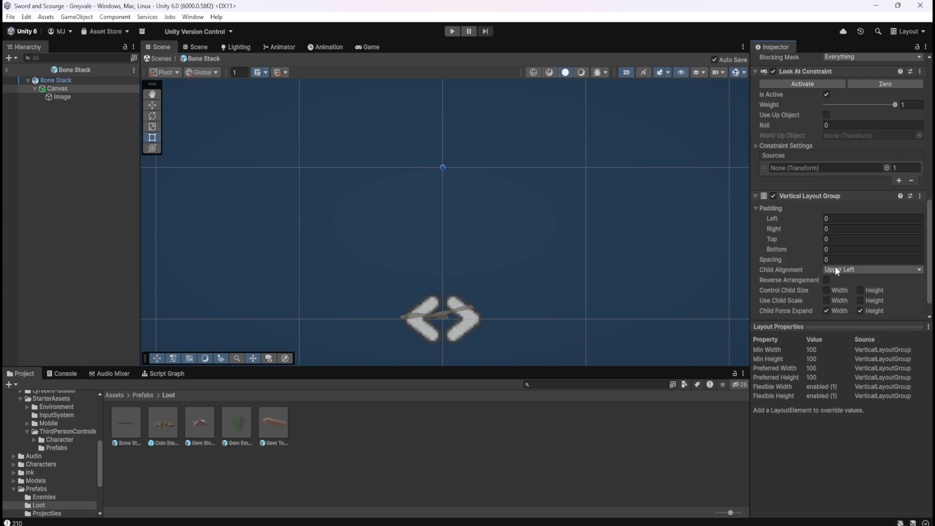
scroll(799, 247, down, 1)
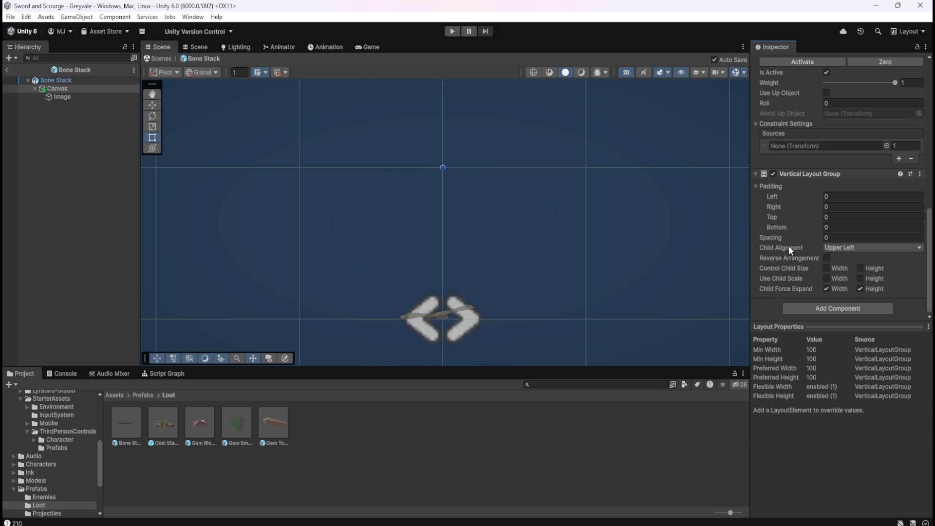
scroll(790, 246, up, 6)
- Set Child Alignment to Middle Center and let the layout control child width
click(799, 312)
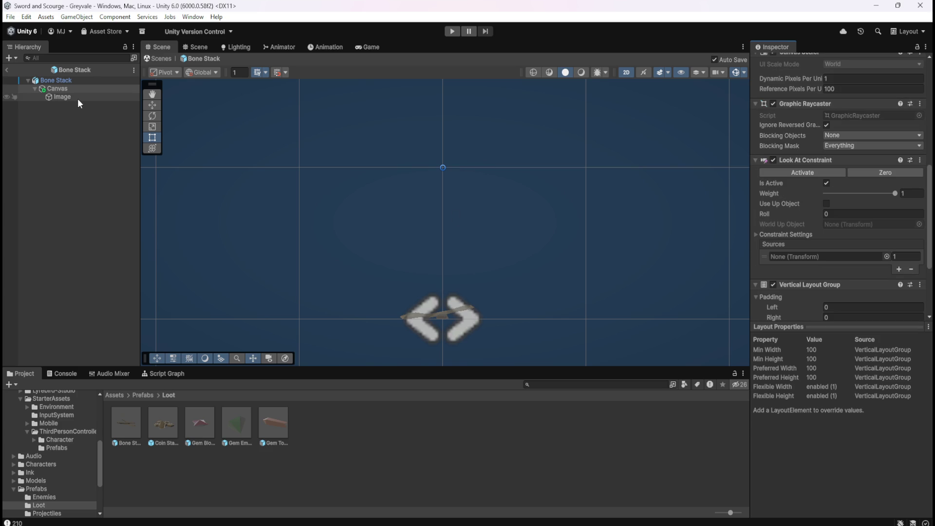
scroll(804, 289, down, 5)
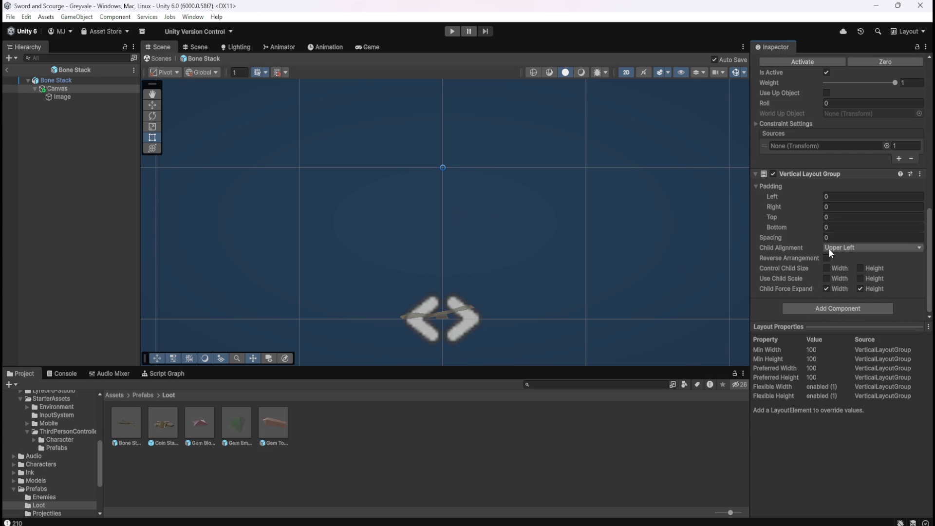
scroll(487, 254, down, 4)
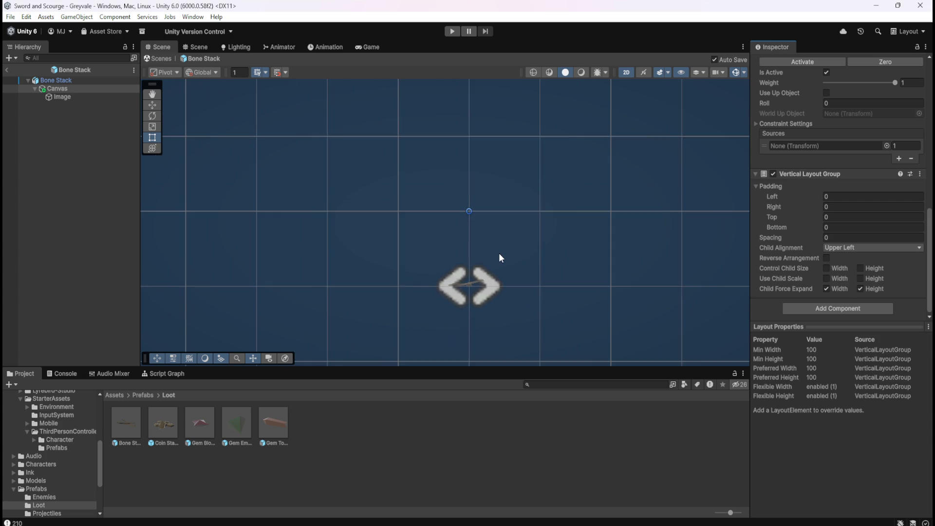
scroll(500, 258, down, 5)
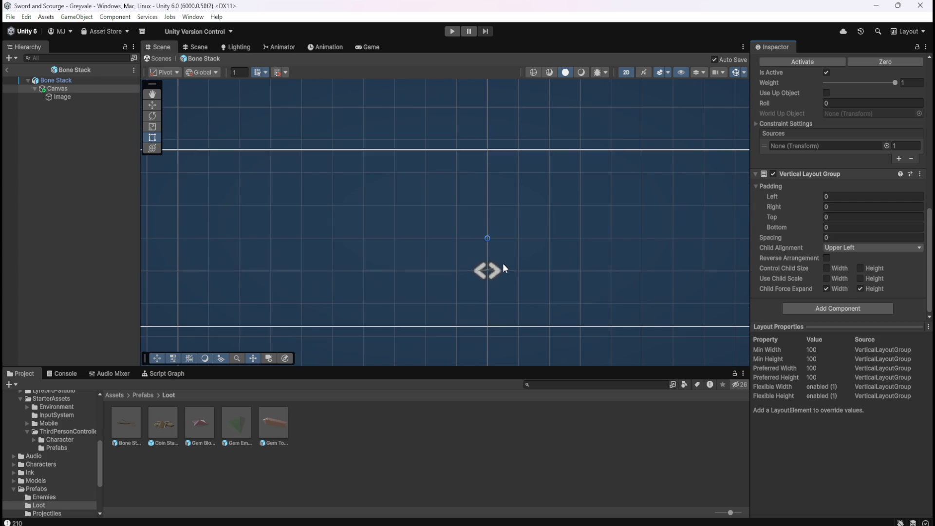
scroll(520, 267, down, 3)
scroll(576, 271, up, 2)
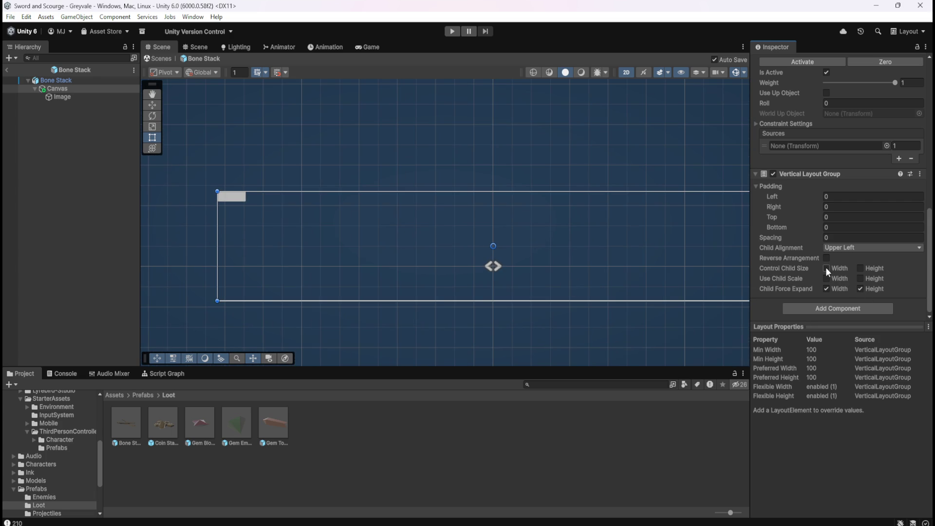
click(861, 248)
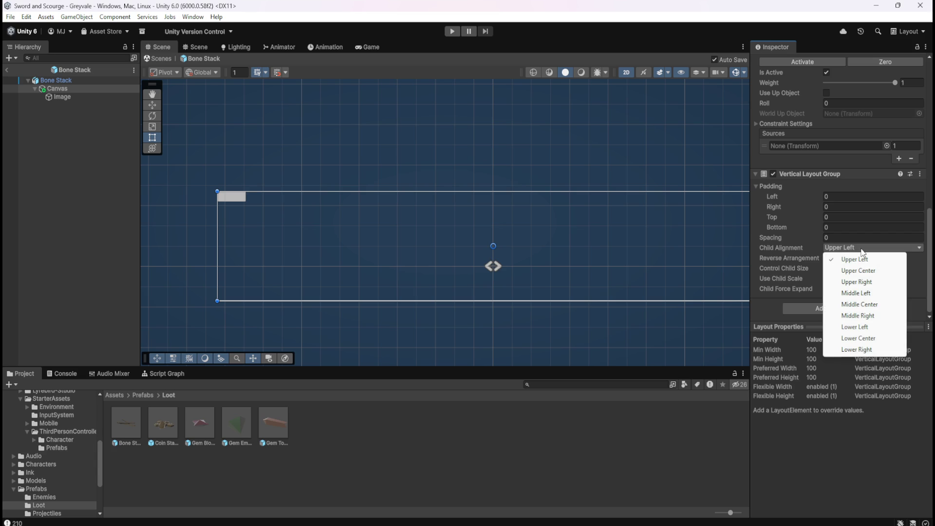
click(863, 304)
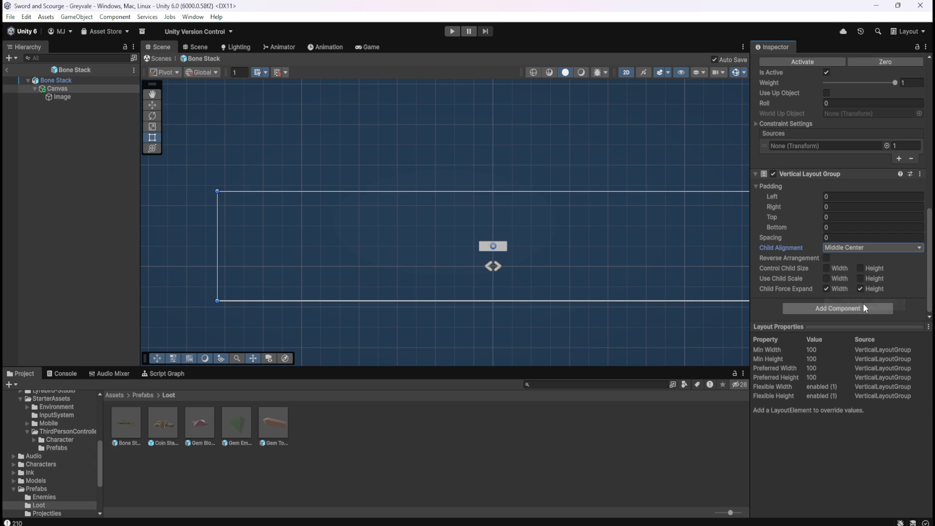
click(827, 268)
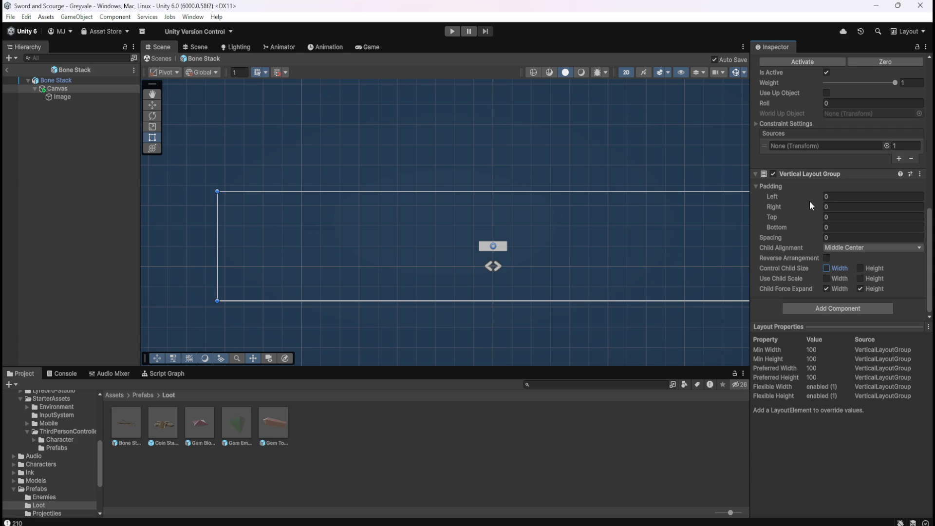
- Try Left padding 36, extra spacing, Child Force Expand and child size changes, reverting each
drag(805, 195, 819, 195)
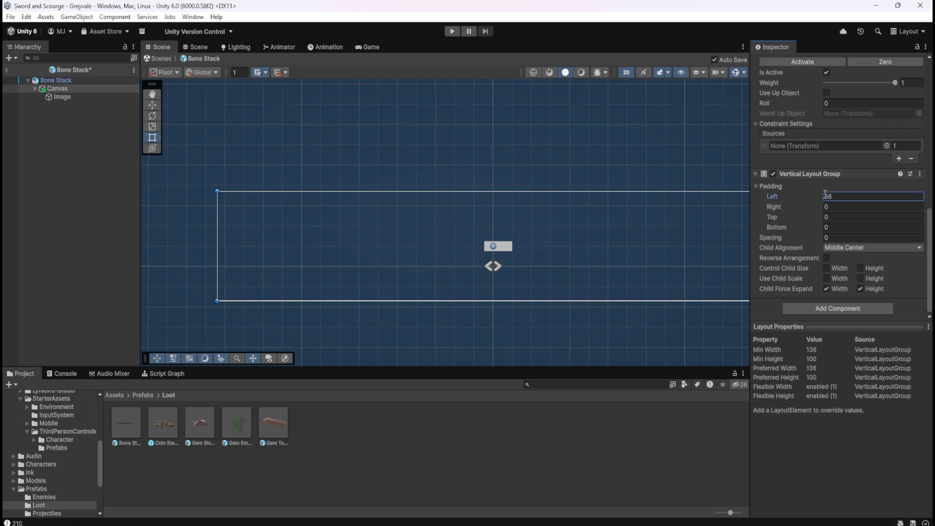
key(ctrl+z)
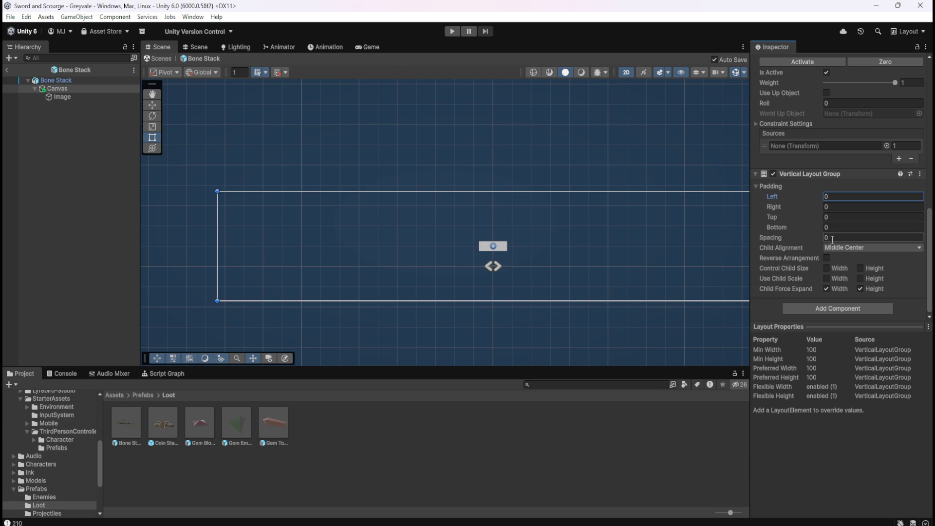
drag(816, 239, 857, 241)
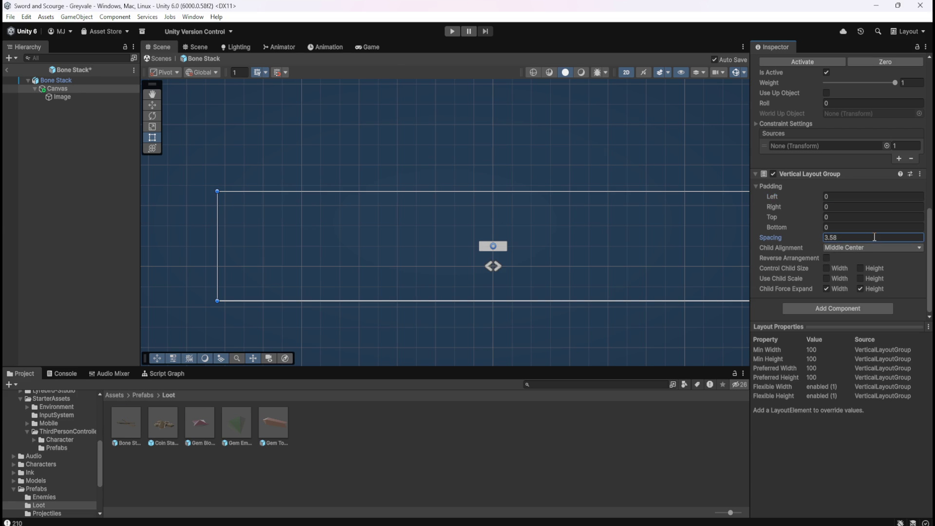
key(ctrl+z)
click(826, 288)
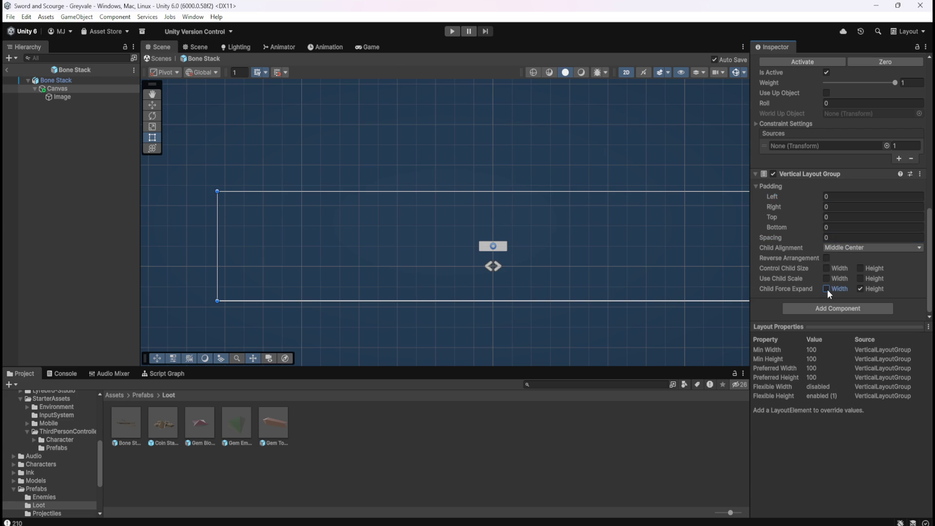
click(827, 289)
click(860, 279)
click(826, 269)
click(861, 268)
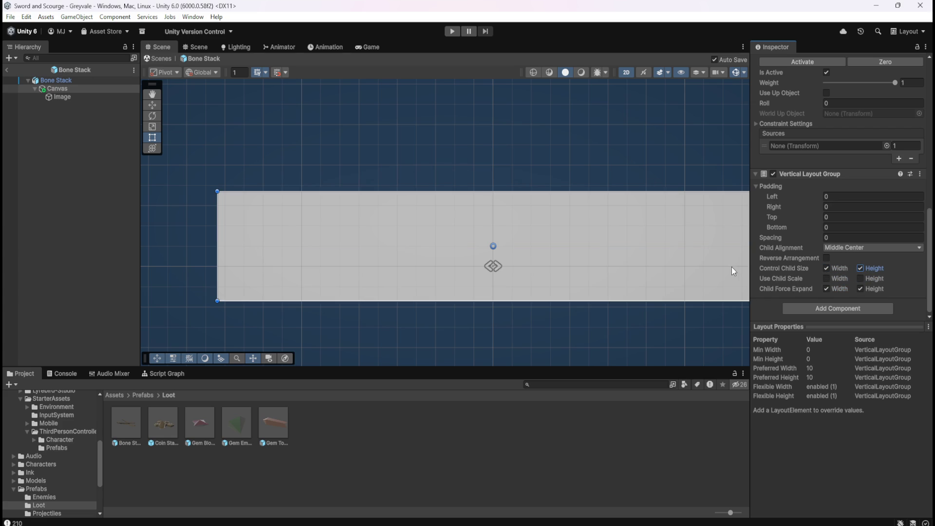
key(ctrl+z)
key(ctrl+z)
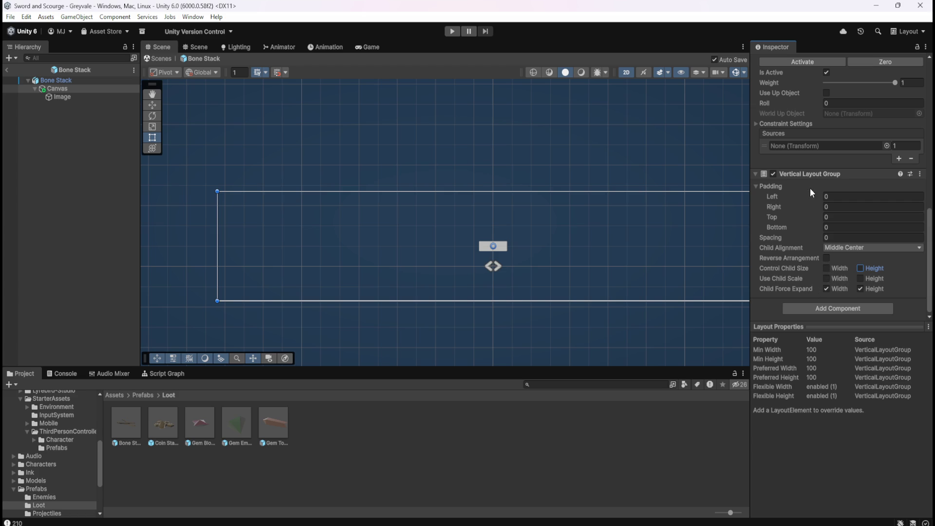
- Collapse and re-expand the Padding settings, then select the Image object
click(756, 186)
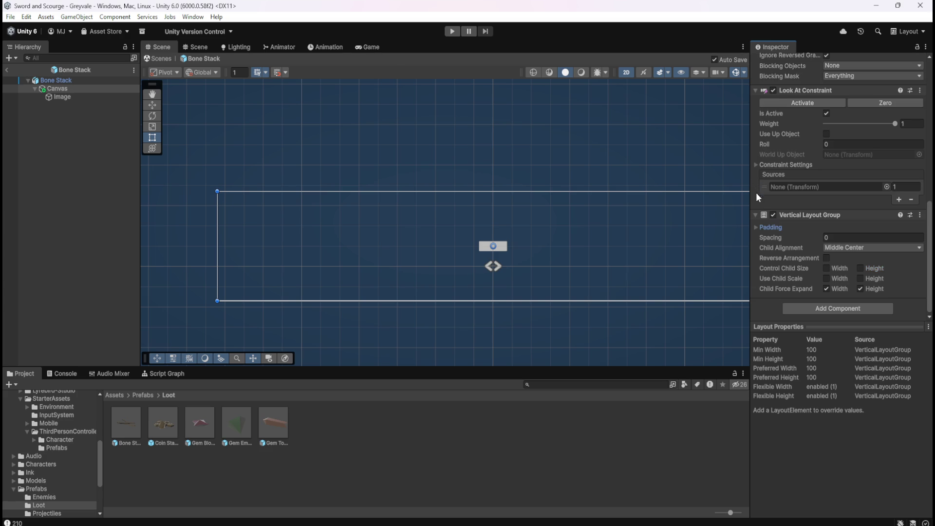
click(755, 228)
scroll(401, 251, down, 2)
scroll(575, 271, up, 4)
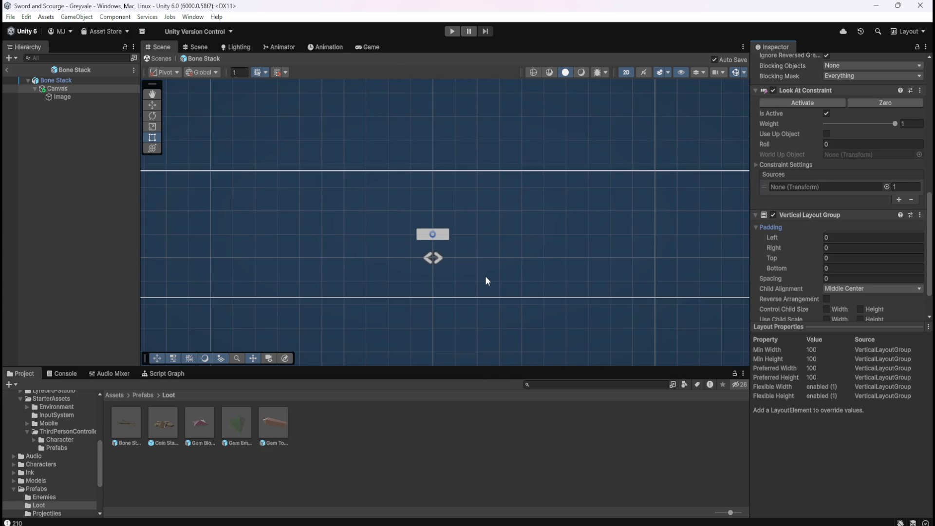
scroll(613, 263, down, 3)
scroll(616, 257, down, 1)
scroll(604, 258, up, 5)
scroll(610, 253, up, 2)
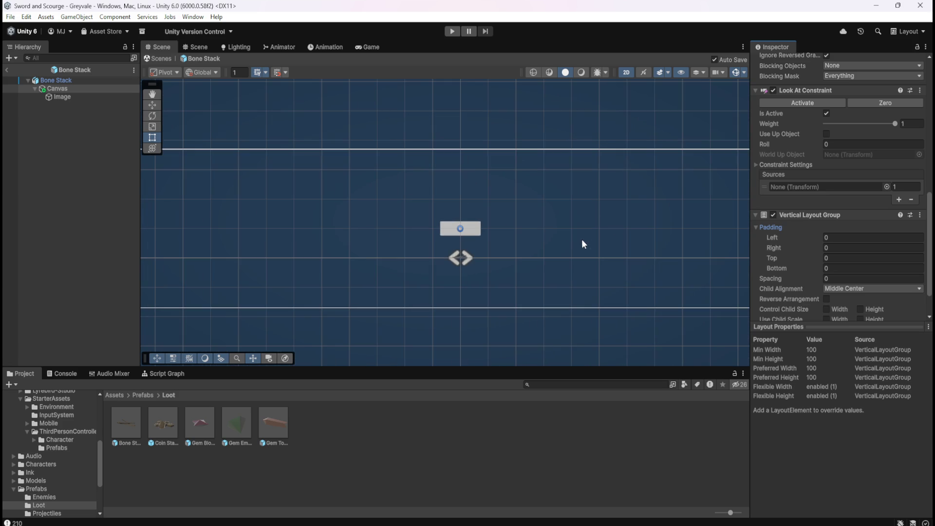
click(71, 94)
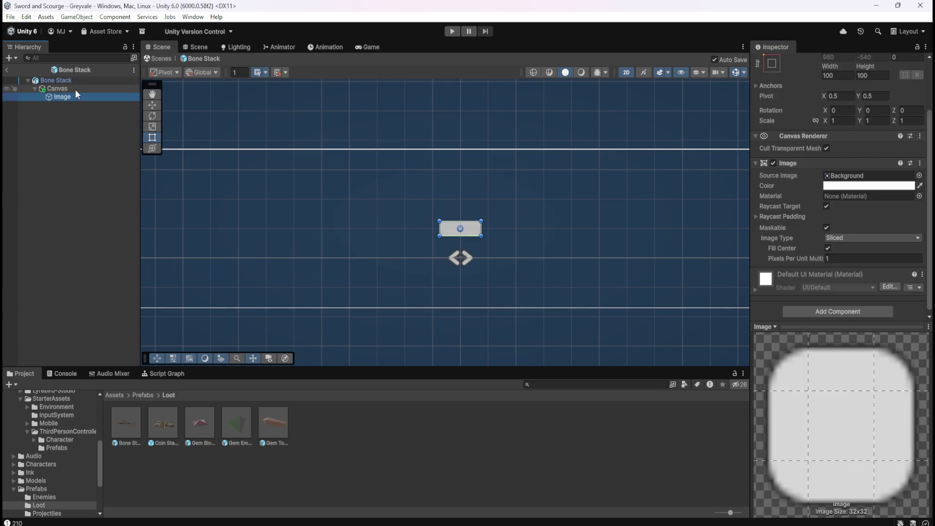
click(75, 89)
scroll(790, 282, down, 4)
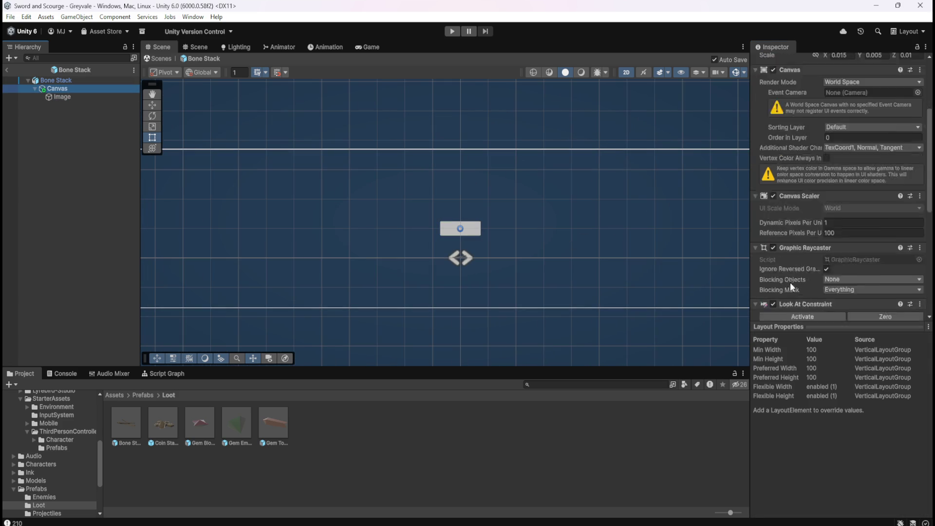
scroll(794, 273, down, 3)
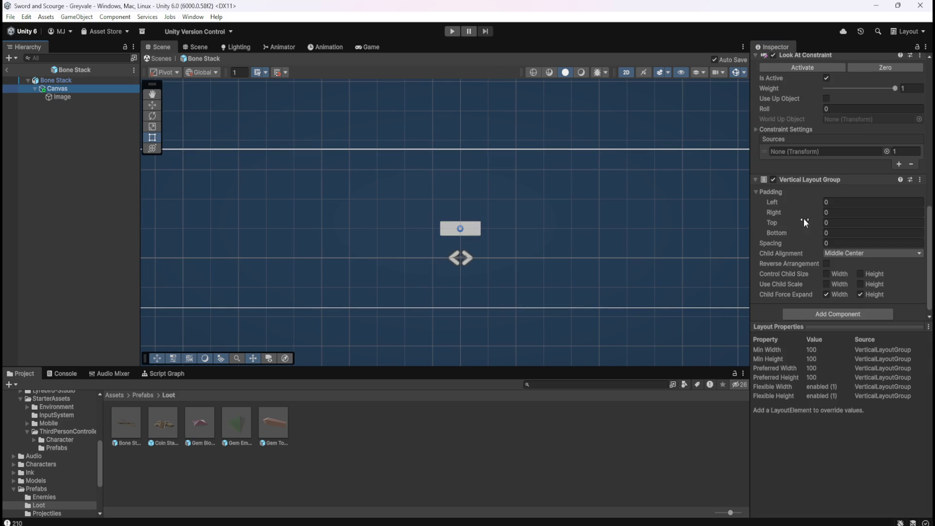
drag(776, 199, 865, 206)
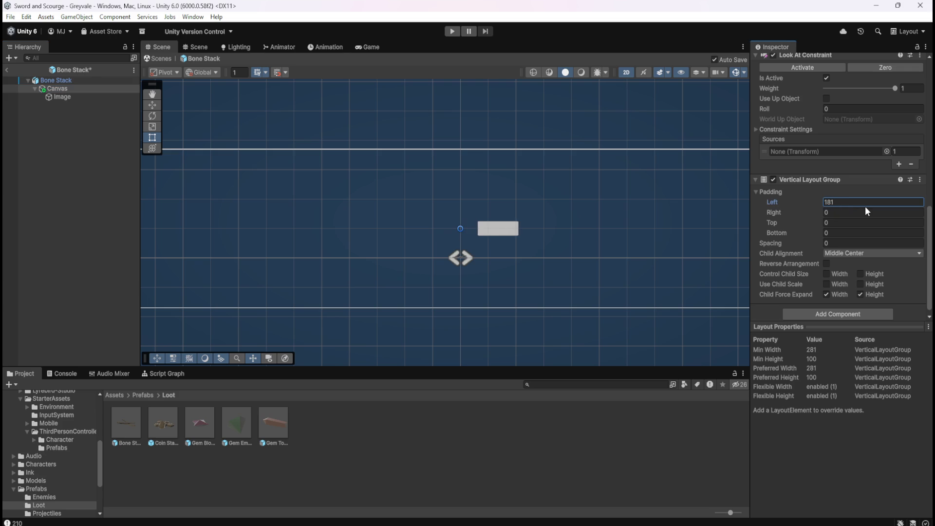
key(ctrl+z)
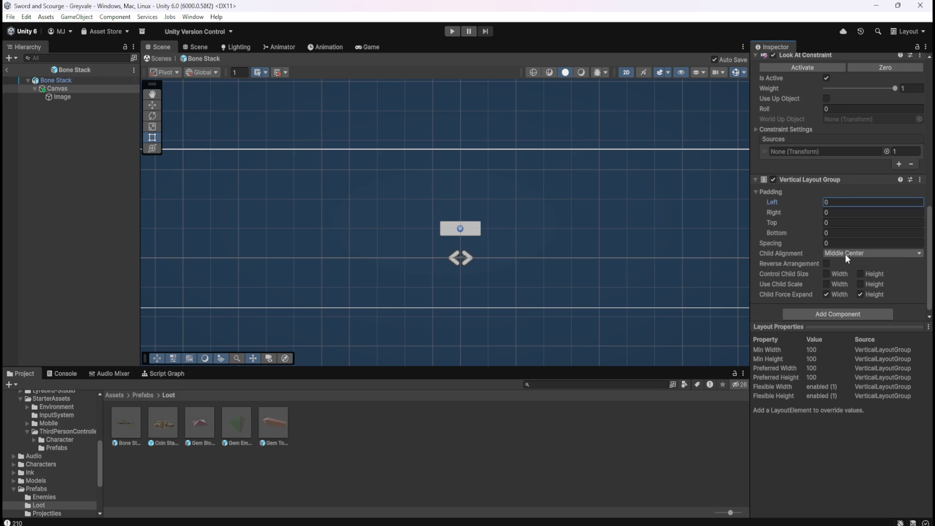
click(846, 254)
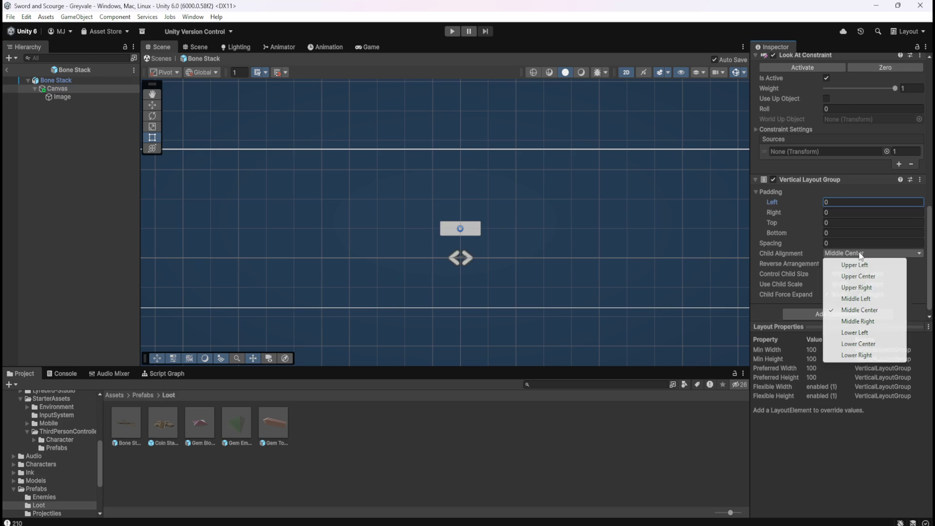
click(785, 262)
click(826, 265)
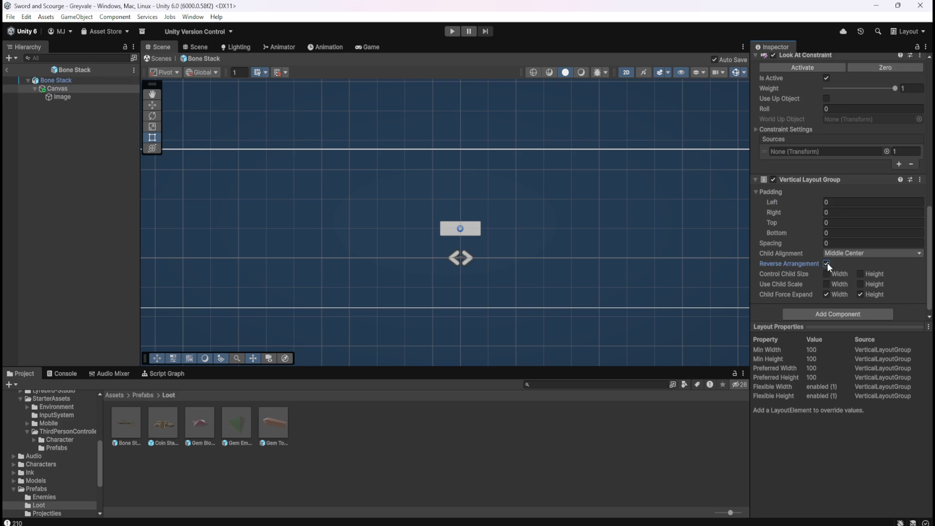
click(809, 269)
scroll(470, 236, up, 5)
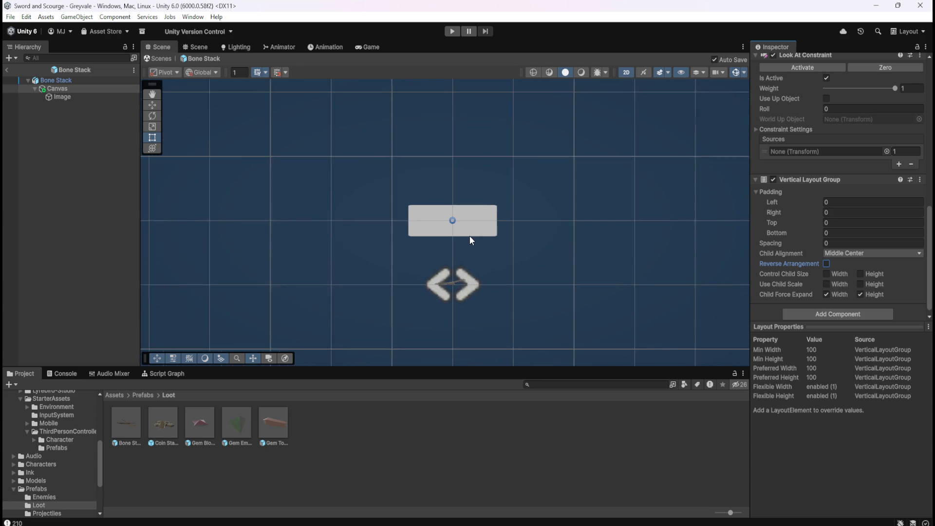
scroll(437, 214, up, 2)
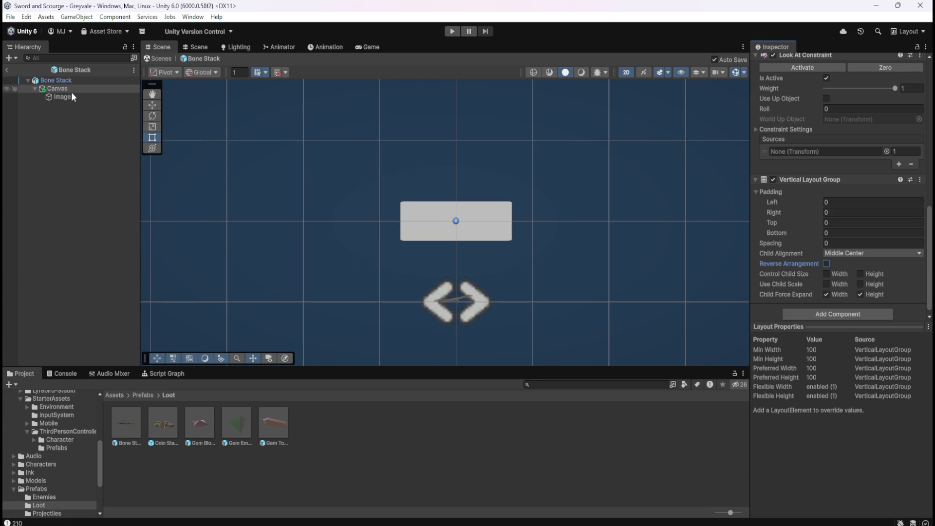
click(69, 95)
click(81, 89)
scroll(801, 287, down, 3)
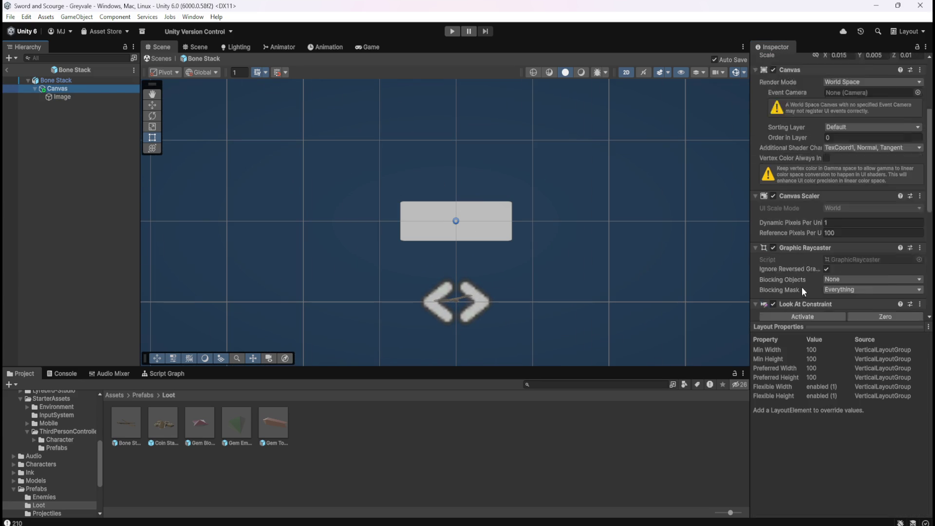
scroll(806, 268, down, 2)
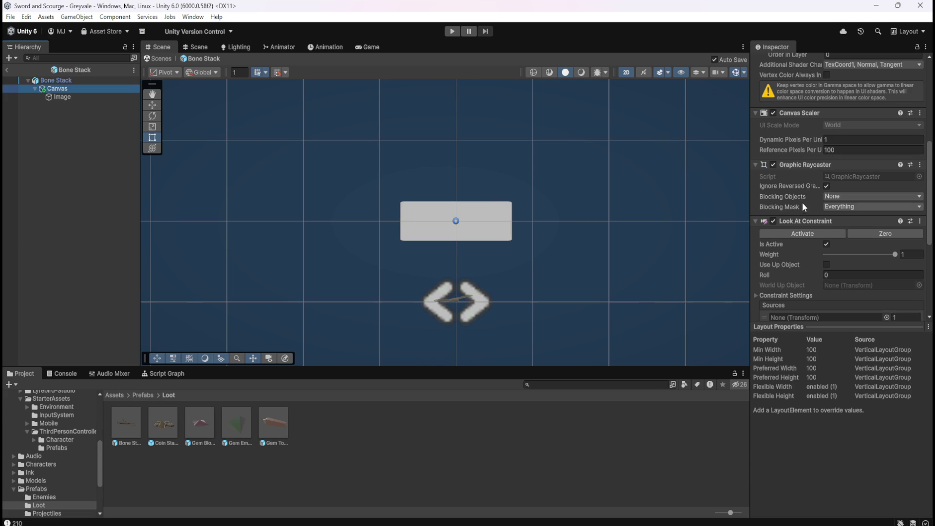
scroll(801, 268, down, 2)
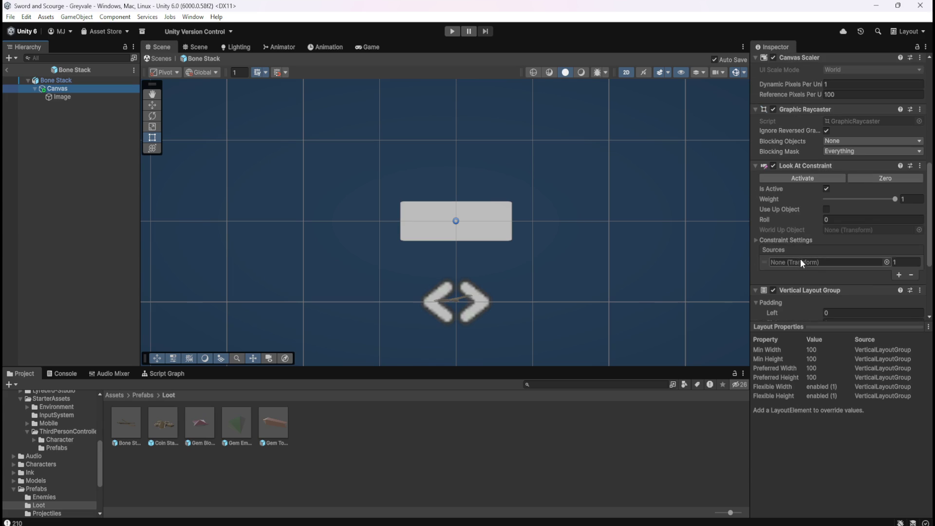
scroll(809, 224, down, 4)
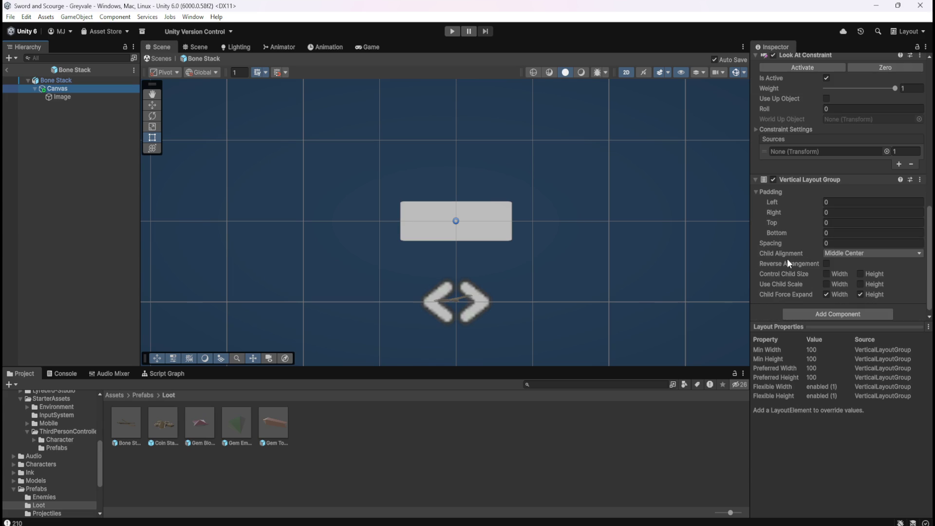
scroll(650, 273, down, 6)
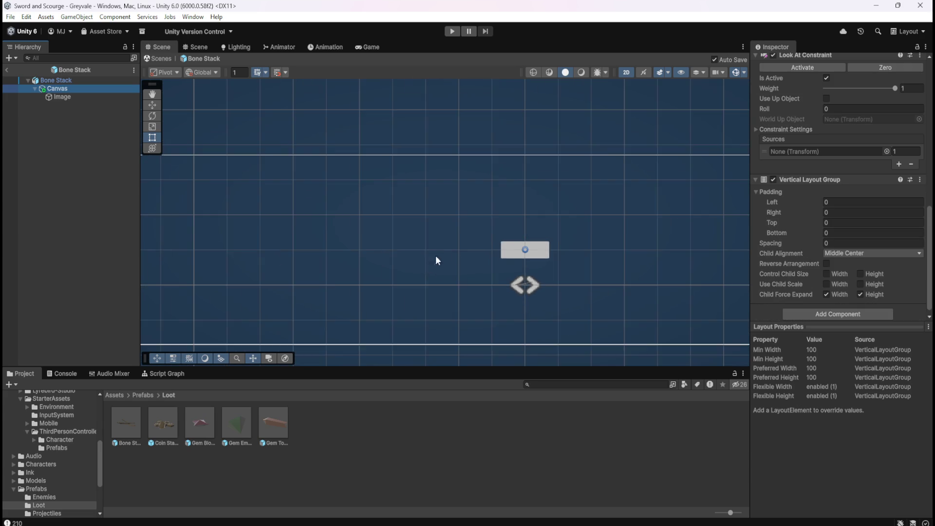
scroll(437, 232, down, 4)
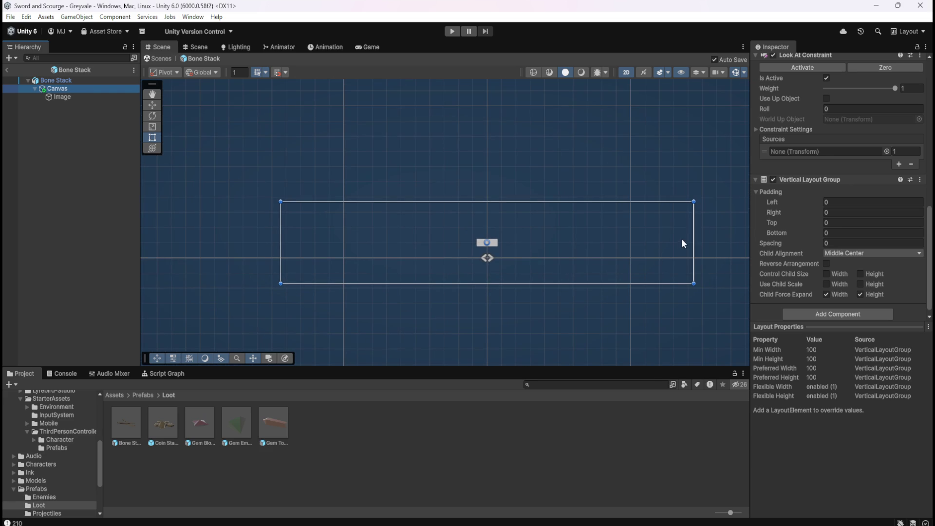
mouse_move(693, 239)
mouse_down()
mouse_move(631, 251)
mouse_move(353, 256)
mouse_up()
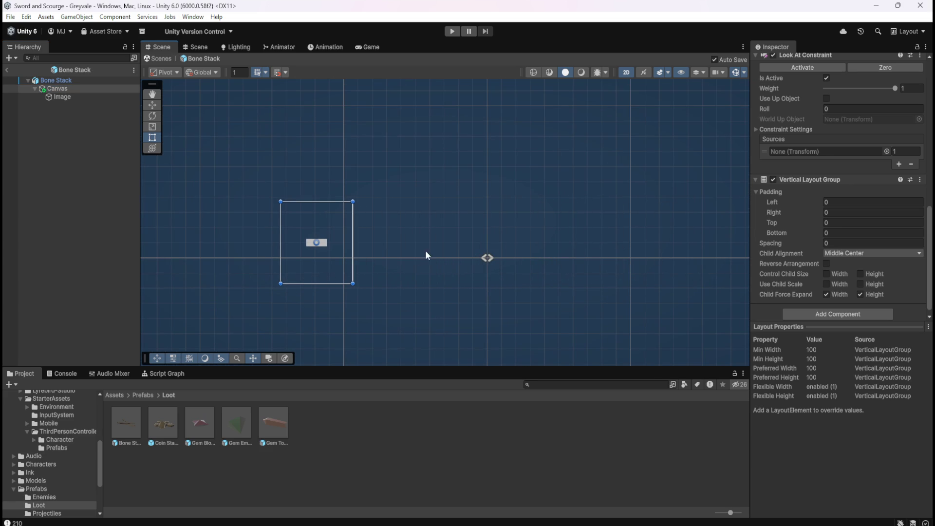
key(ctrl+z)
scroll(799, 253, up, 10)
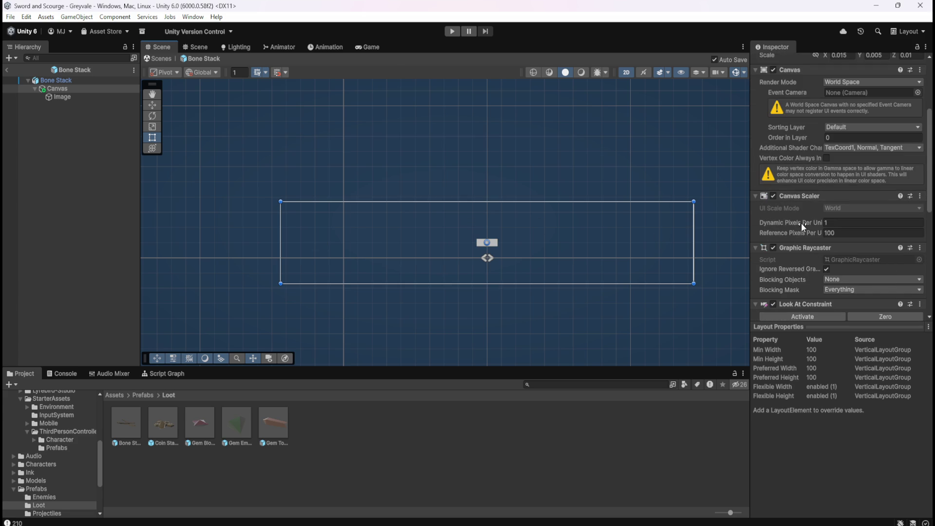
- Try raising Dynamic Pixels Per Unit and changing the Canvas scale, undoing both
click(813, 221)
drag(814, 221, 868, 235)
key(ctrl+z)
scroll(829, 186, up, 4)
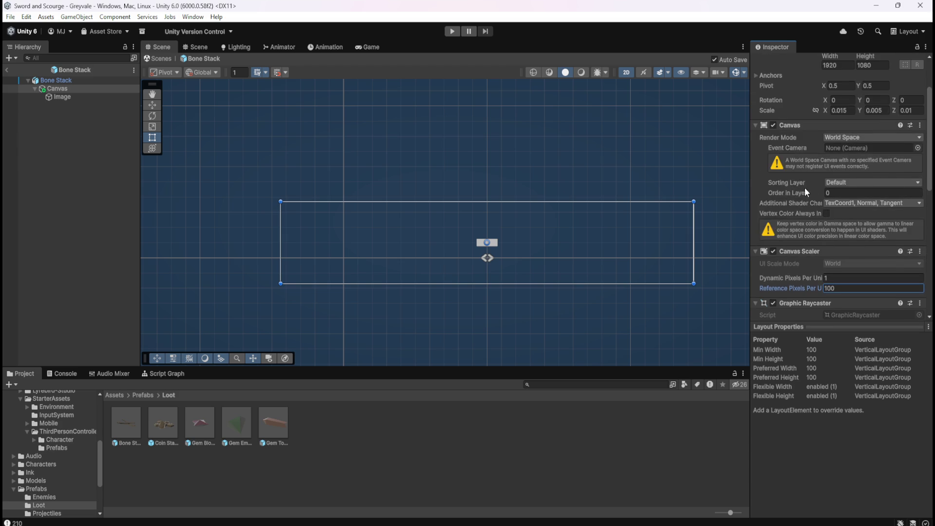
scroll(825, 215, up, 1)
drag(824, 167, 816, 166)
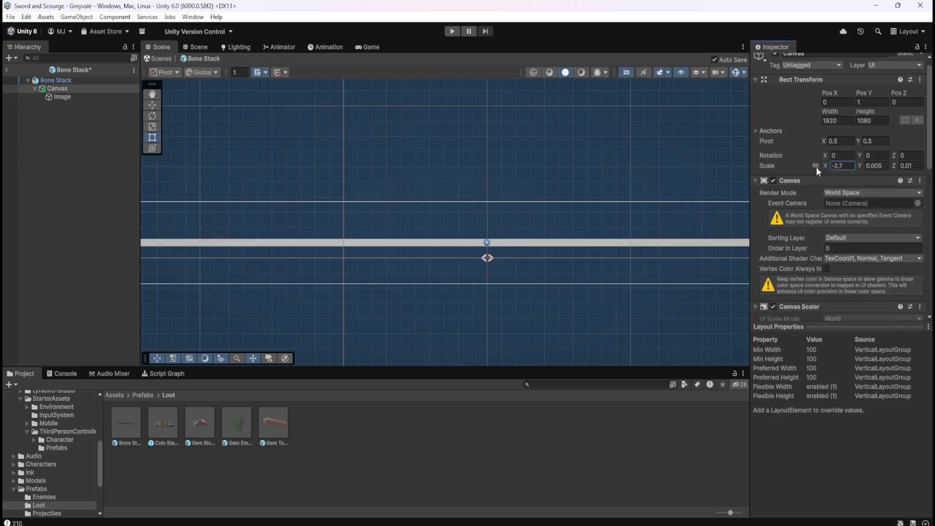
key(ctrl+z)
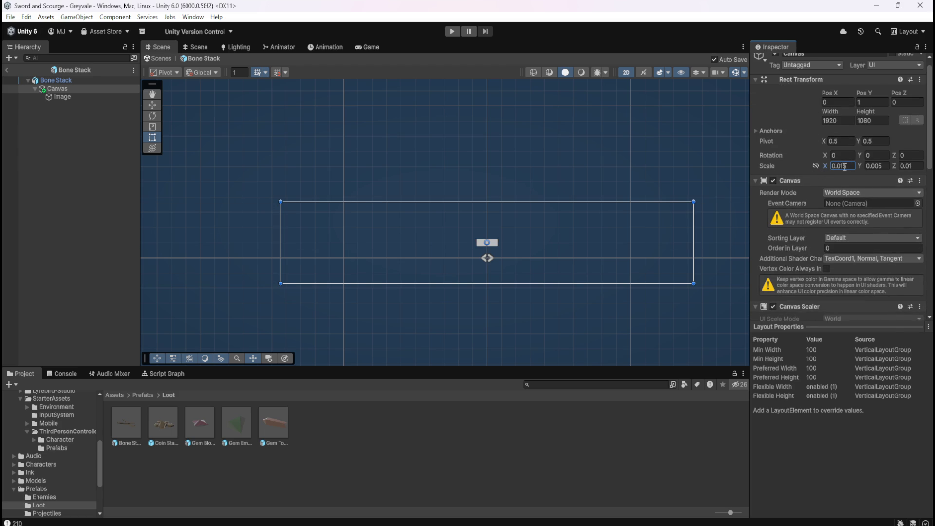
scroll(813, 151, up, 1)
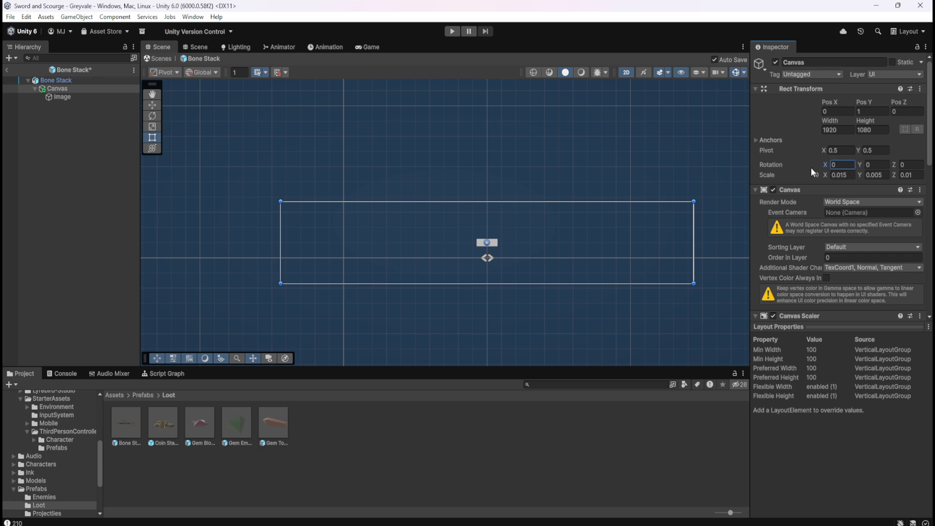
- Try a Canvas Y scale of 0.02, revert to 0.005, and return to the Vertical Layout Group
click(886, 165)
click(903, 165)
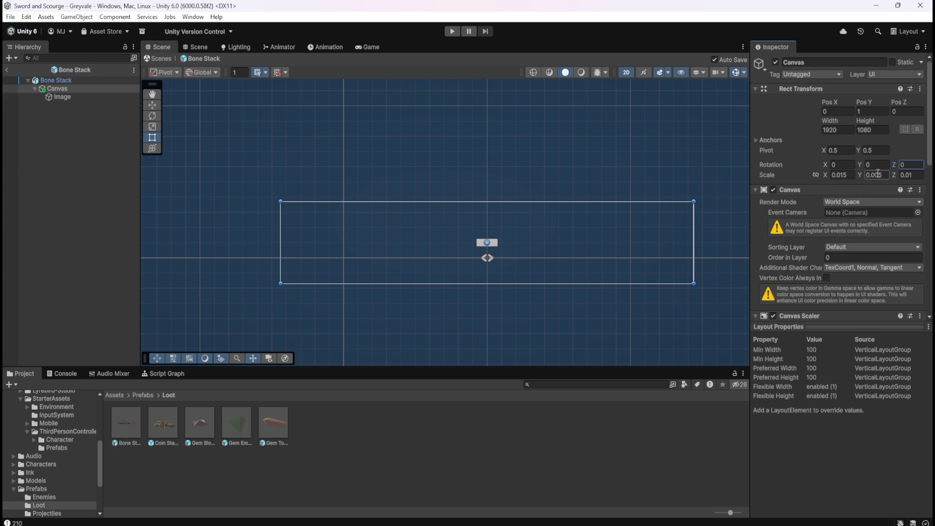
text(0.02)
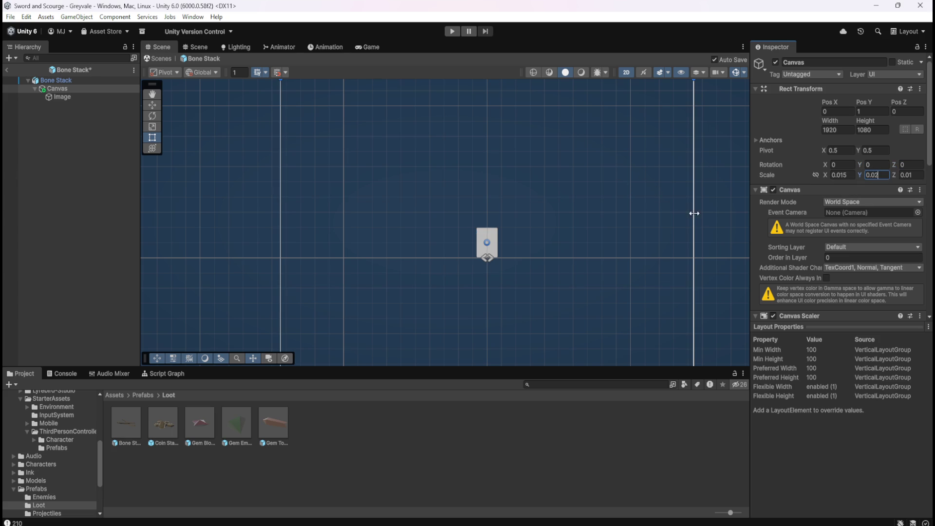
key(ctrl+z)
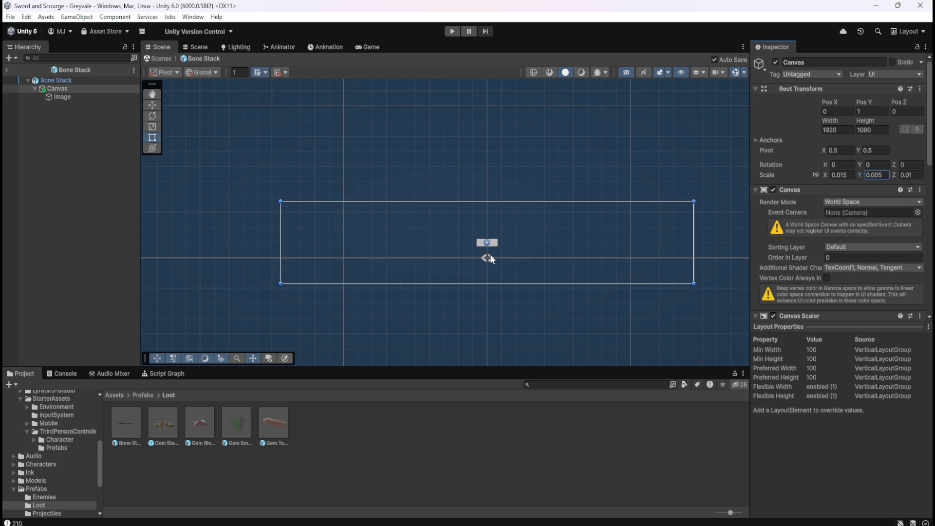
scroll(548, 267, up, 4)
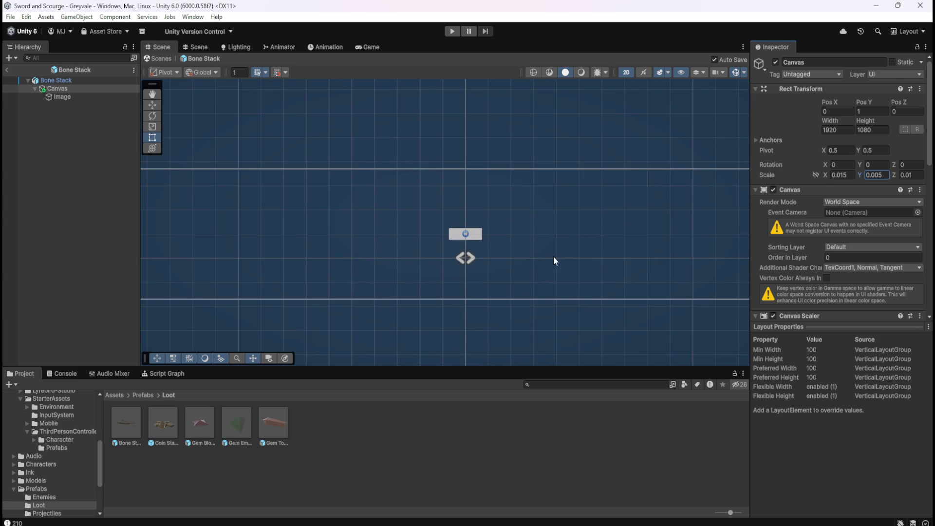
scroll(805, 278, down, 3)
scroll(806, 271, down, 3)
scroll(805, 253, down, 3)
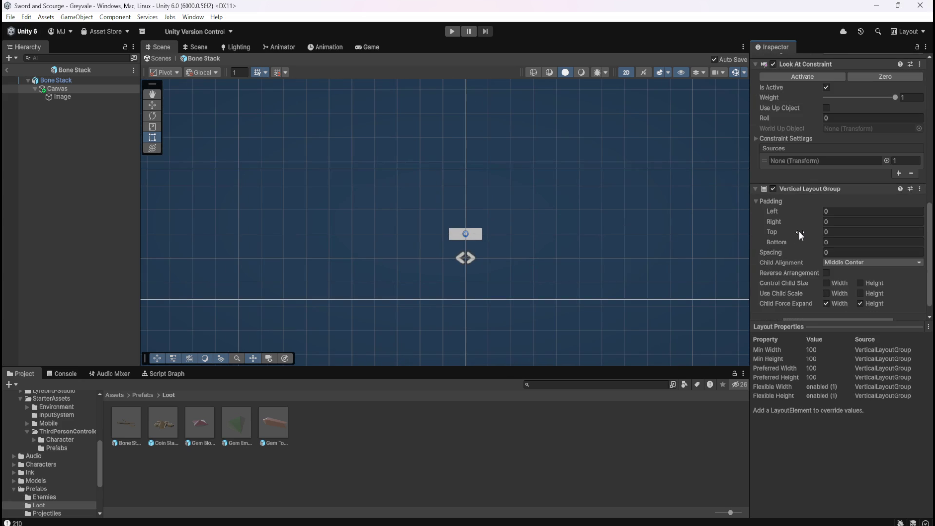
scroll(800, 236, down, 1)
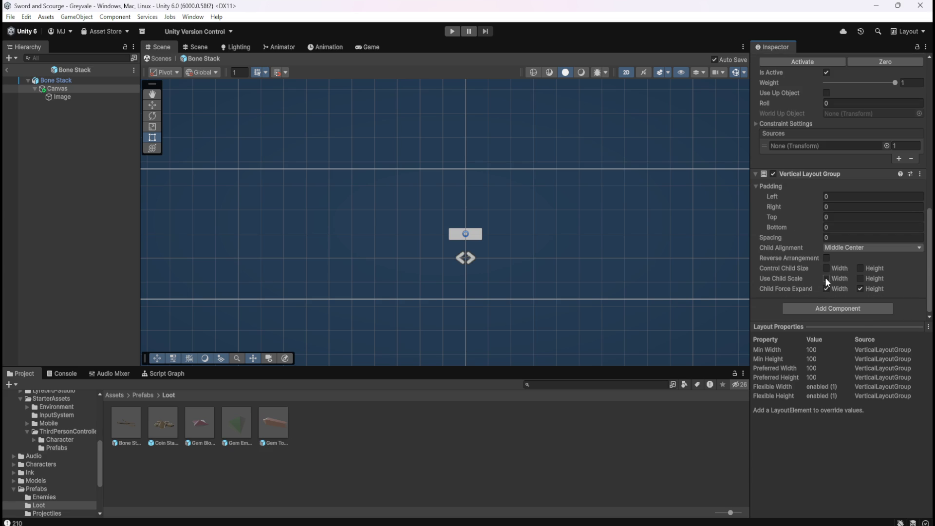
- Leave Use Child Scale unchecked and tick Control Child Size Width and Height so the Image fills the Canvas
click(826, 279)
click(861, 279)
click(826, 279)
click(859, 279)
click(834, 268)
click(861, 269)
scroll(590, 212, down, 3)
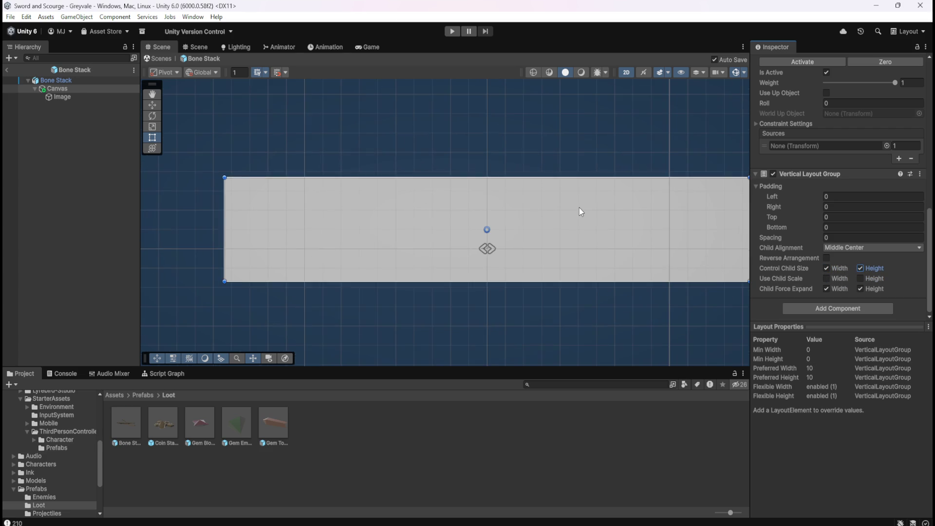
scroll(641, 204, up, 1)
scroll(684, 200, up, 1)
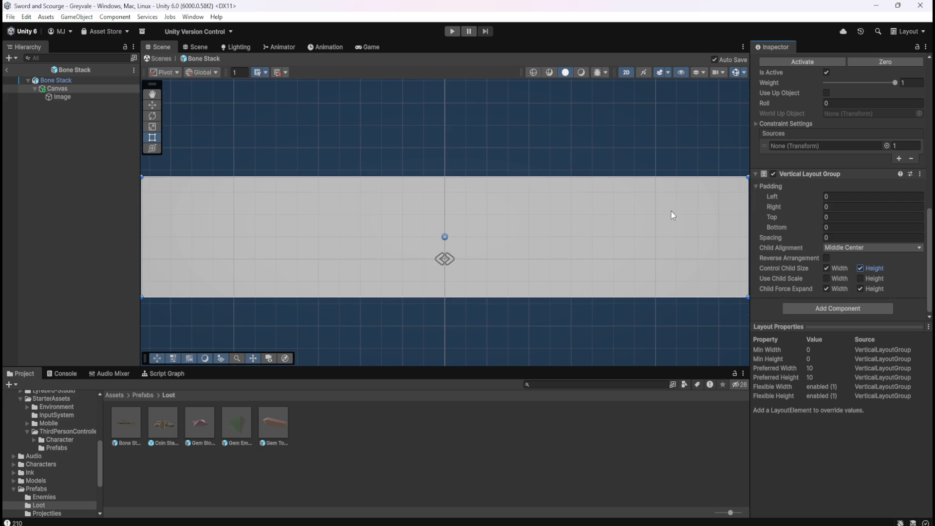
scroll(812, 209, up, 10)
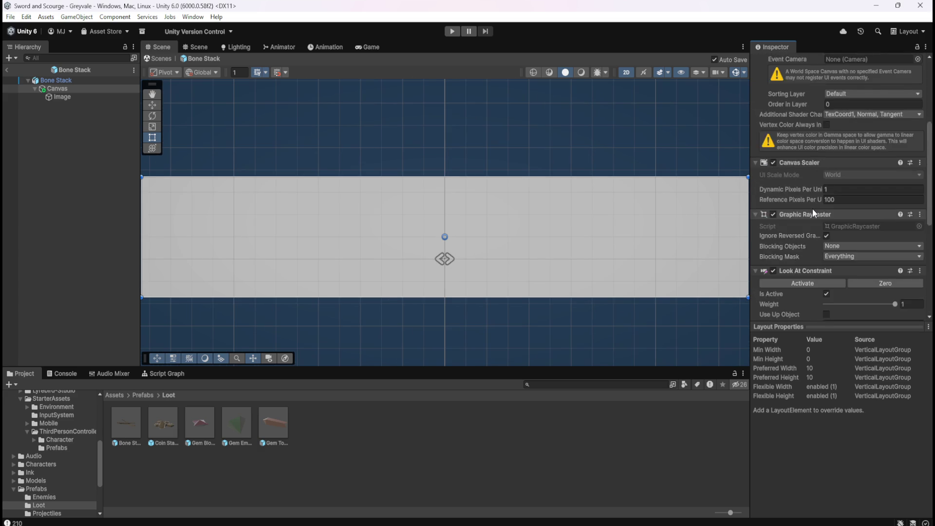
scroll(811, 209, up, 3)
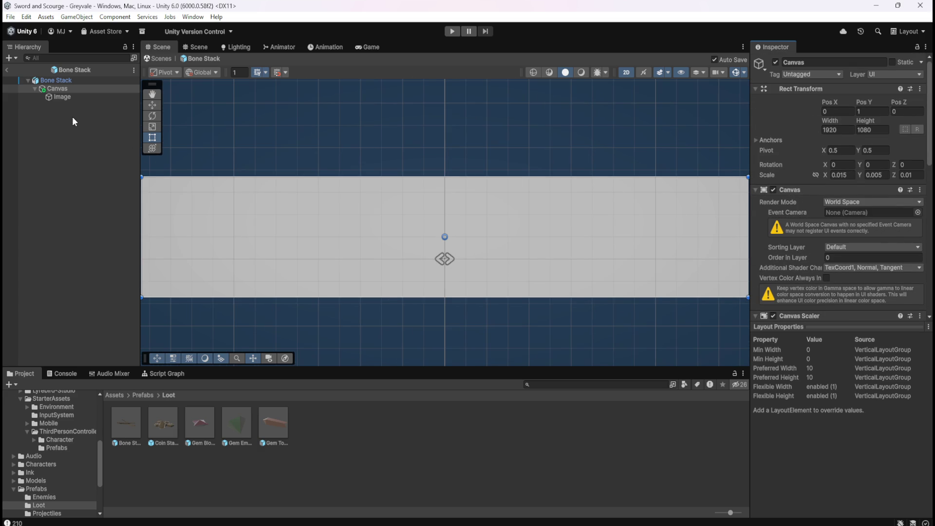
- Inspect the Image and check its Anchor Presets against the Canvas settings
click(77, 96)
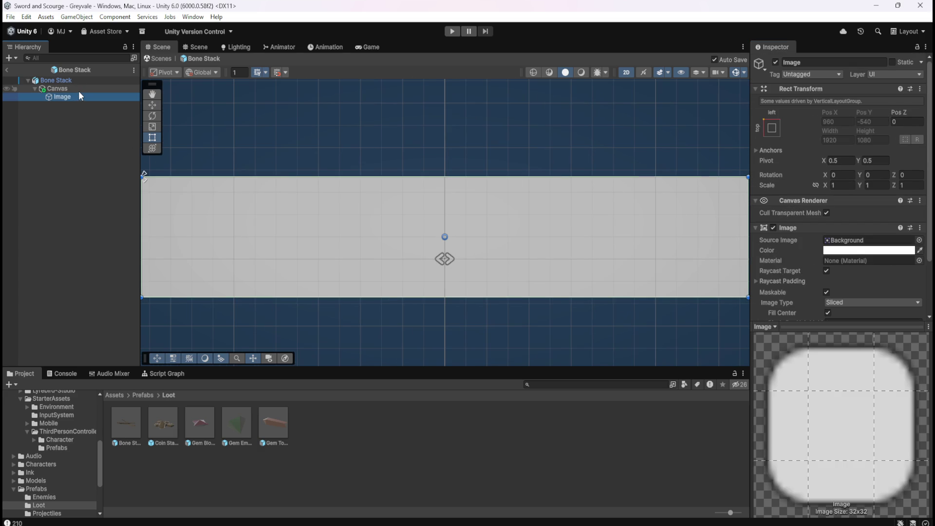
click(78, 90)
click(73, 97)
scroll(520, 215, down, 2)
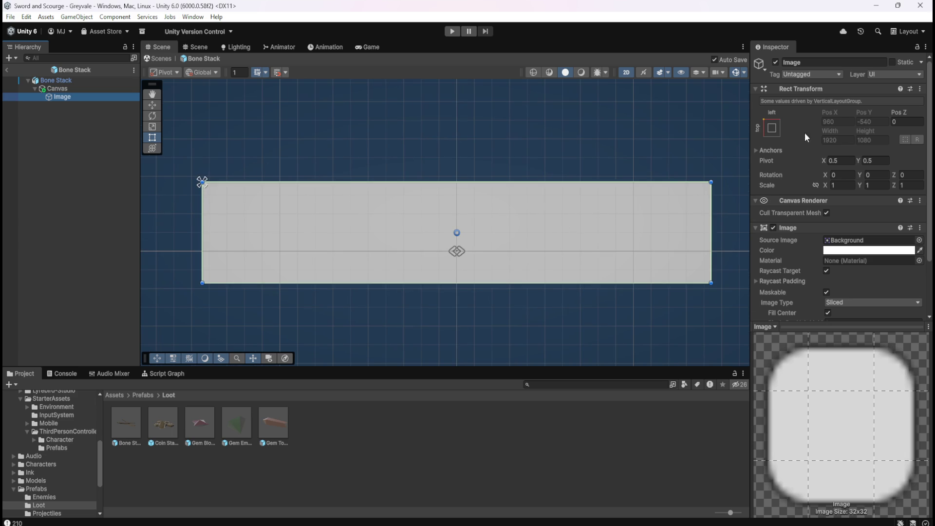
click(774, 129)
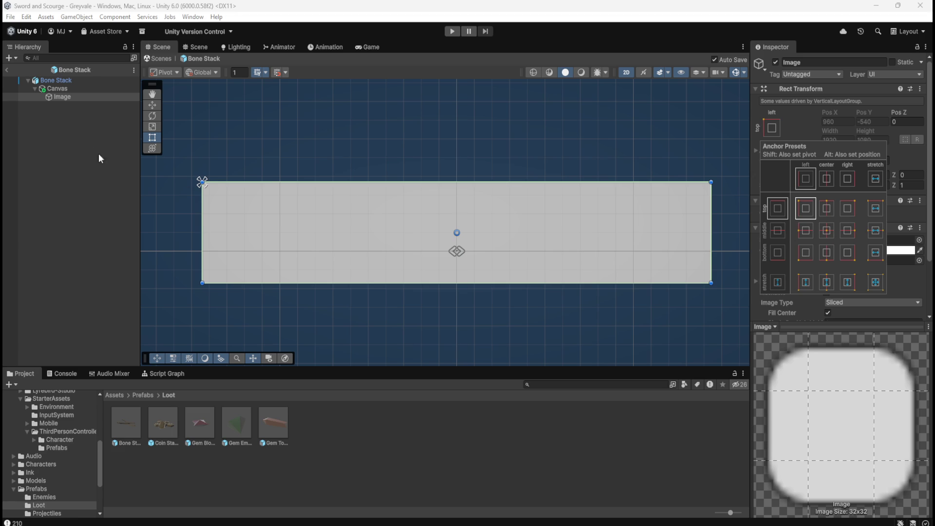
click(56, 89)
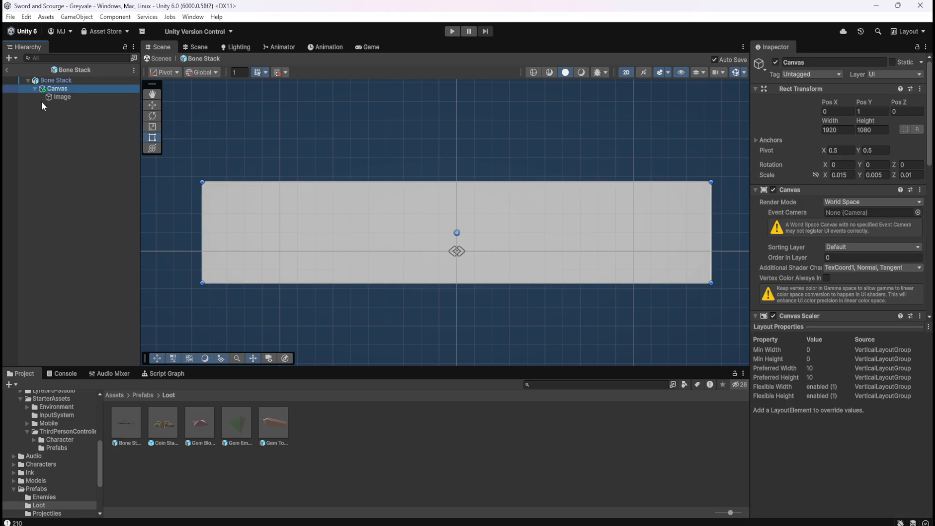
click(72, 98)
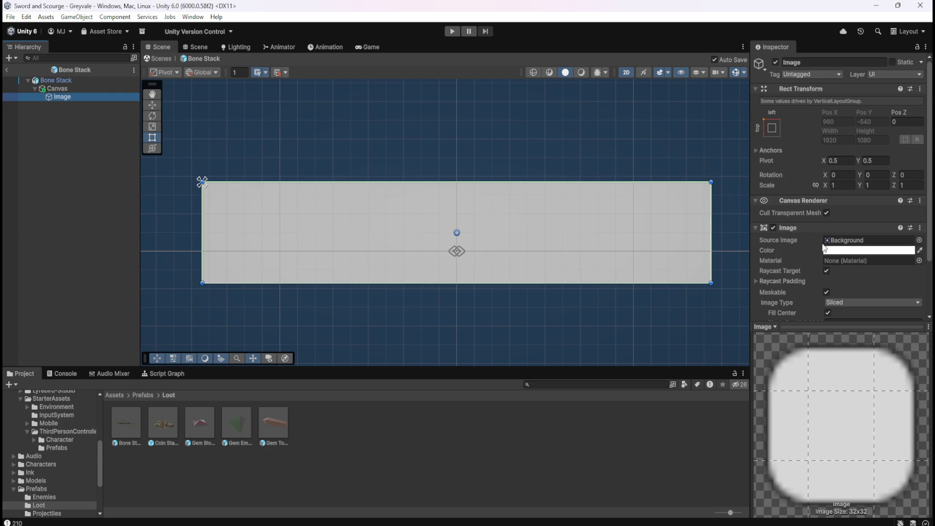
- Compare the Canvas layout and Image settings, then bring up the Canvas's Hierarchy context menu
scroll(810, 248, down, 3)
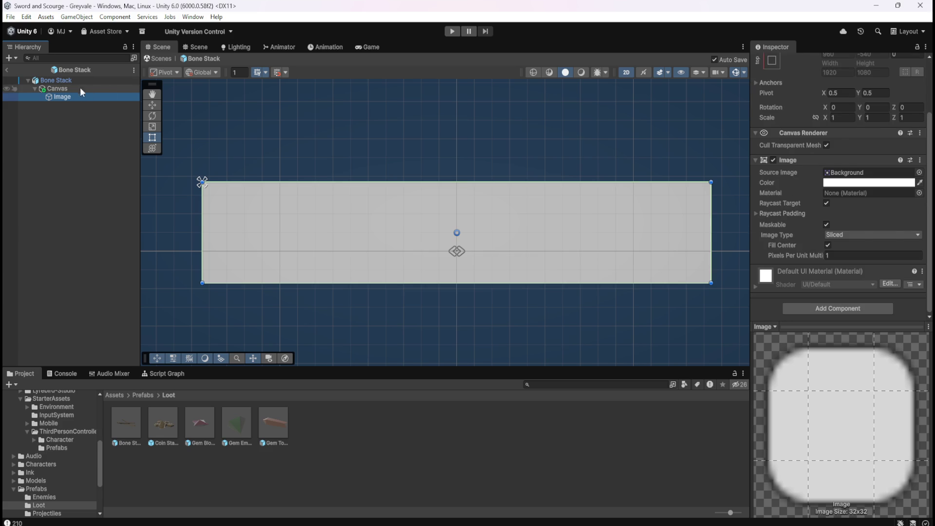
click(80, 88)
scroll(813, 264, down, 5)
scroll(814, 264, down, 3)
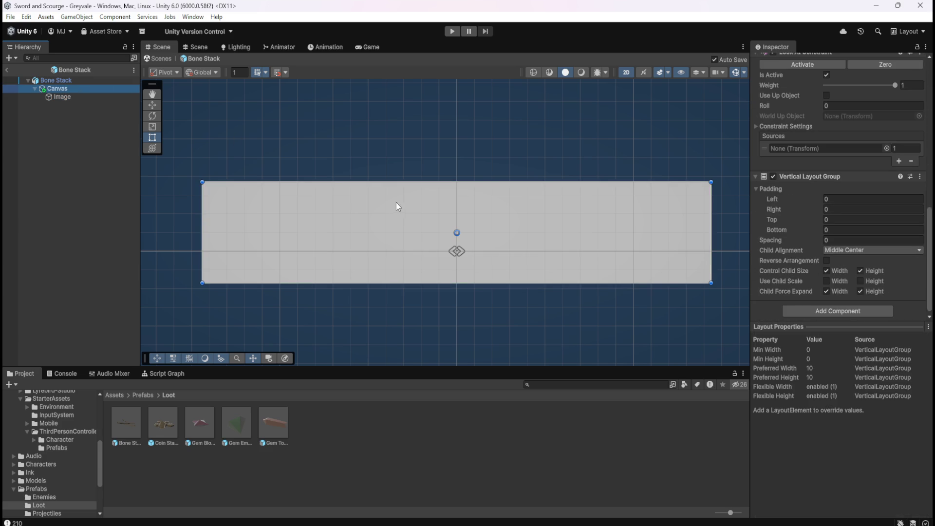
scroll(786, 246, down, 1)
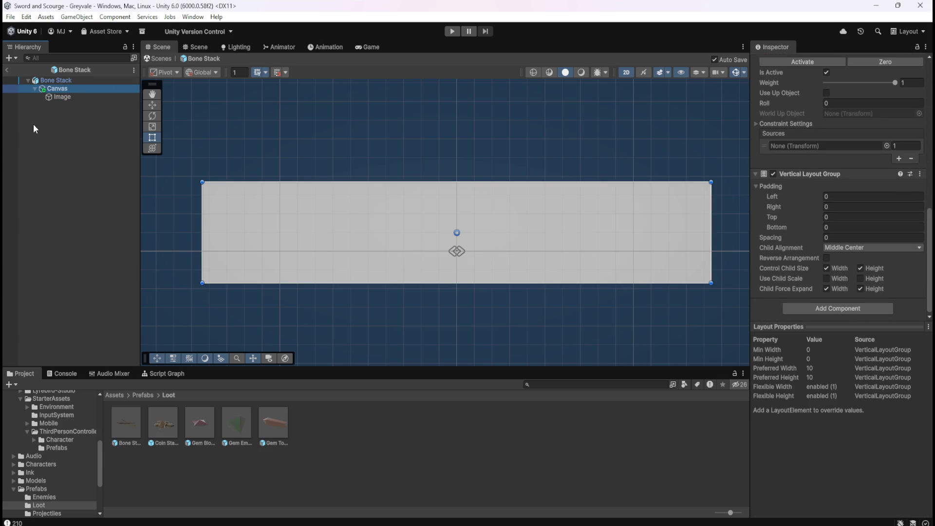
click(68, 97)
click(71, 88)
click(68, 96)
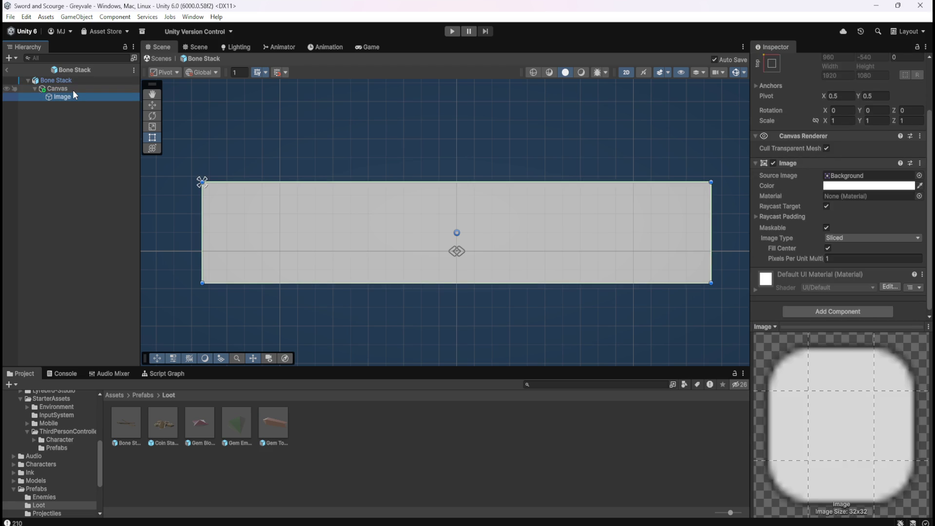
click(72, 90)
click(61, 95)
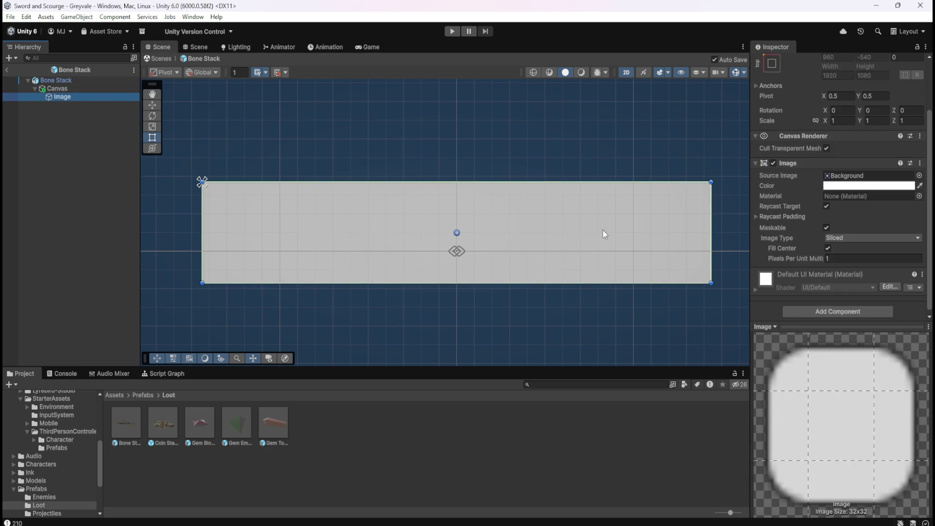
click(74, 89)
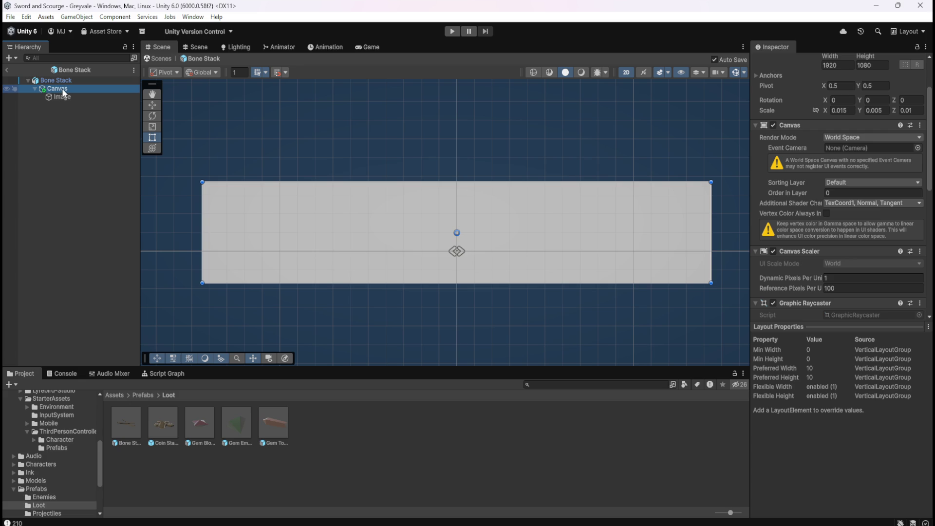
right_click(63, 88)
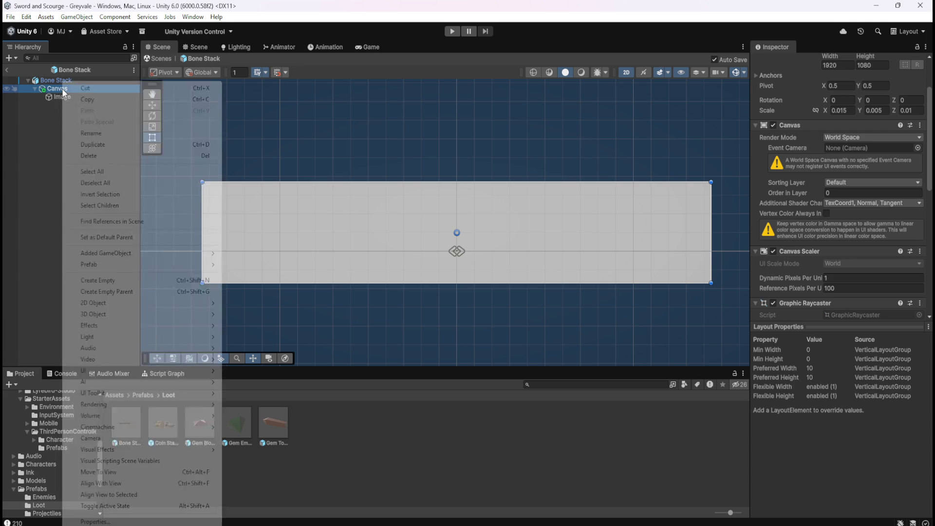
- Add a Text - TextMeshPro object under the Canvas and turn on Auto Size
mouse_move(162, 369)
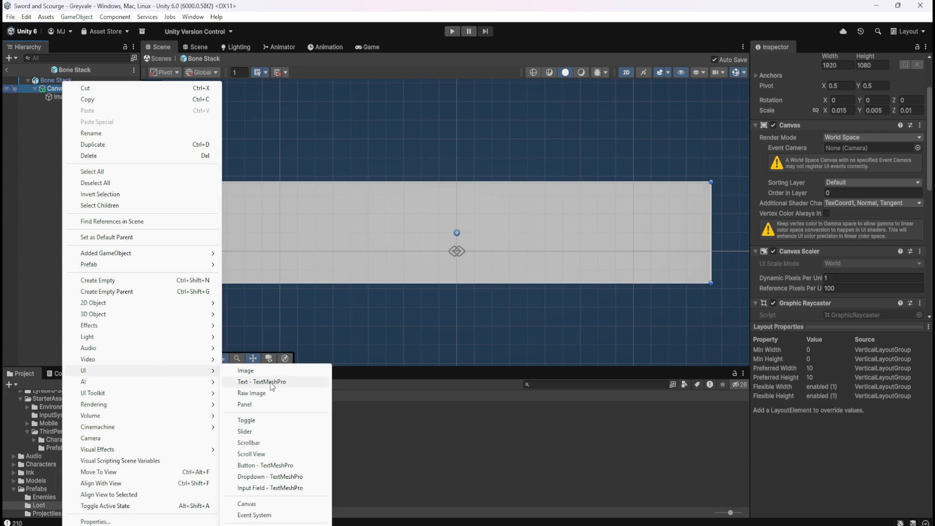
click(272, 383)
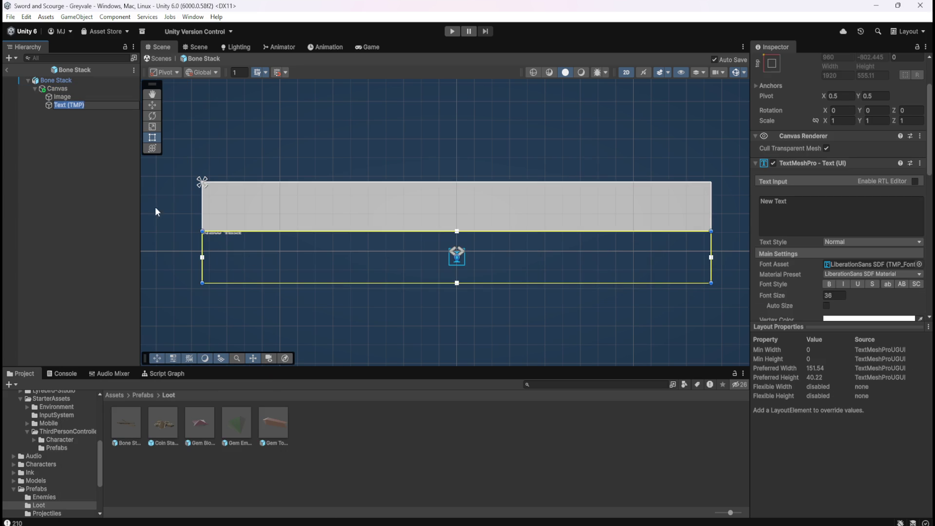
scroll(222, 222, up, 1)
click(826, 305)
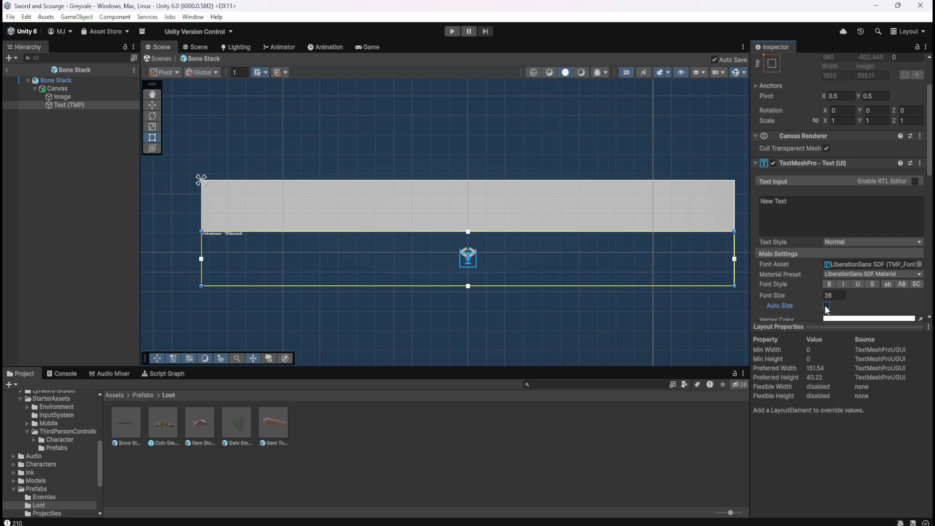
- Select Text (TMP) and drag it above the Image in the Hierarchy
scroll(568, 302, up, 6)
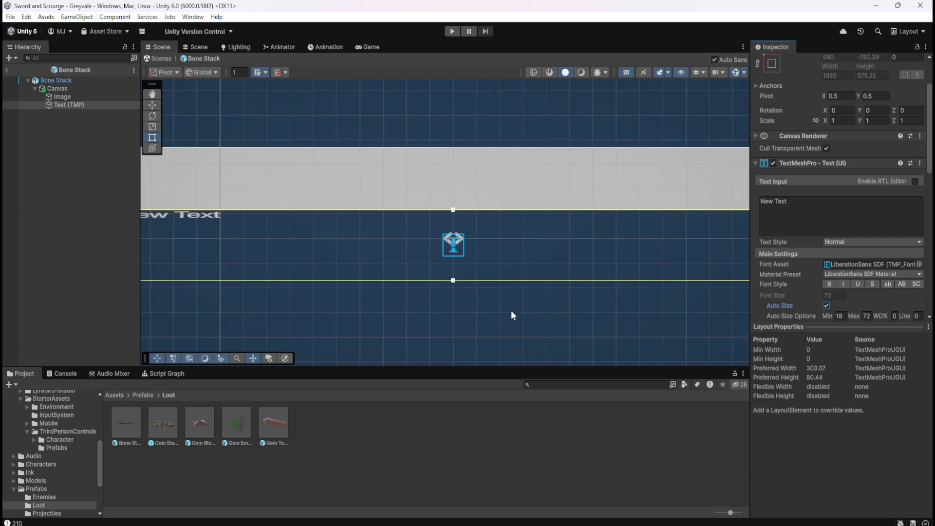
scroll(520, 288, up, 3)
scroll(478, 252, down, 3)
scroll(478, 251, up, 5)
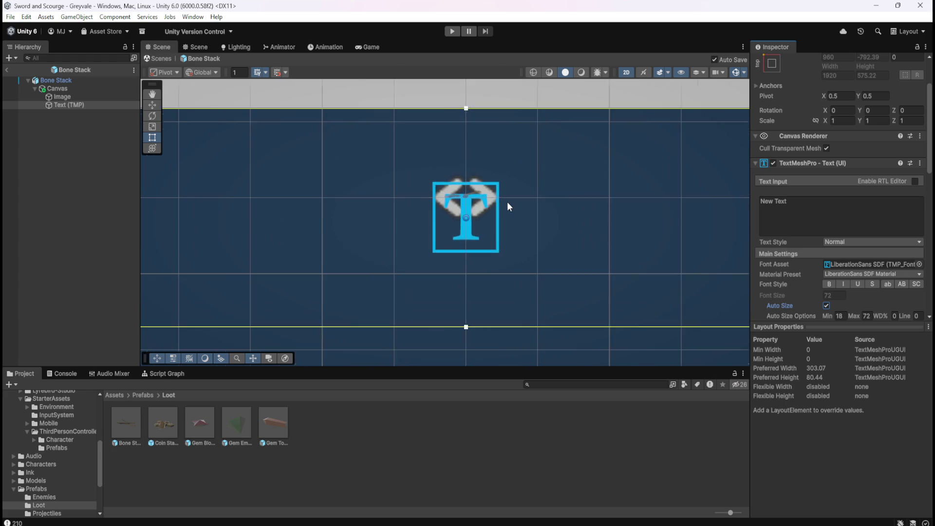
scroll(471, 207, down, 8)
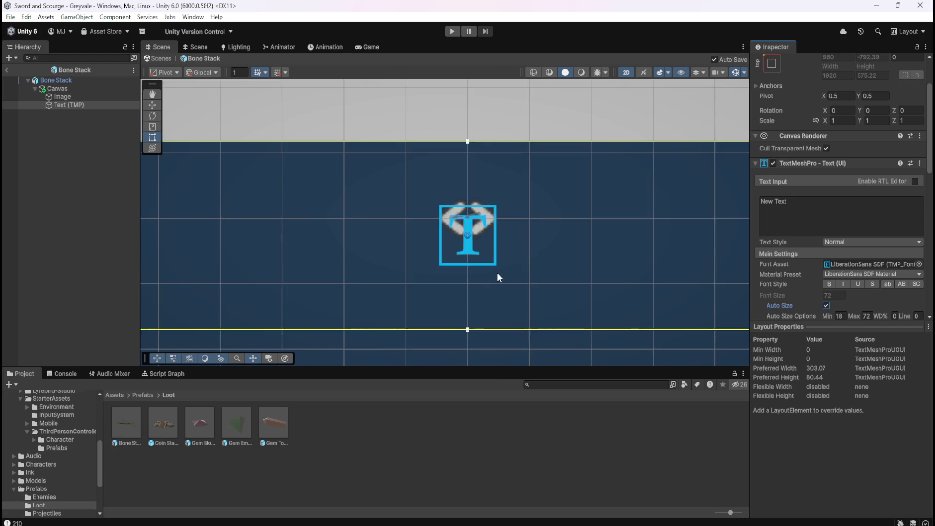
scroll(490, 279, down, 5)
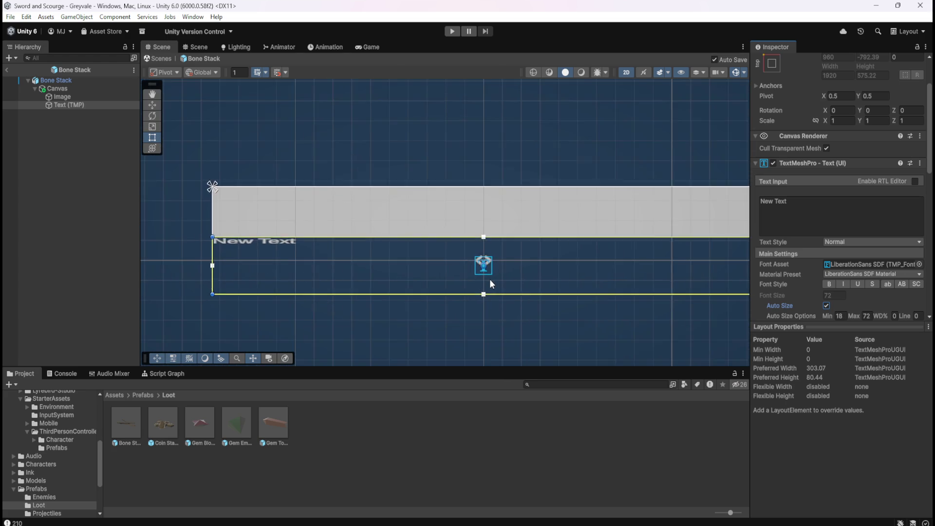
scroll(537, 273, up, 1)
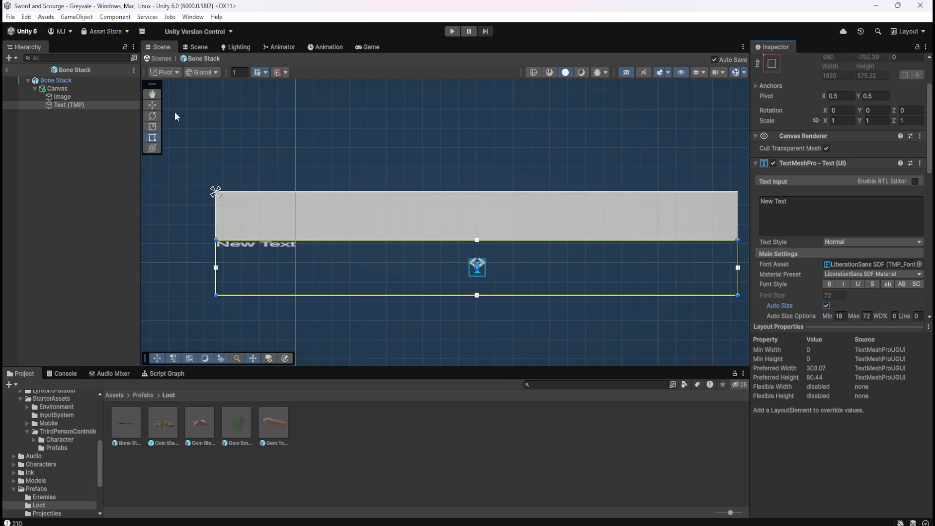
click(58, 97)
click(60, 104)
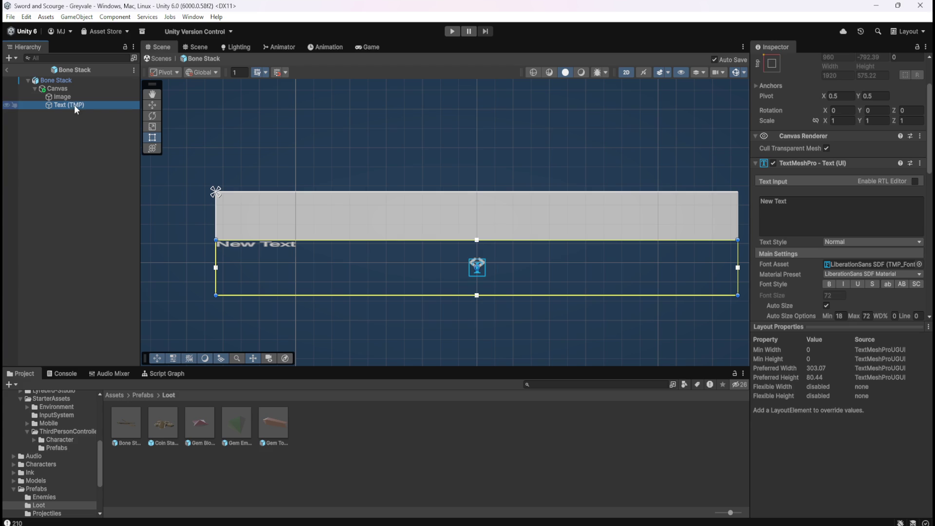
drag(62, 105, 67, 97)
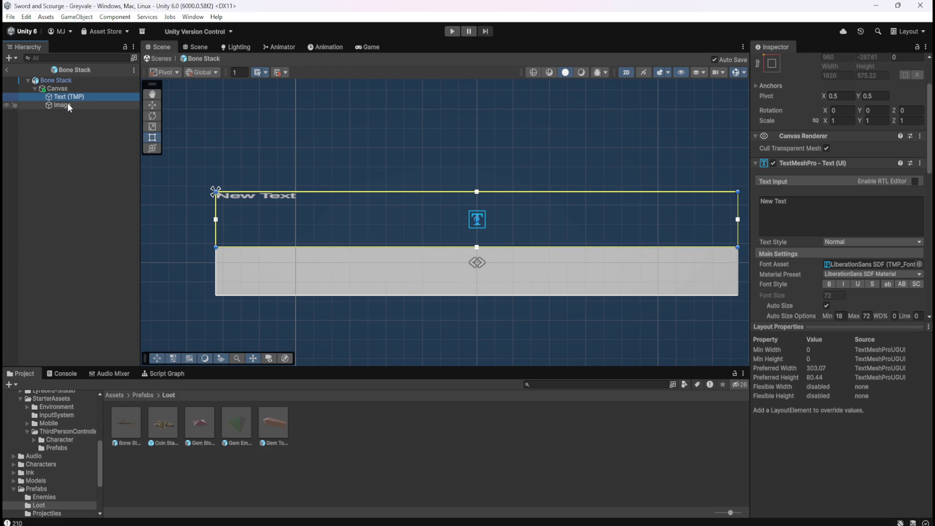
- Replace the placeholder 'New Text' with 'Bones' in the Text Input field
click(66, 104)
click(72, 99)
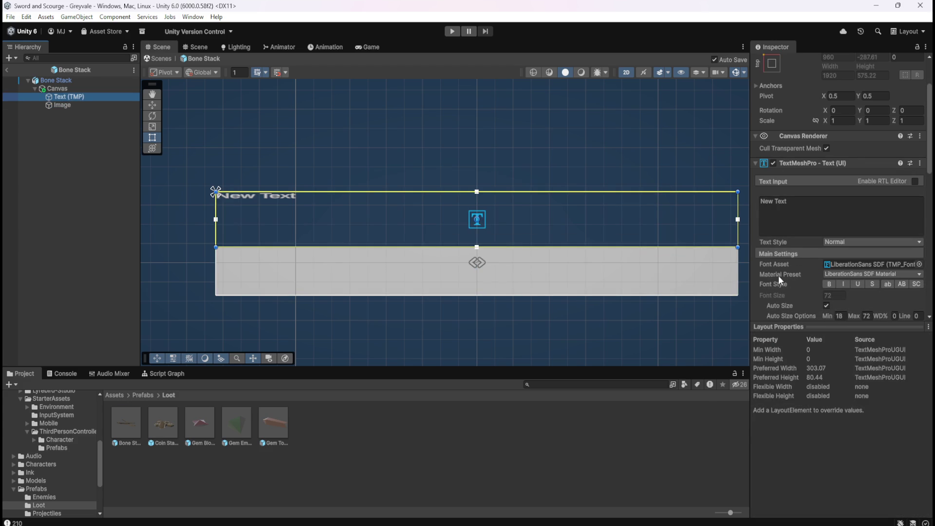
click(829, 205)
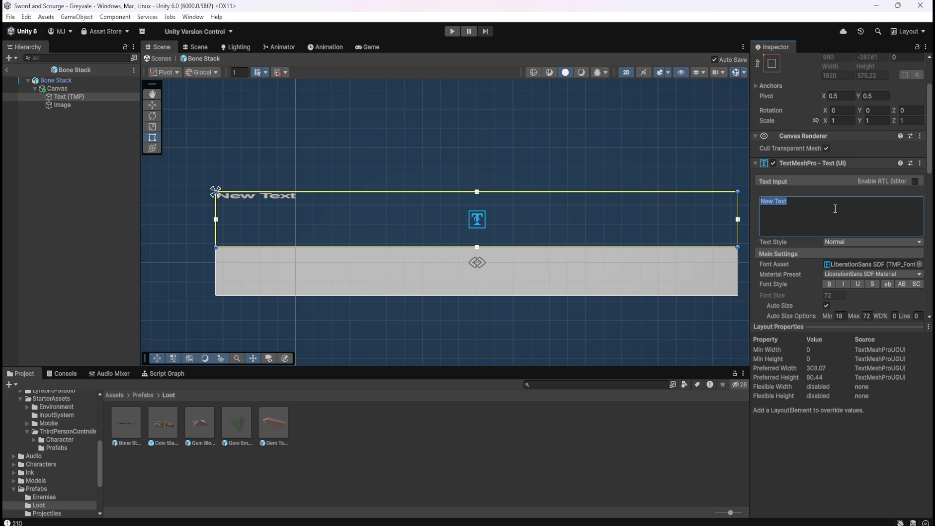
text(Bones)
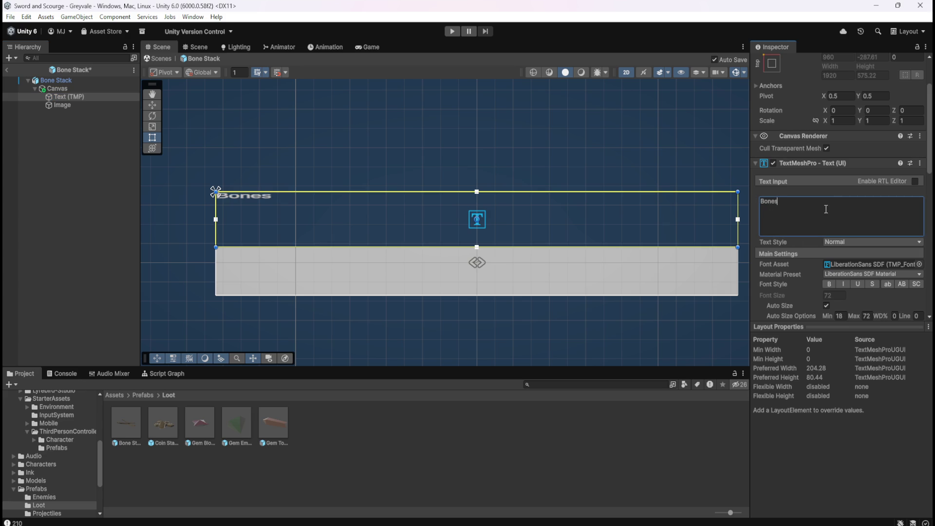
click(919, 264)
- Search the font picker for 'ar' and assign the Arvo SDF font asset
text(v)
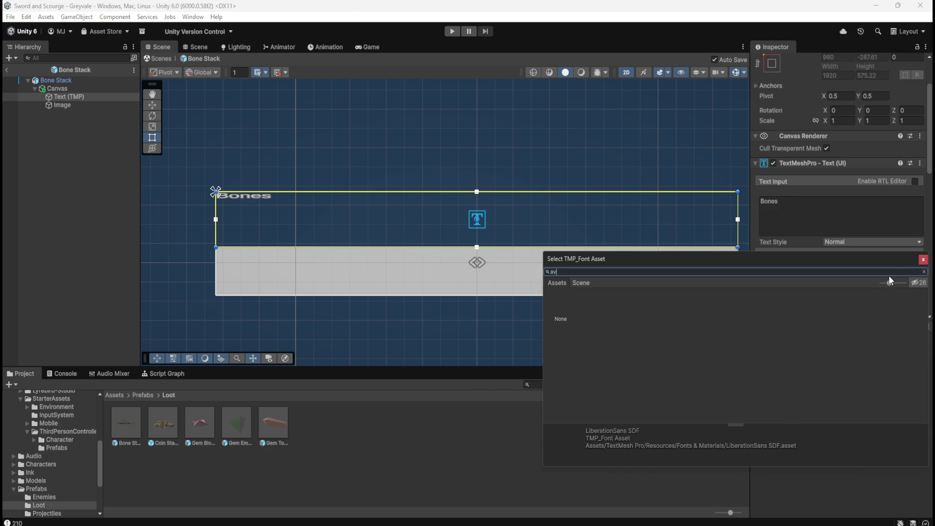
key(BackSpace)
text(r)
click(596, 307)
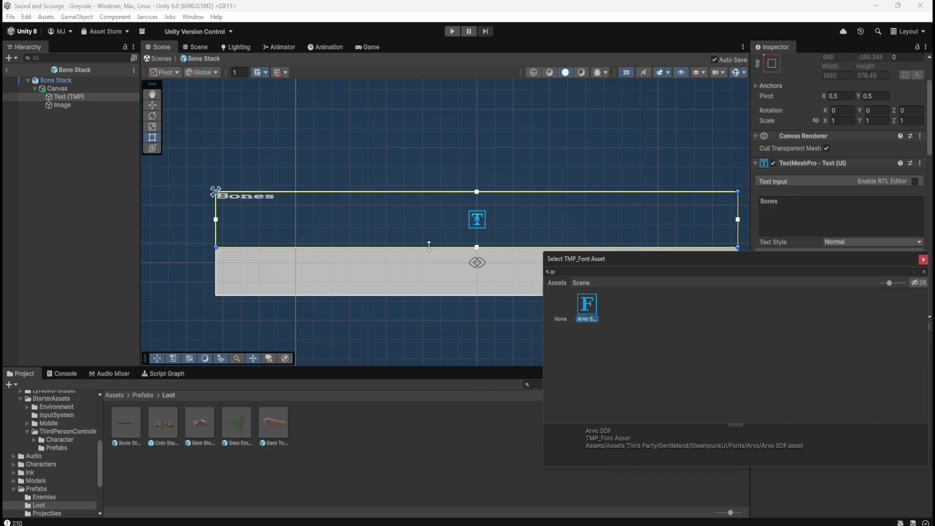
click(63, 97)
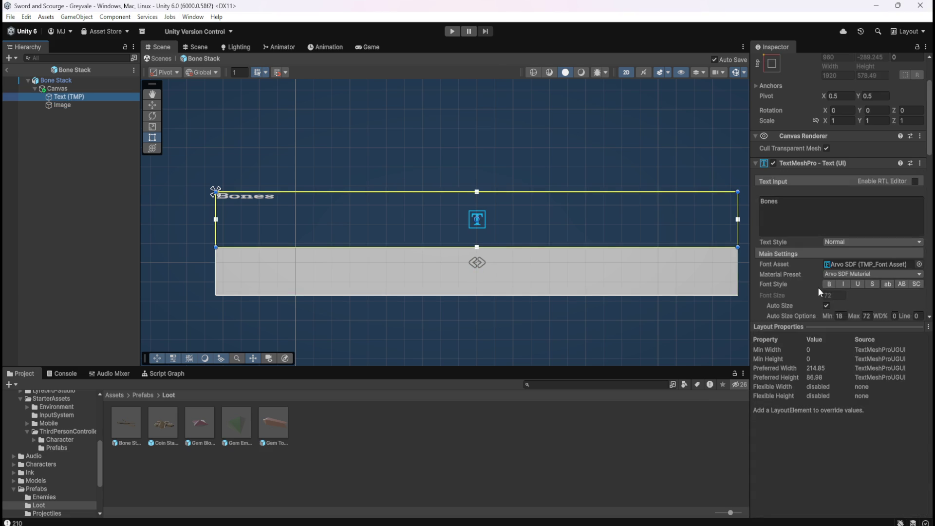
- Set the Bones text alignment to Center and Middle
scroll(818, 293, down, 5)
click(841, 252)
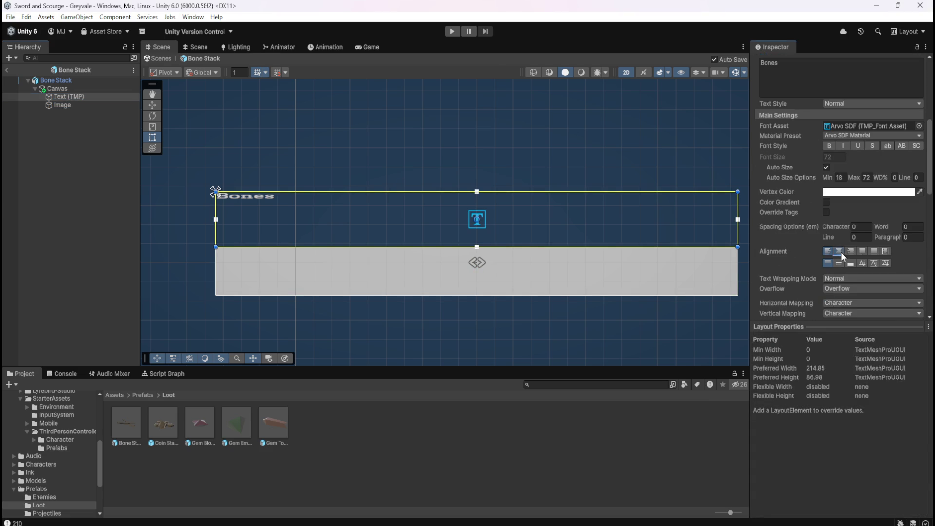
click(838, 264)
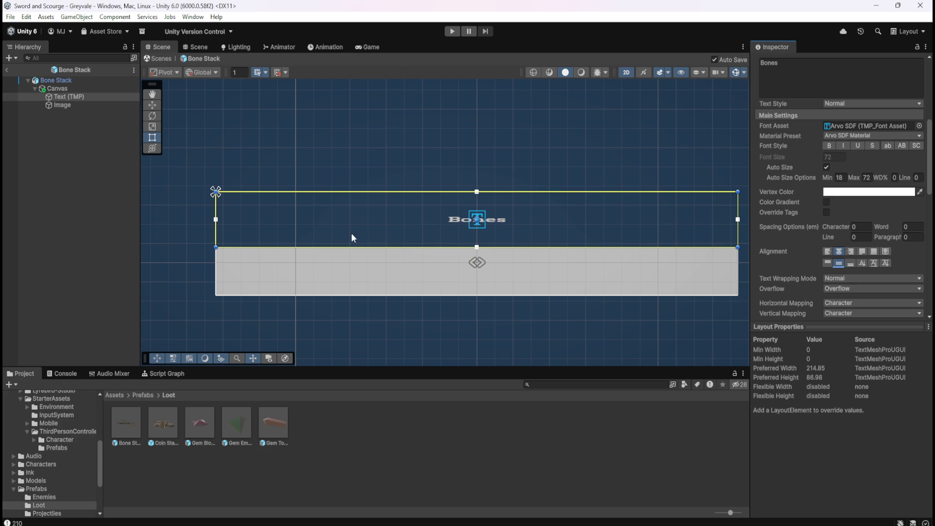
click(74, 105)
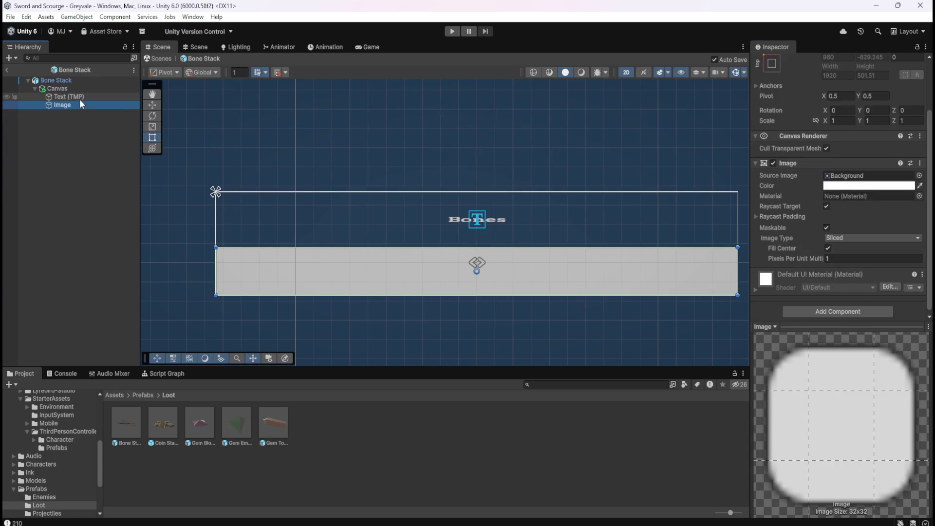
click(81, 96)
click(70, 103)
click(83, 96)
click(80, 89)
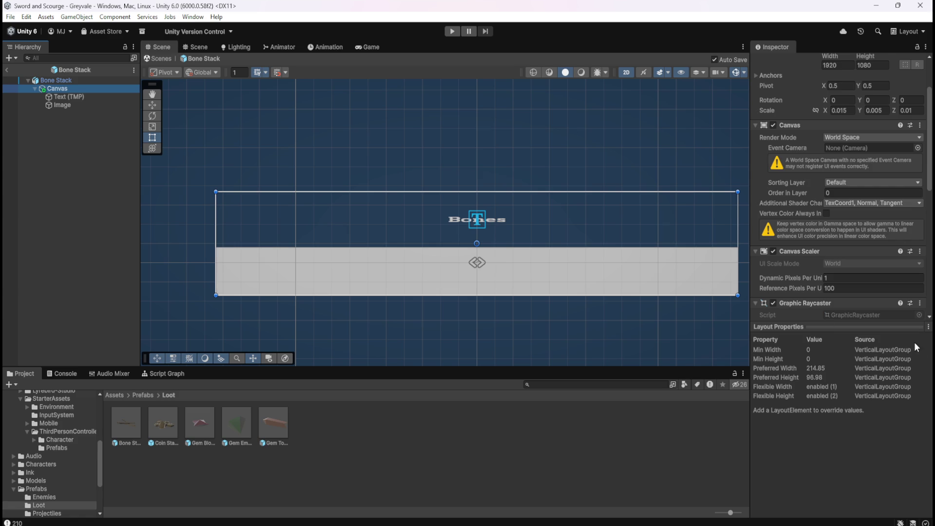
scroll(815, 286, down, 5)
scroll(815, 282, down, 10)
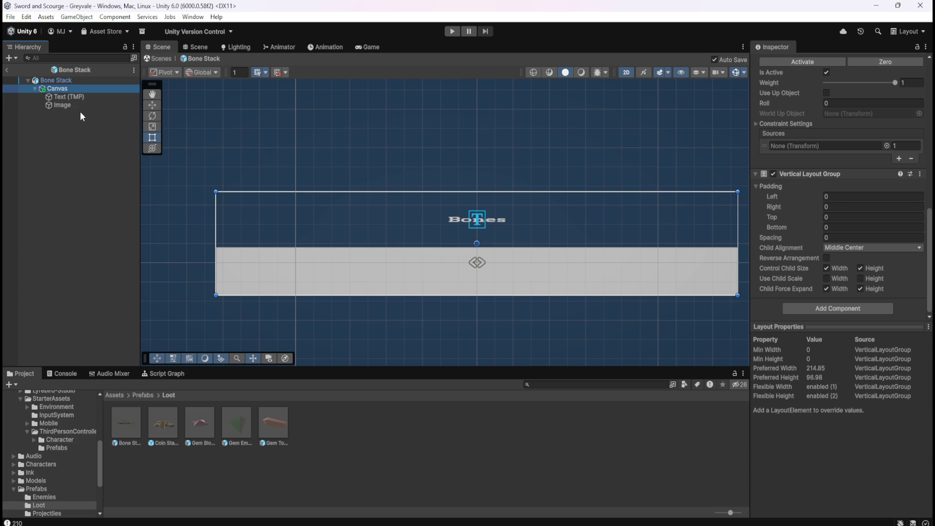
drag(71, 104, 77, 91)
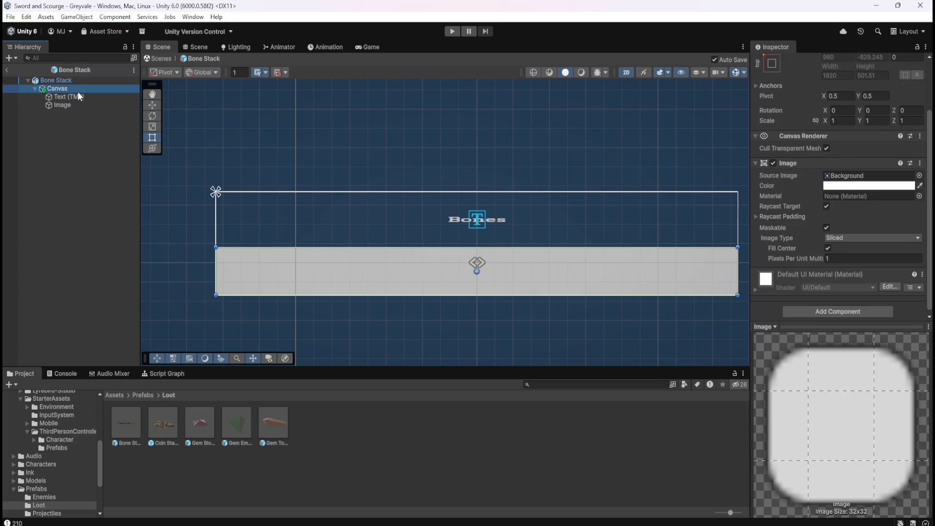
click(76, 98)
click(71, 107)
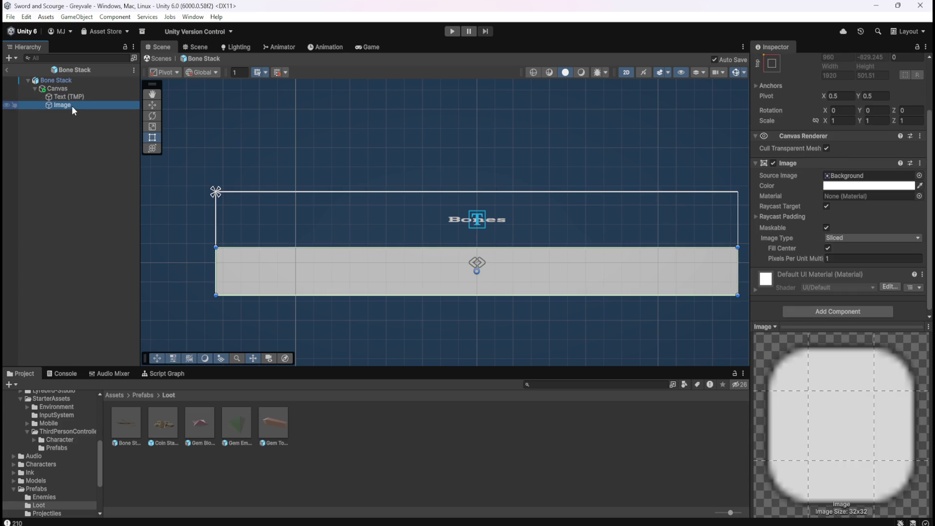
click(86, 98)
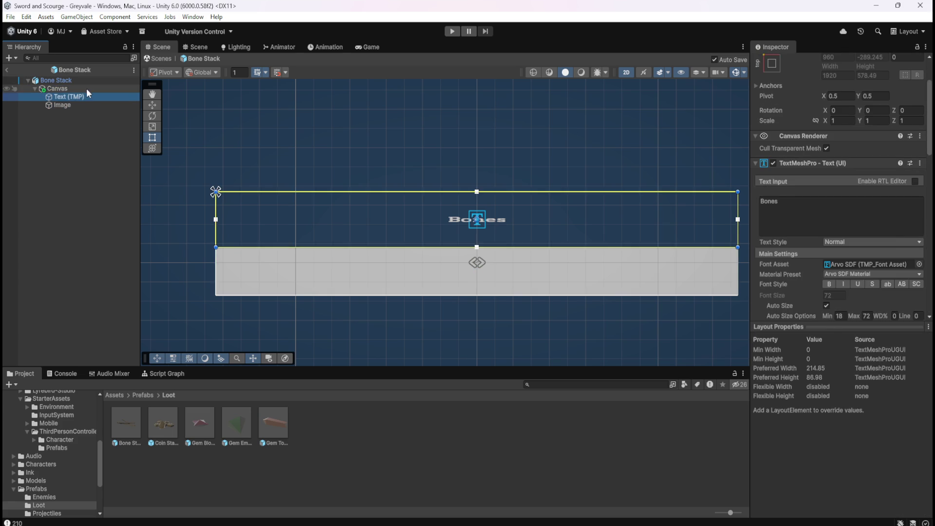
click(86, 89)
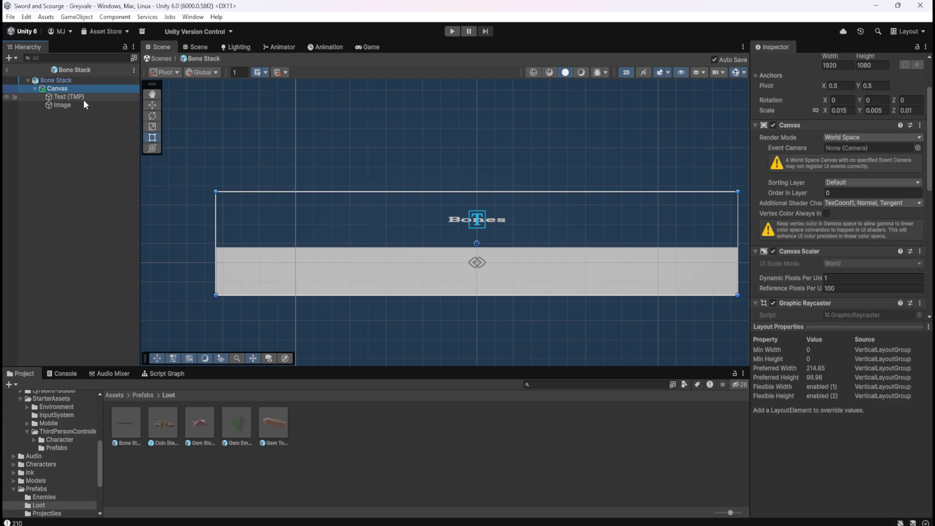
click(84, 100)
drag(77, 100, 70, 105)
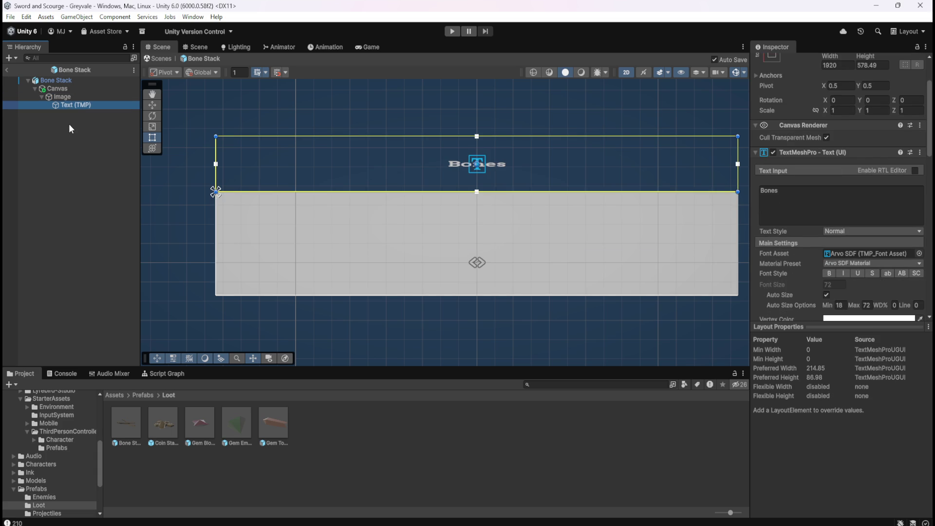
key(ctrl+z)
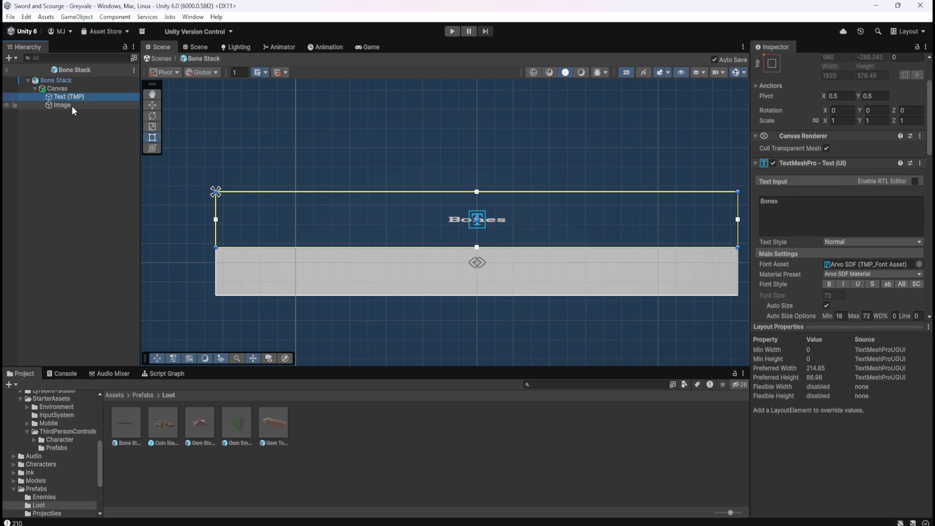
drag(63, 104, 72, 96)
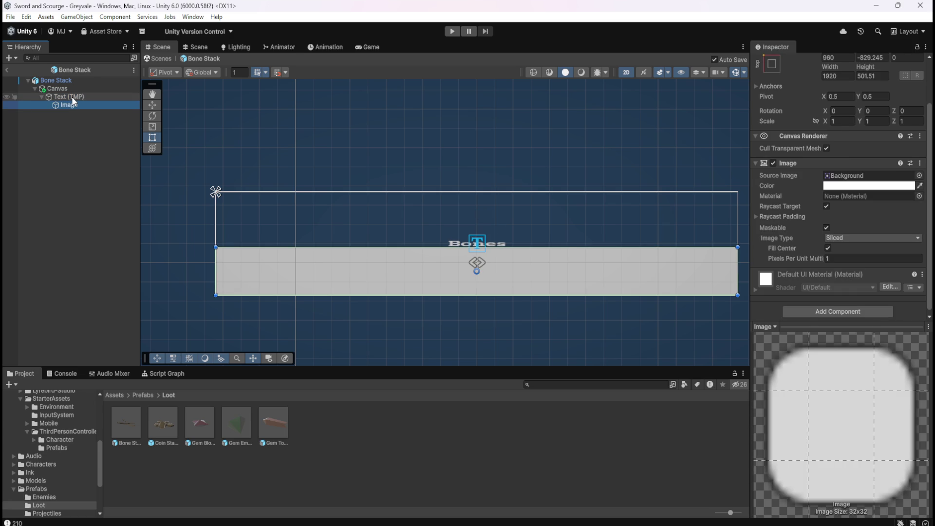
click(71, 98)
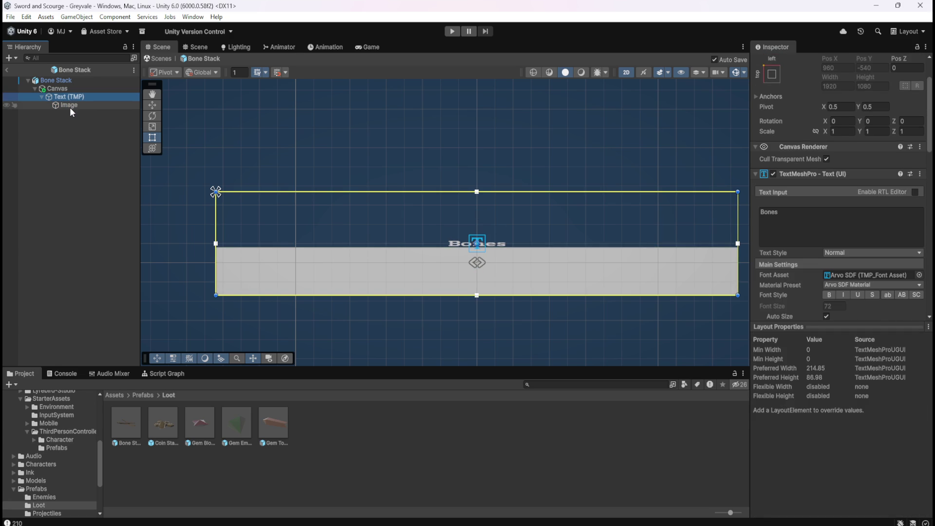
drag(75, 106, 71, 122)
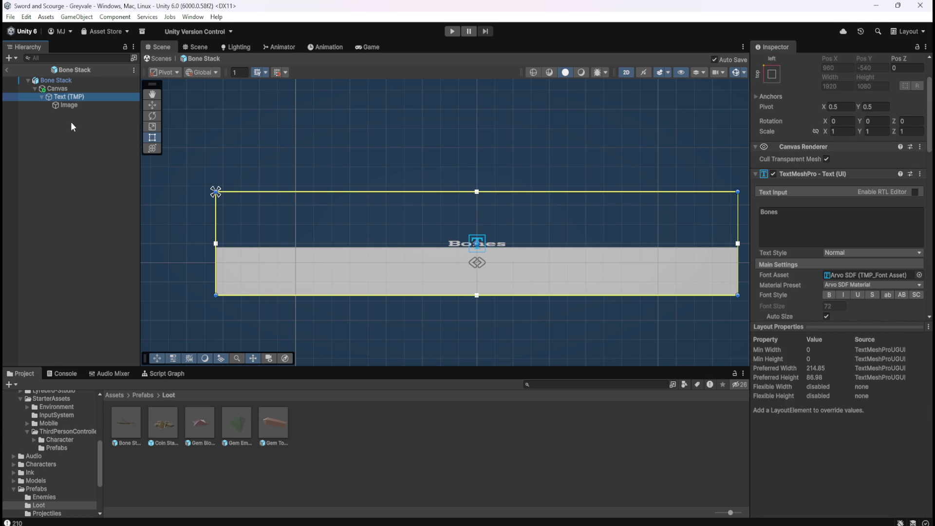
key(Up)
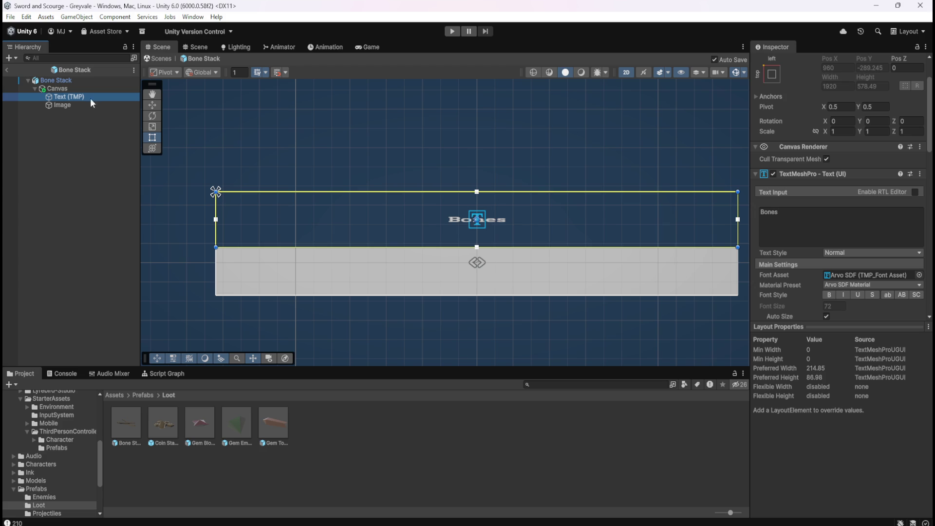
click(103, 89)
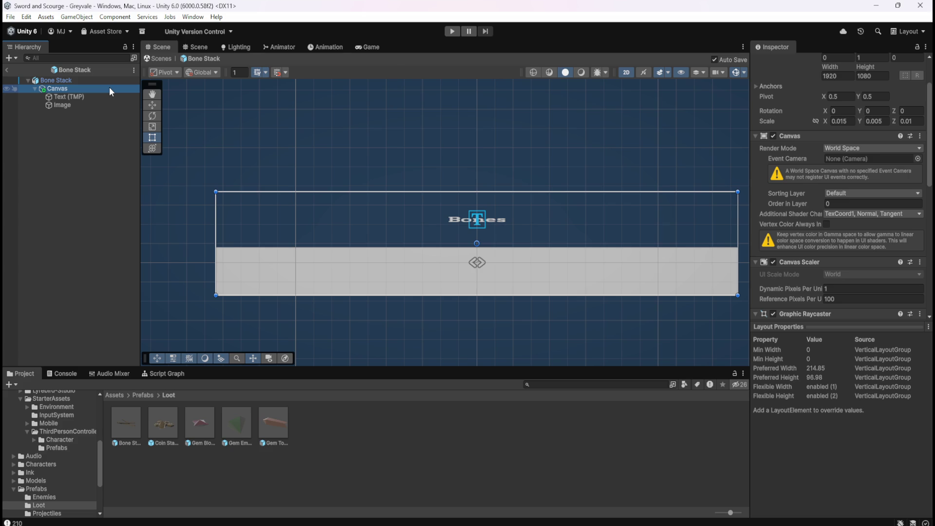
- Select the Canvas and add an Image component to it by searching 'image'
scroll(433, 260, down, 3)
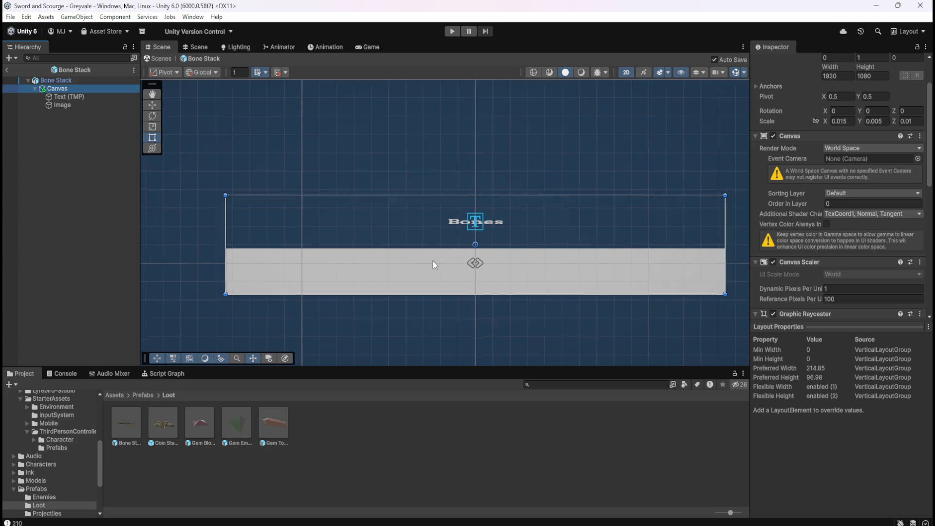
scroll(469, 255, up, 3)
click(108, 97)
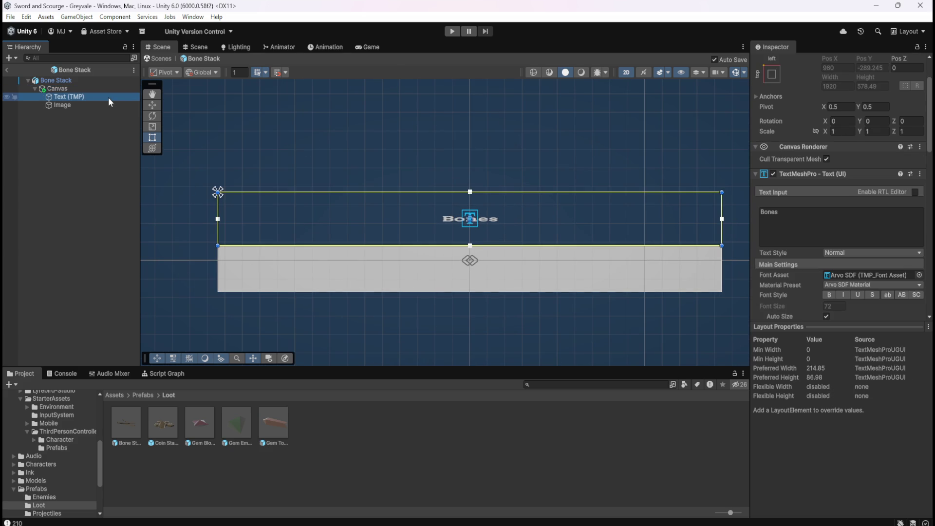
click(71, 104)
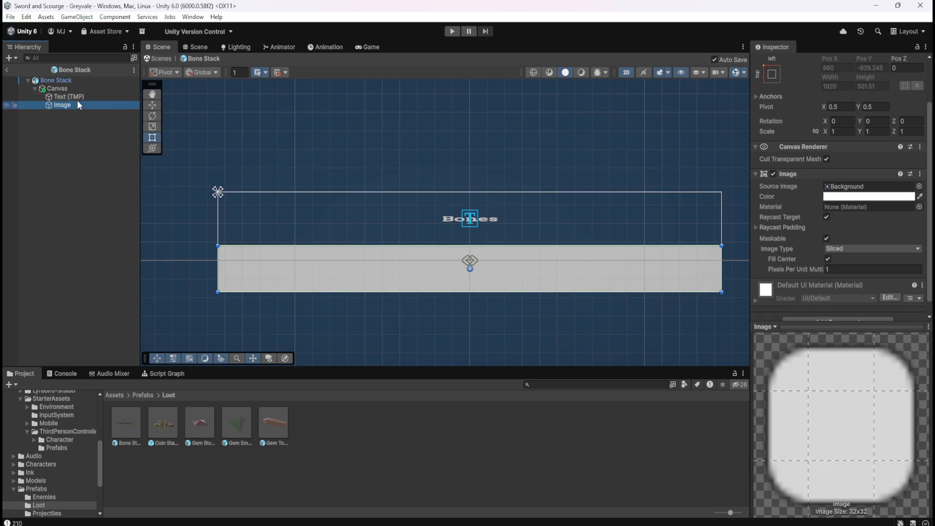
click(86, 89)
click(68, 104)
click(71, 89)
scroll(798, 273, down, 10)
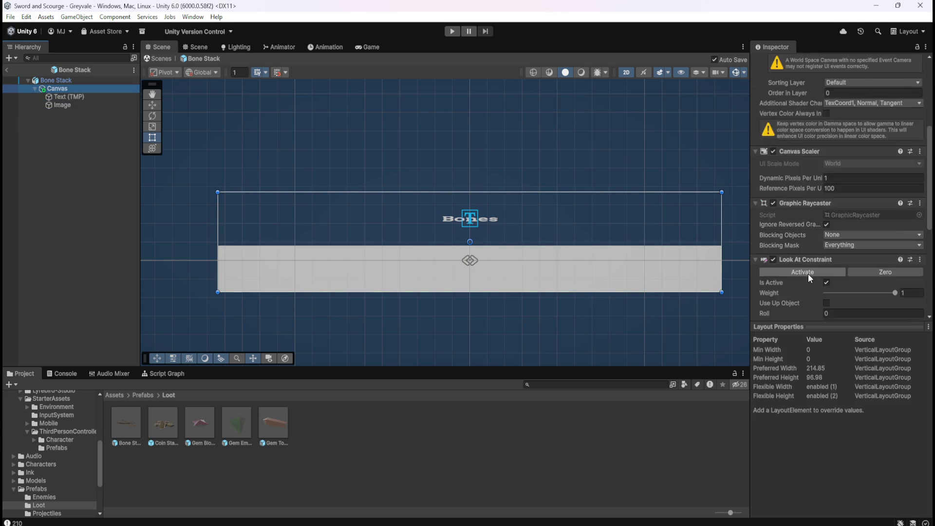
click(814, 309)
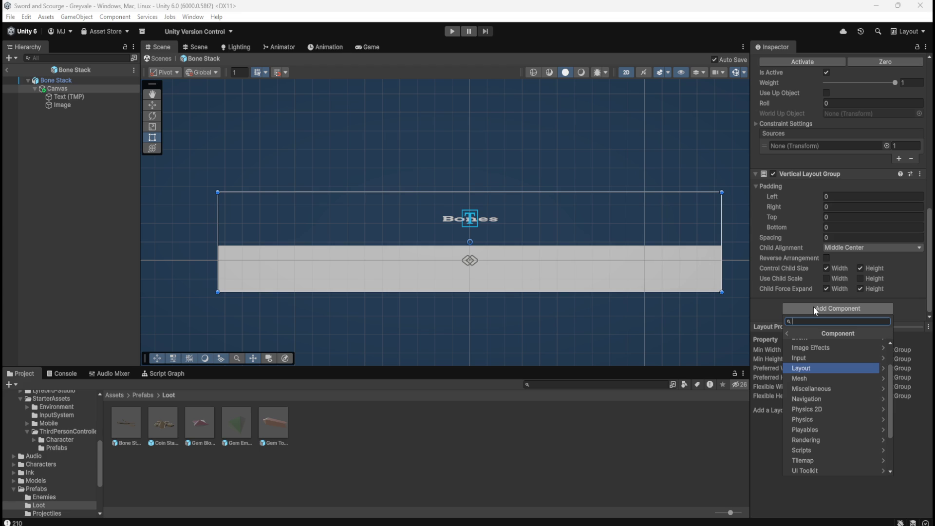
text(image)
key(Return)
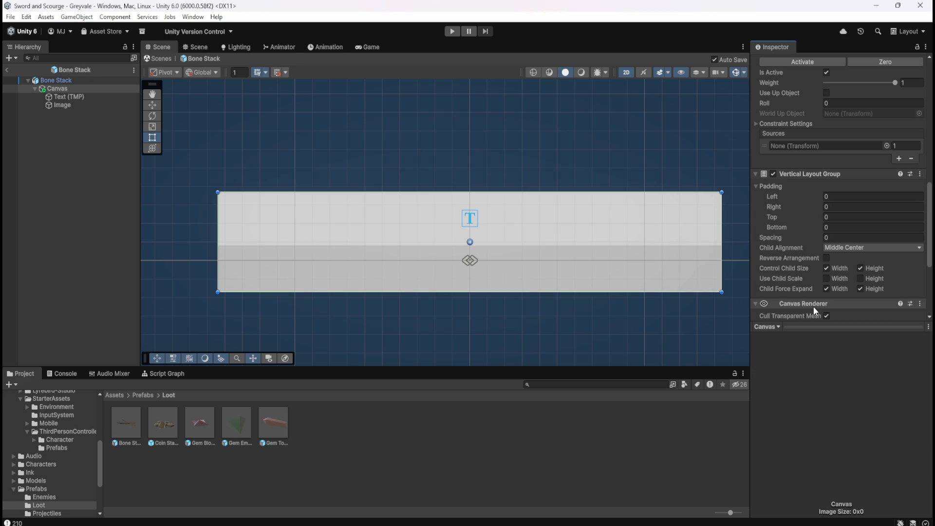